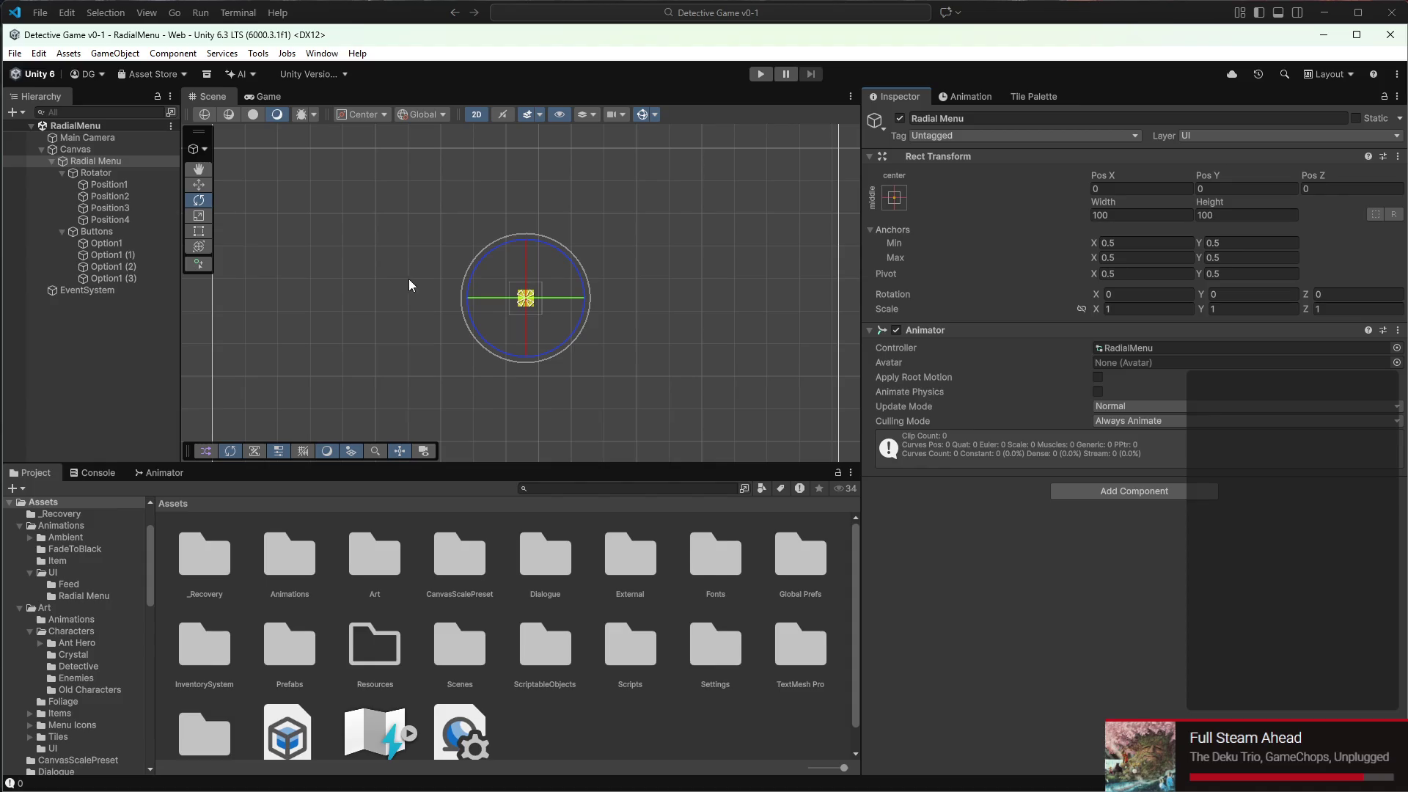
In Animations > UI > Radial Menu, create a new animation clip named 1Idle
double_click(296, 573)
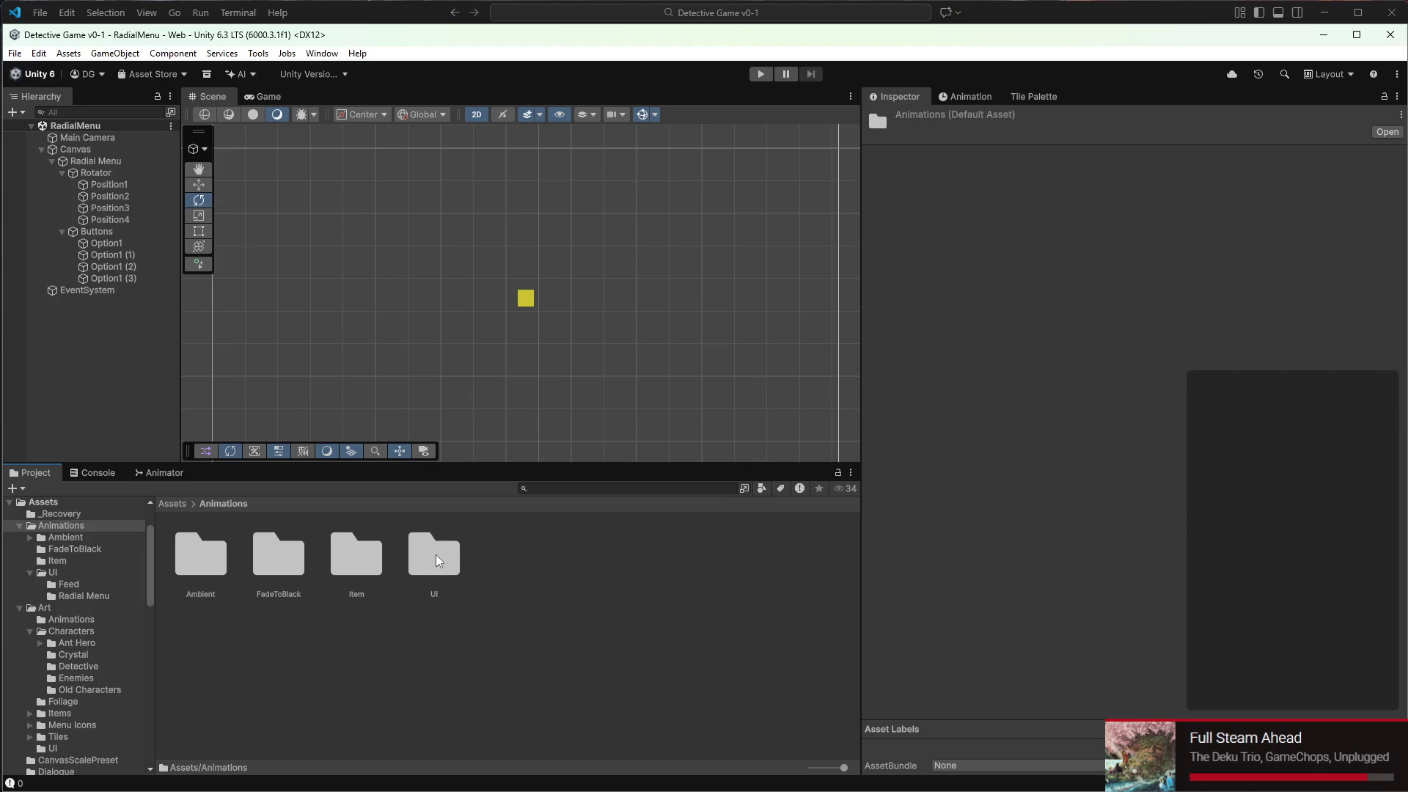
double_click(436, 562)
double_click(293, 558)
right_click(320, 623)
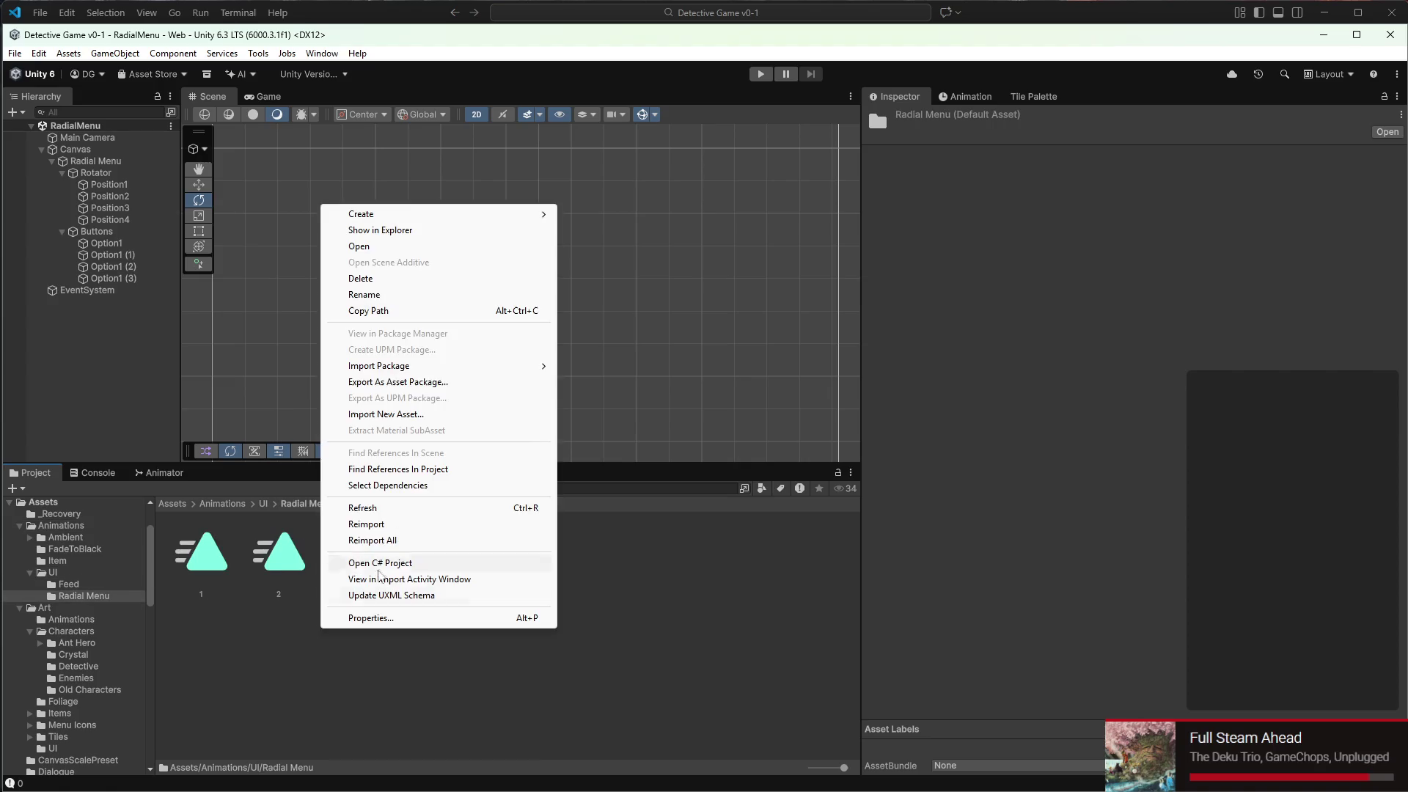
mouse_move(407, 214)
mouse_move(618, 315)
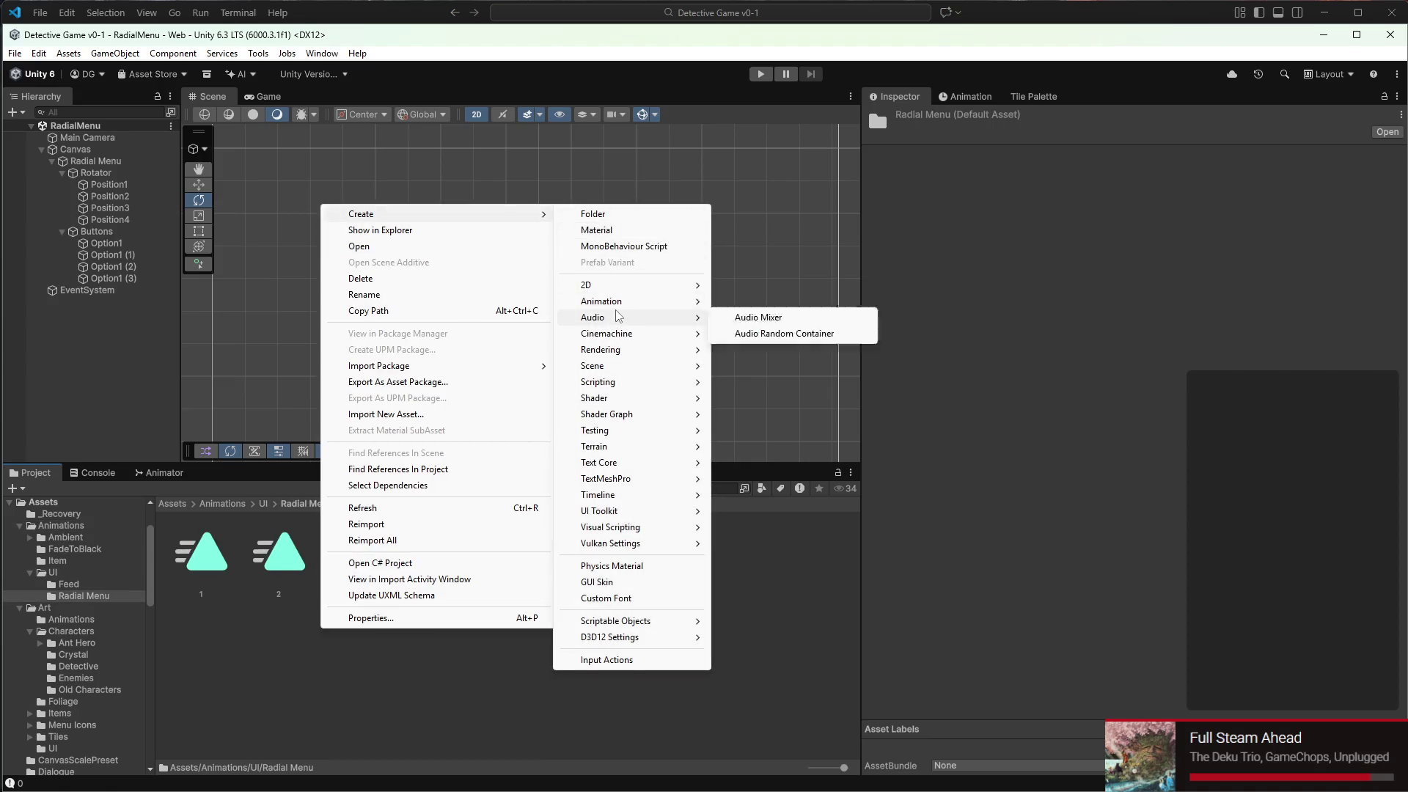
click(770, 351)
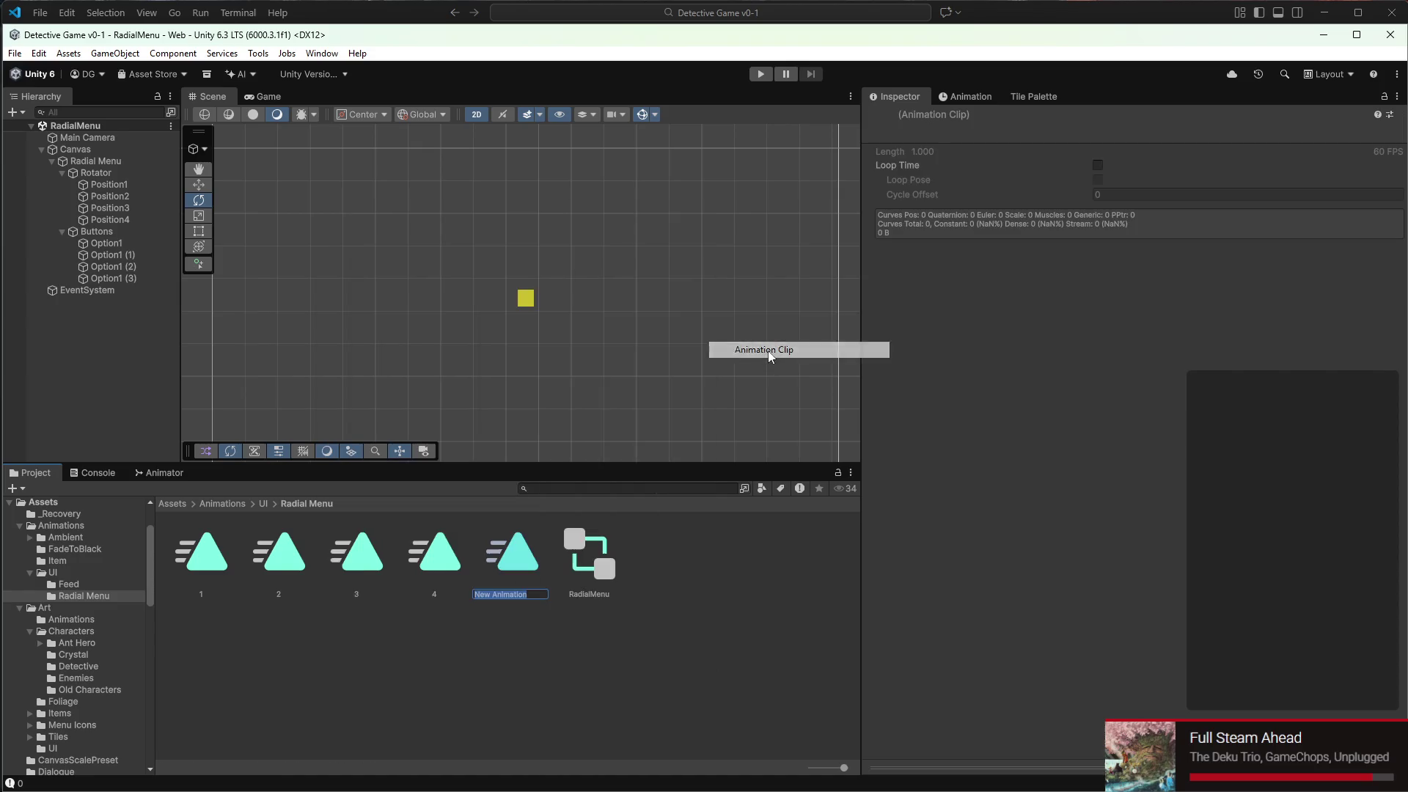
text(1Idle)
key(Return)
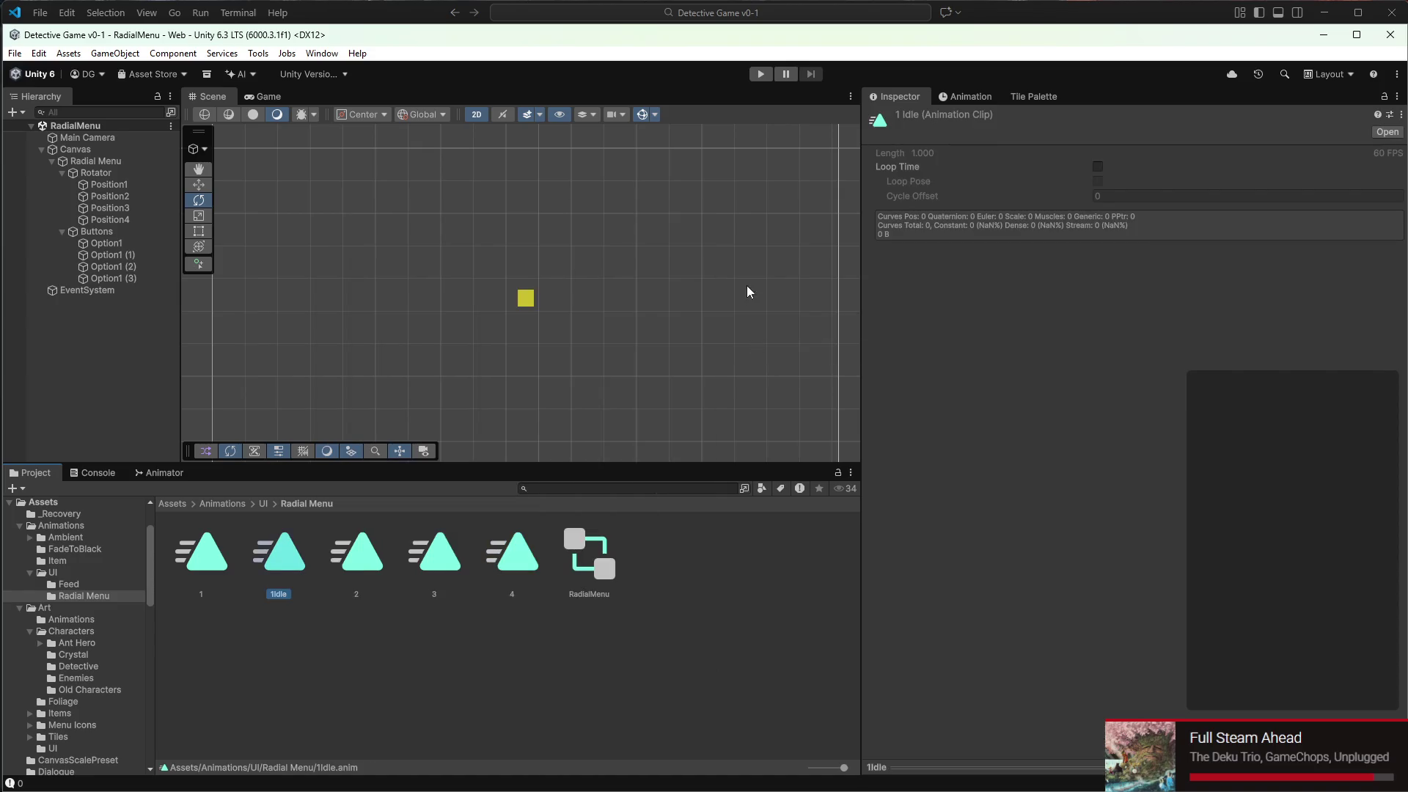
Duplicate 1Idle and rename the copy 2Idle
key(ctrl+d)
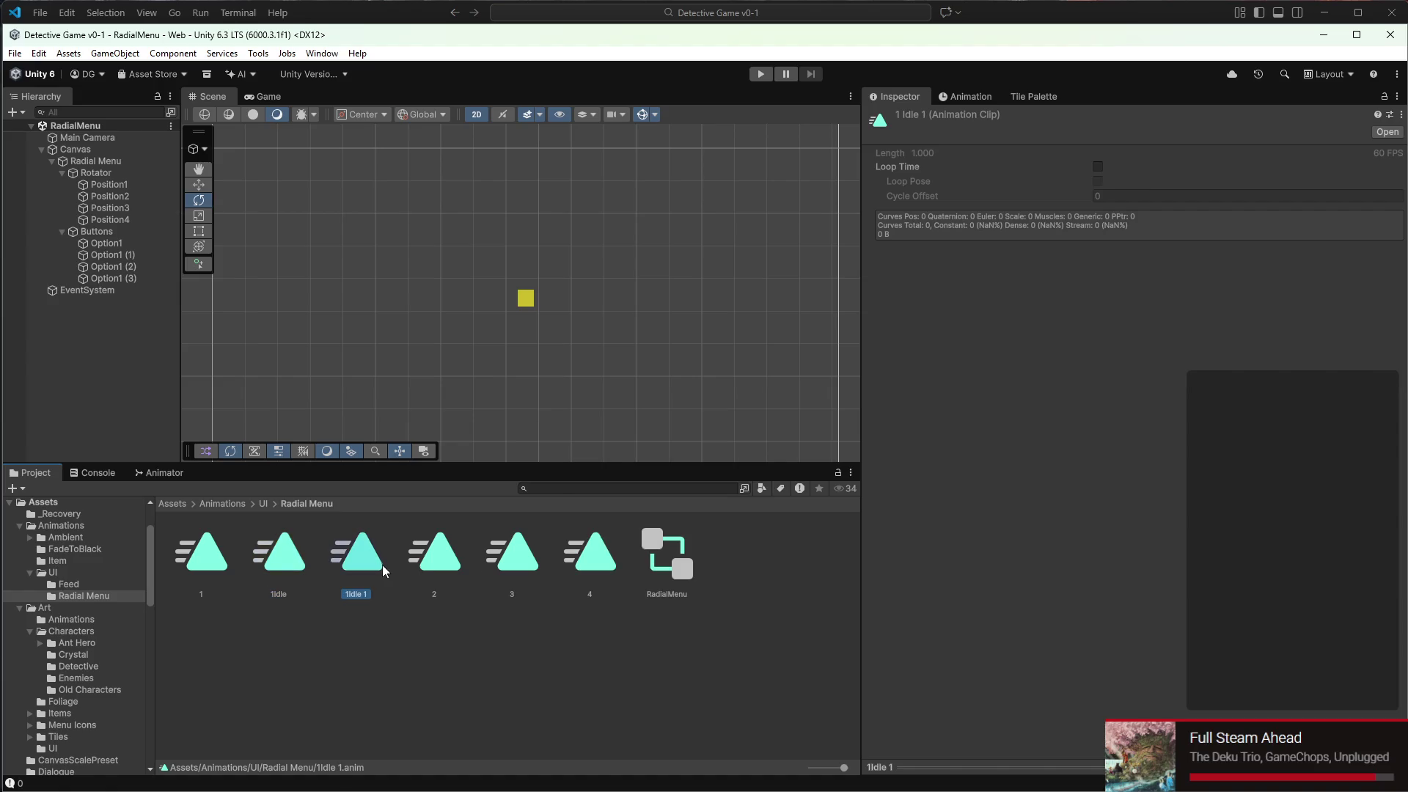
right_click(383, 565)
click(429, 228)
text(2)
key(Return)
Create another animation clip named 3Idle in the same folder
right_click(377, 682)
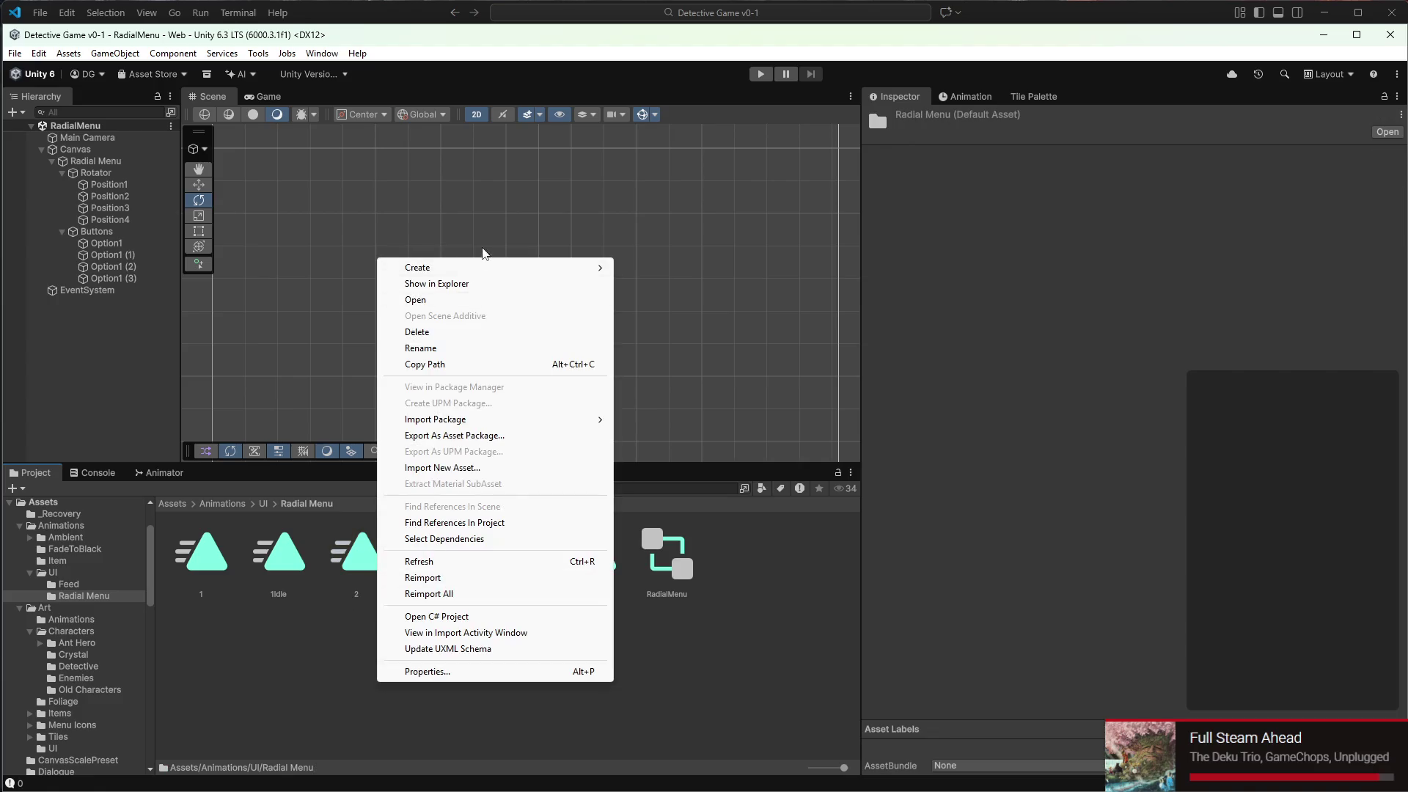
mouse_move(500, 274)
mouse_move(674, 355)
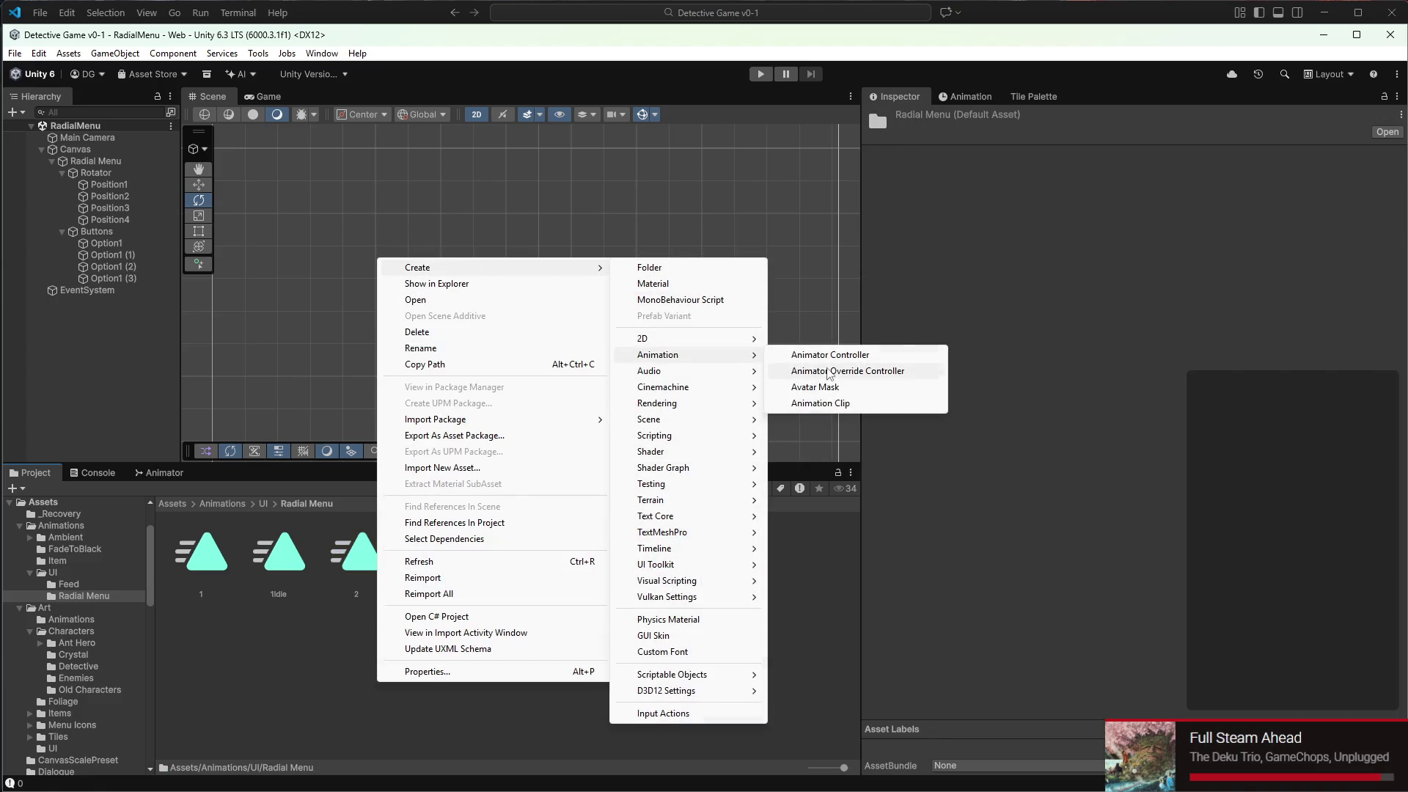
click(821, 405)
text(3Idle)
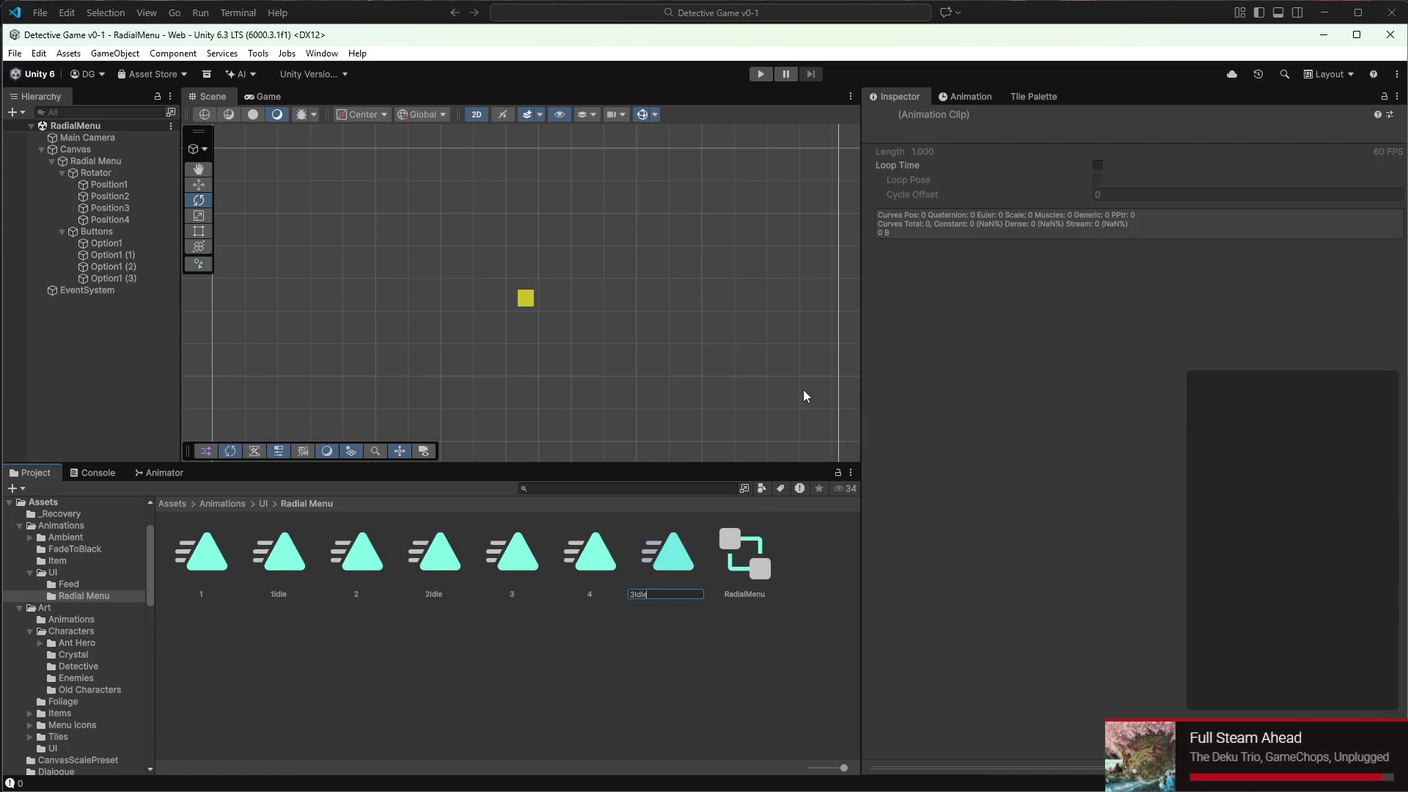
key(Return)
Create a fourth animation clip named 4Idle
right_click(618, 660)
mouse_move(695, 241)
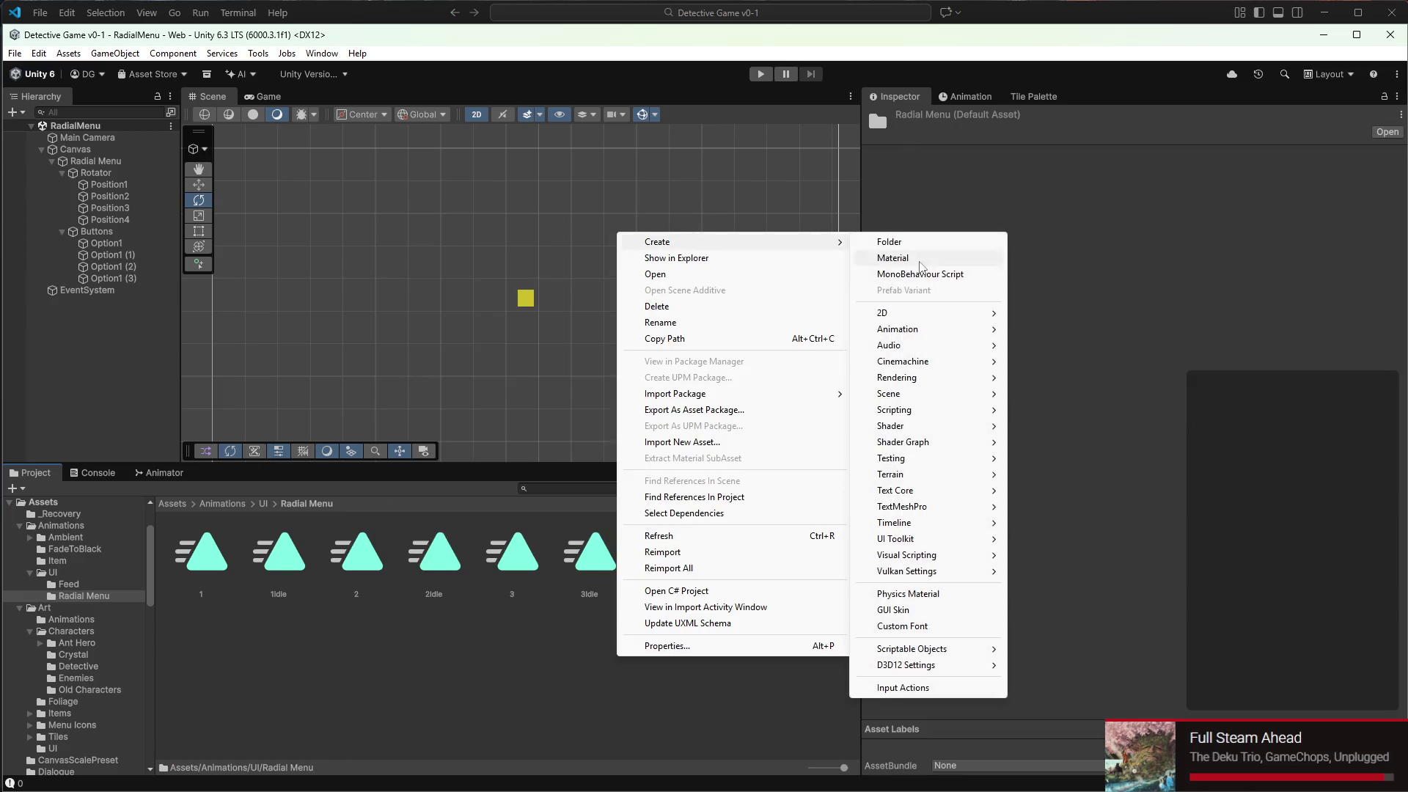
mouse_move(902, 329)
click(1061, 377)
text(4Idle)
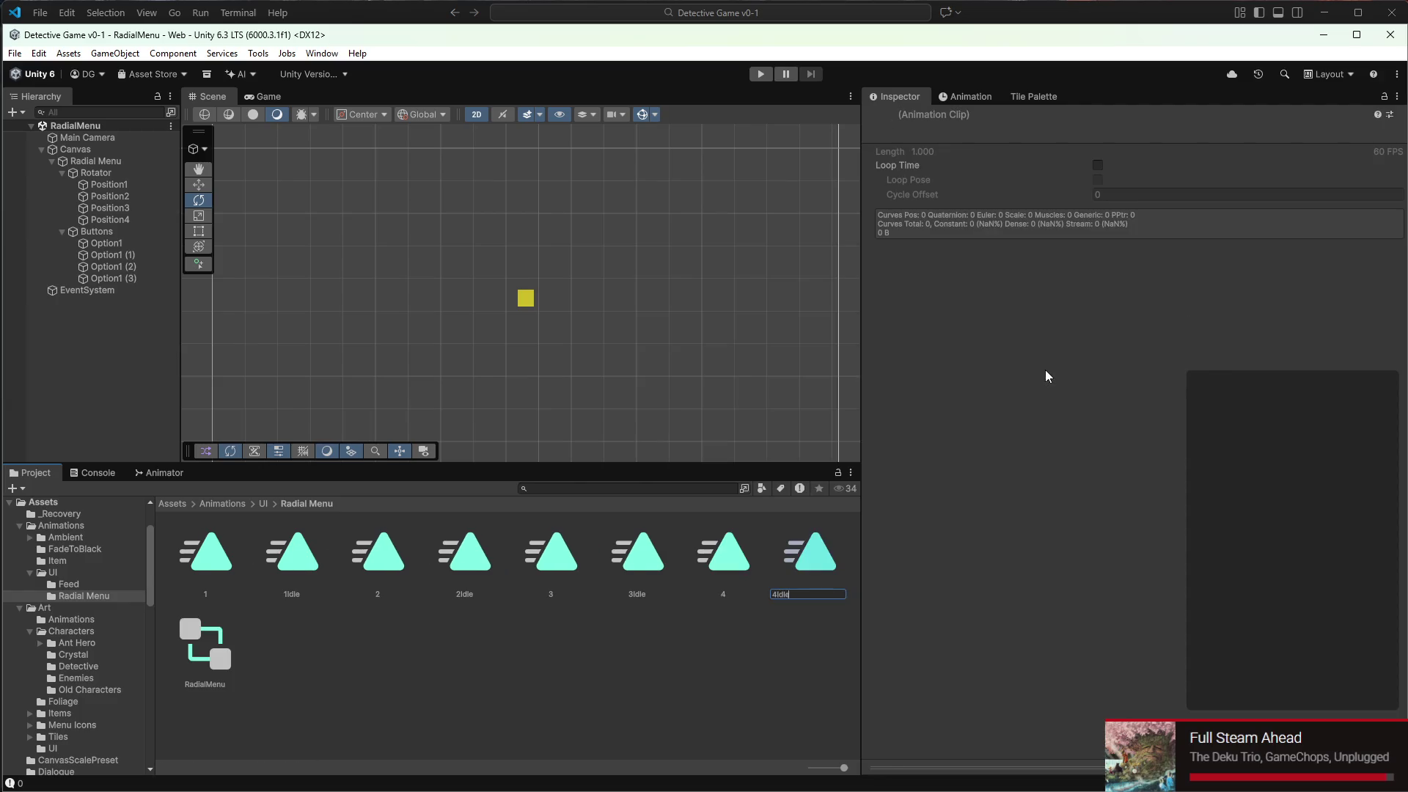
key(Return)
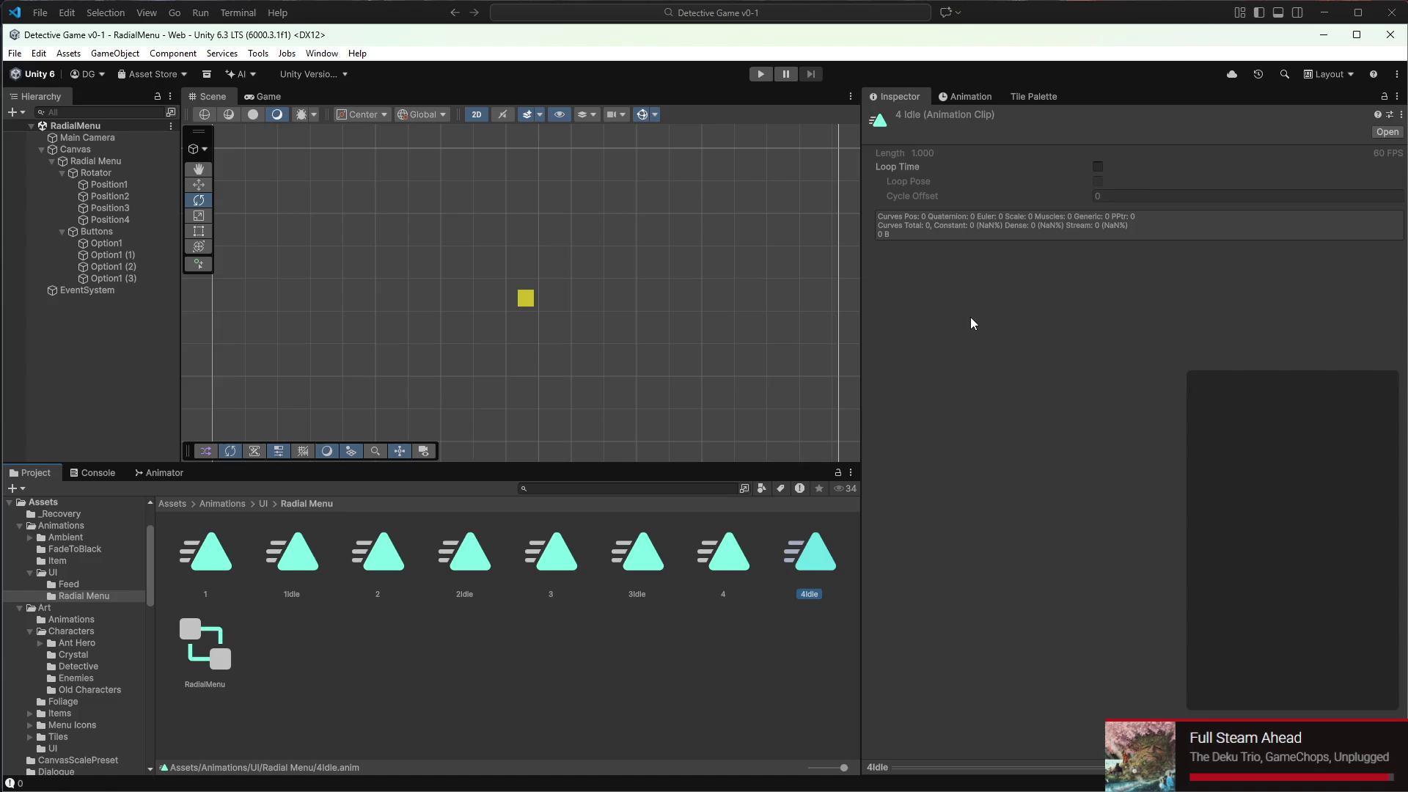
scroll(638, 344, up, 2)
click(97, 162)
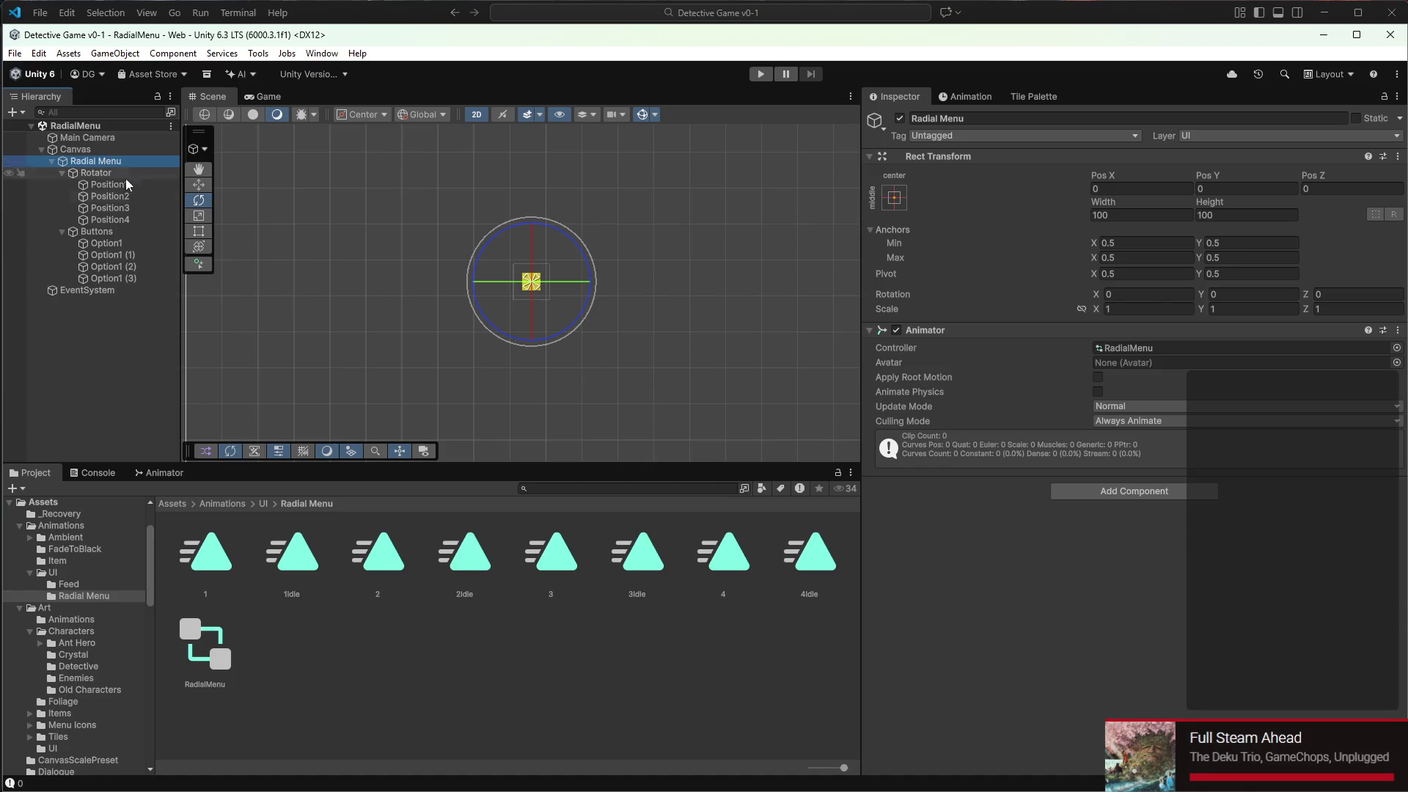
Set 1Idle as the layer default state in the Radial Menu's Animator
click(653, 561)
click(169, 161)
click(817, 577)
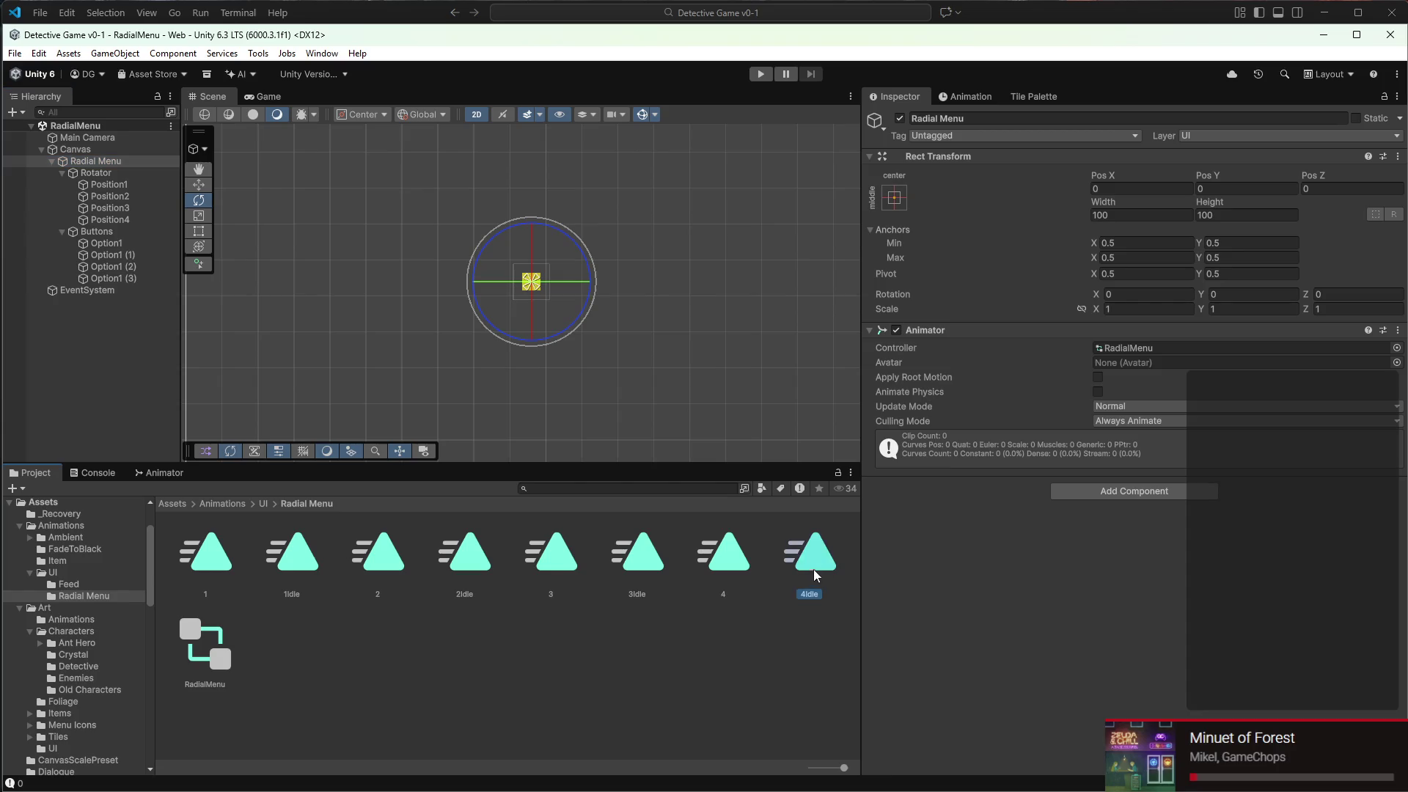
click(157, 163)
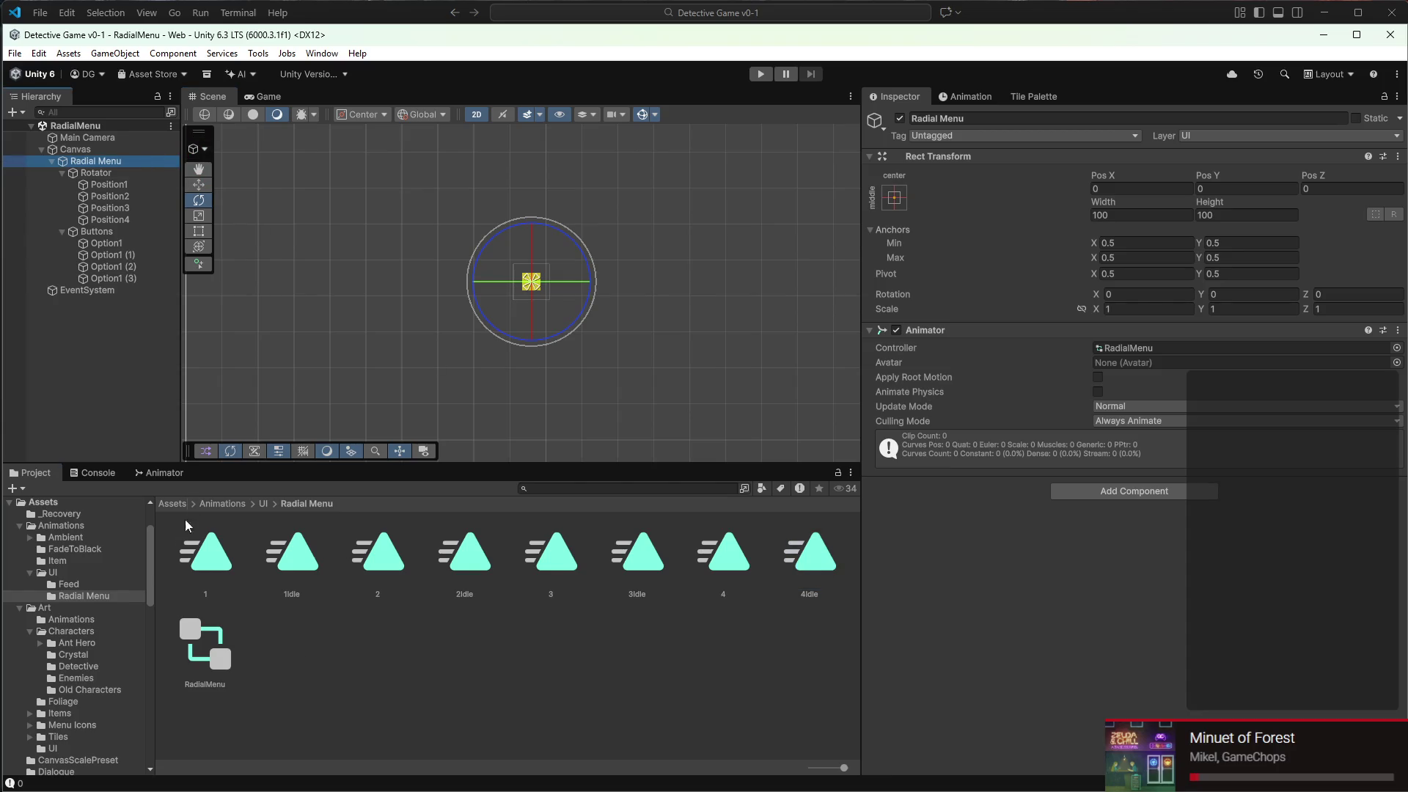
click(138, 477)
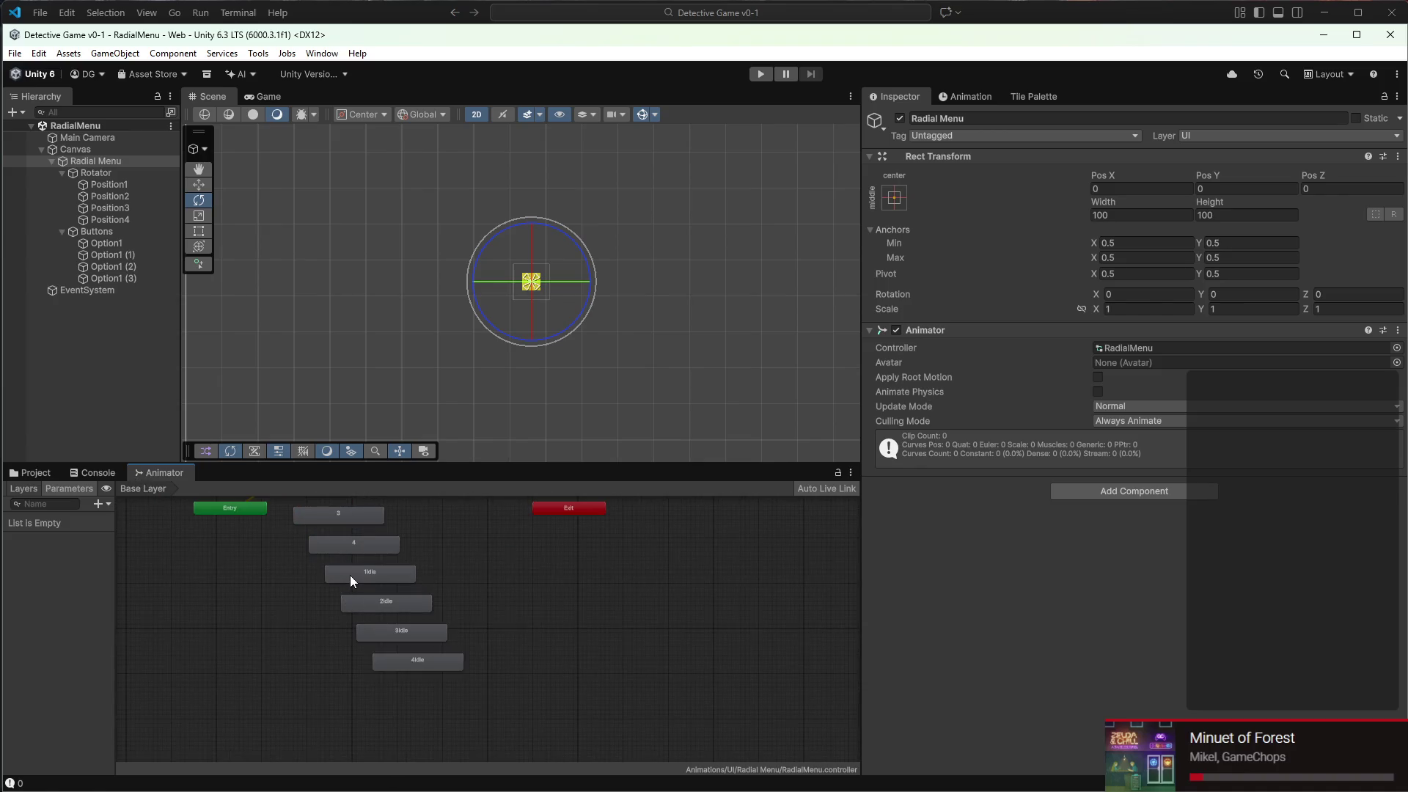
right_click(350, 575)
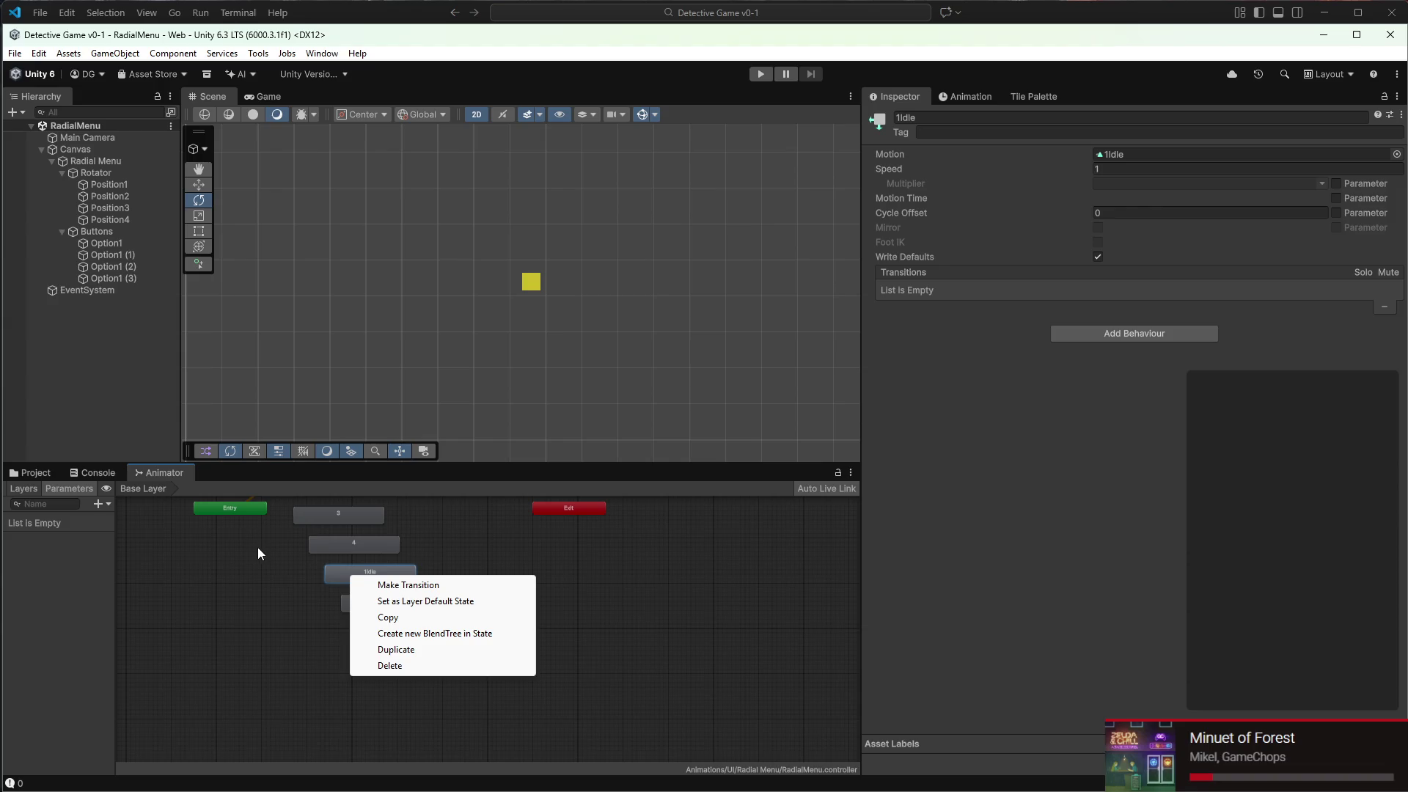
click(440, 600)
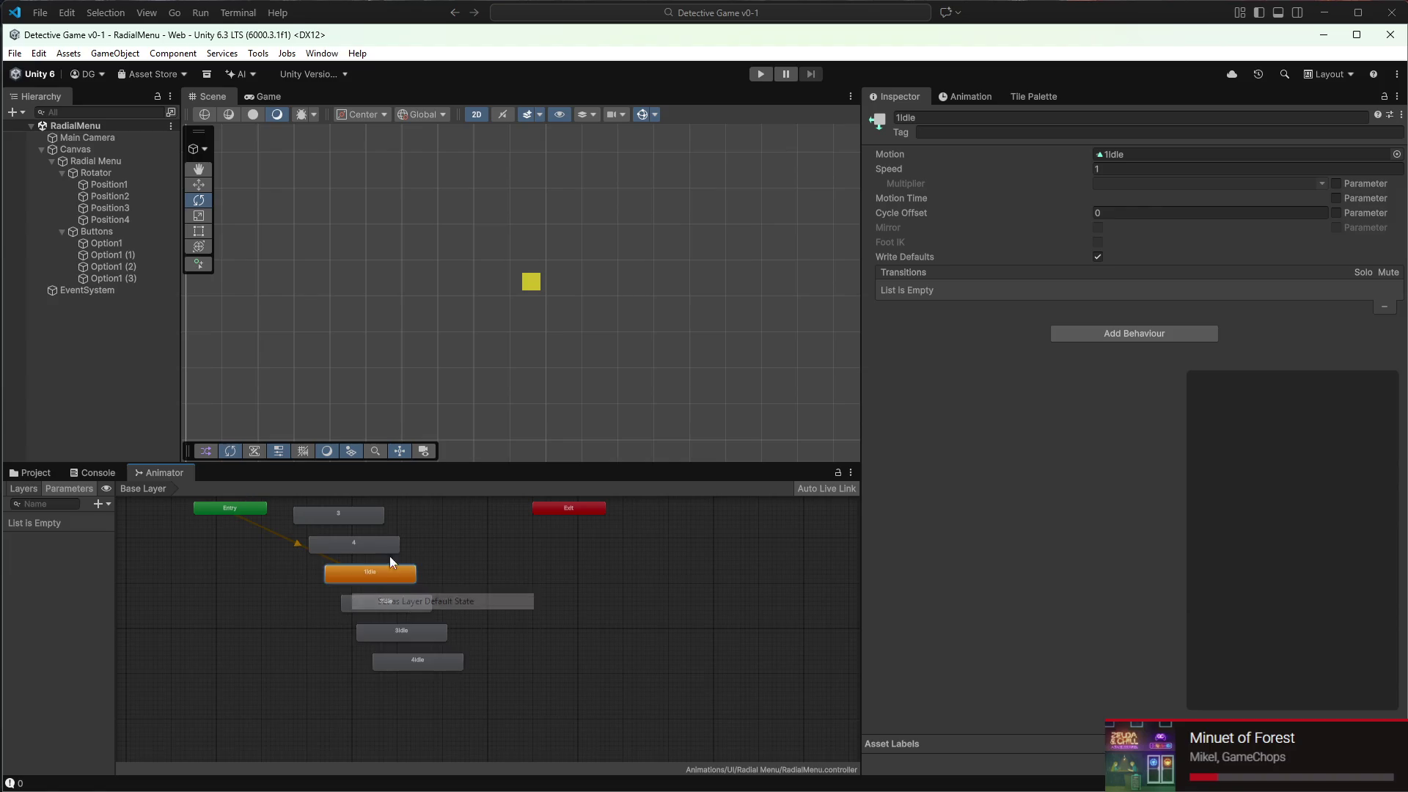
Reposition states 1, 2, 3, 4 and the Entry node in the Animator graph
click(362, 566)
drag(371, 570, 421, 519)
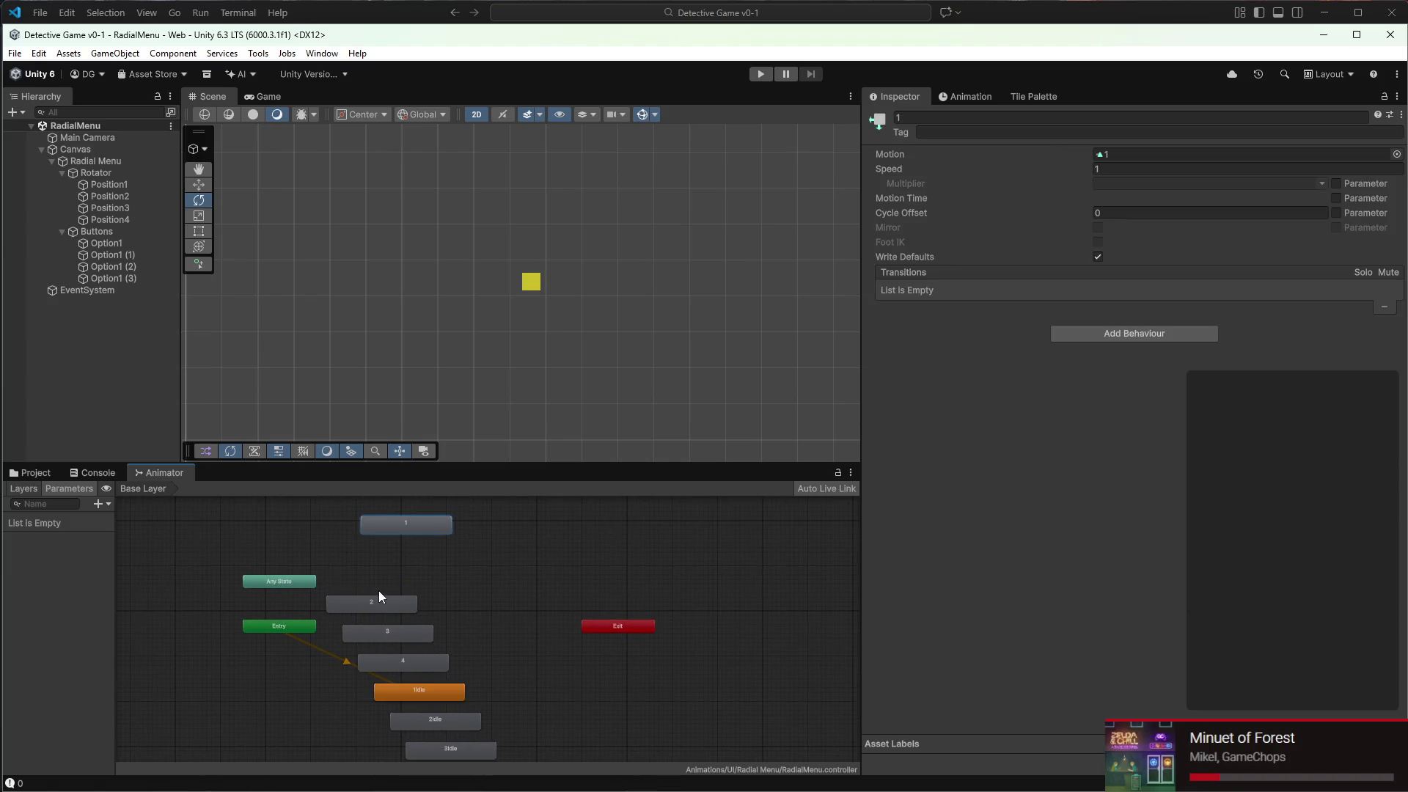
drag(379, 601, 605, 525)
mouse_move(421, 630)
mouse_down()
mouse_move(298, 541)
mouse_move(210, 586)
mouse_up()
mouse_move(383, 659)
mouse_down()
mouse_move(358, 622)
mouse_move(253, 682)
mouse_move(324, 619)
mouse_up()
drag(364, 563, 208, 564)
Place 1Idle beside Entry and group 2Idle, 3Idle and 4Idle near Exit
click(523, 636)
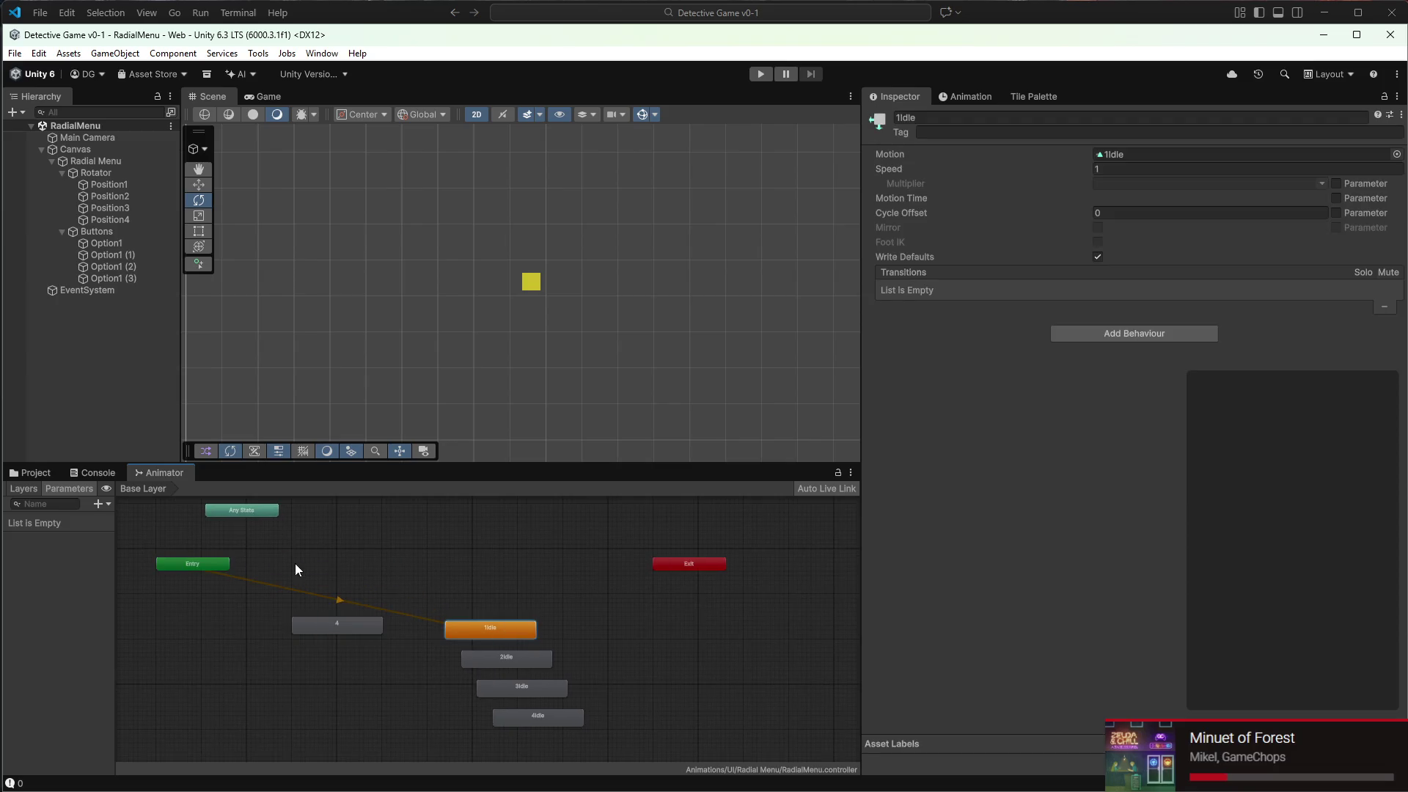
key(ctrl+z)
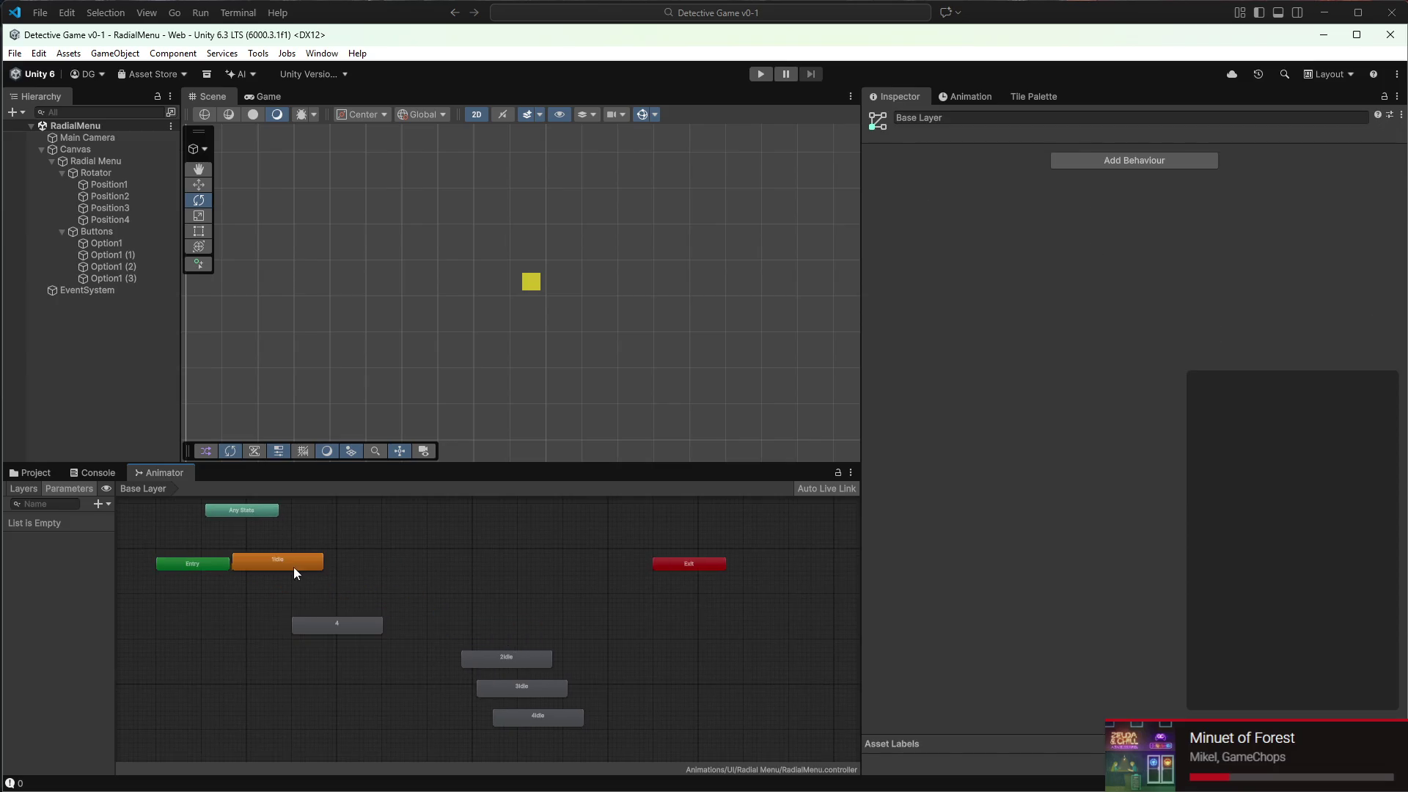
drag(294, 566, 329, 566)
drag(349, 628, 398, 629)
drag(497, 658, 558, 561)
mouse_move(530, 688)
mouse_down()
mouse_move(553, 638)
mouse_move(550, 581)
mouse_up()
drag(536, 719, 553, 642)
drag(401, 686, 383, 709)
click(359, 630)
click(99, 505)
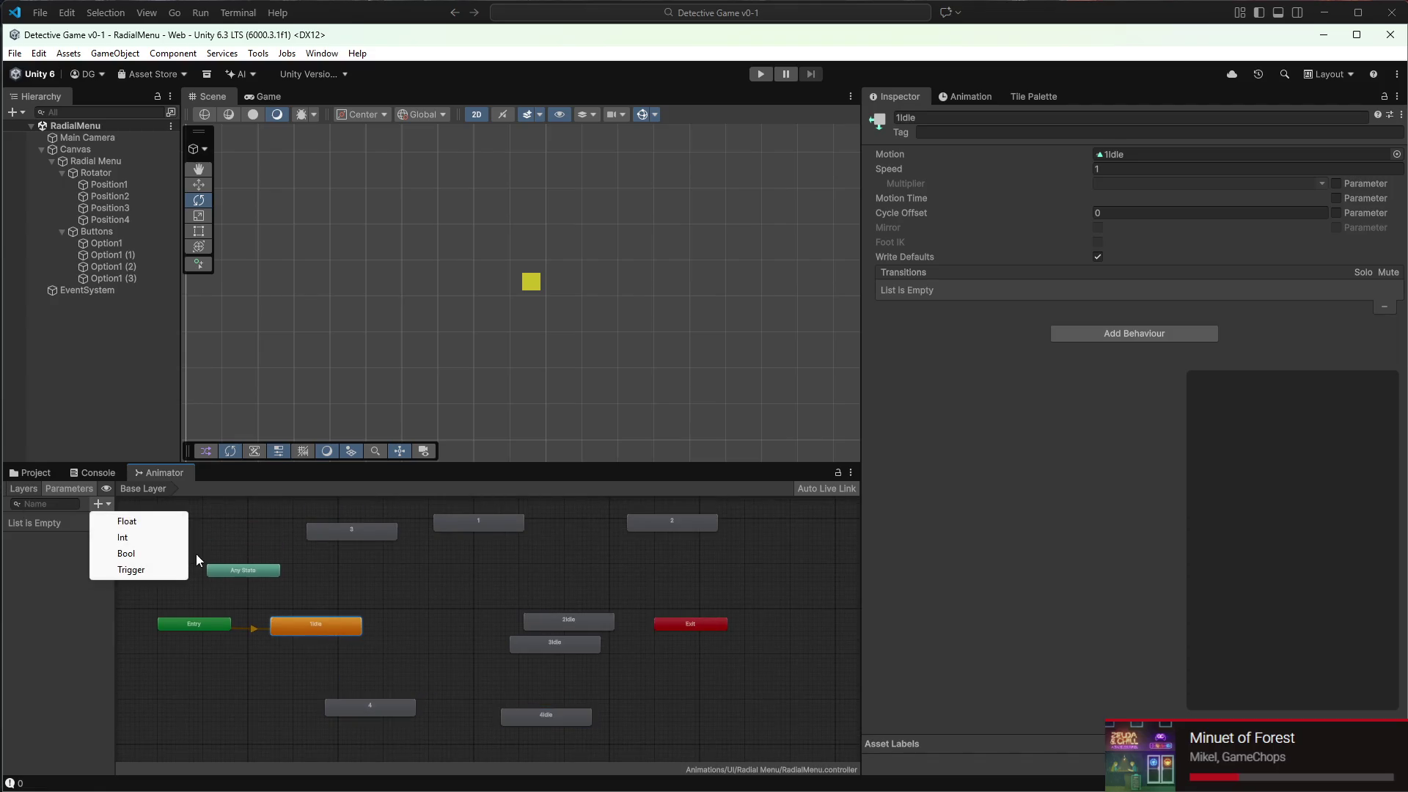
Add an Int parameter named HighlightedBu to the Animator
click(168, 543)
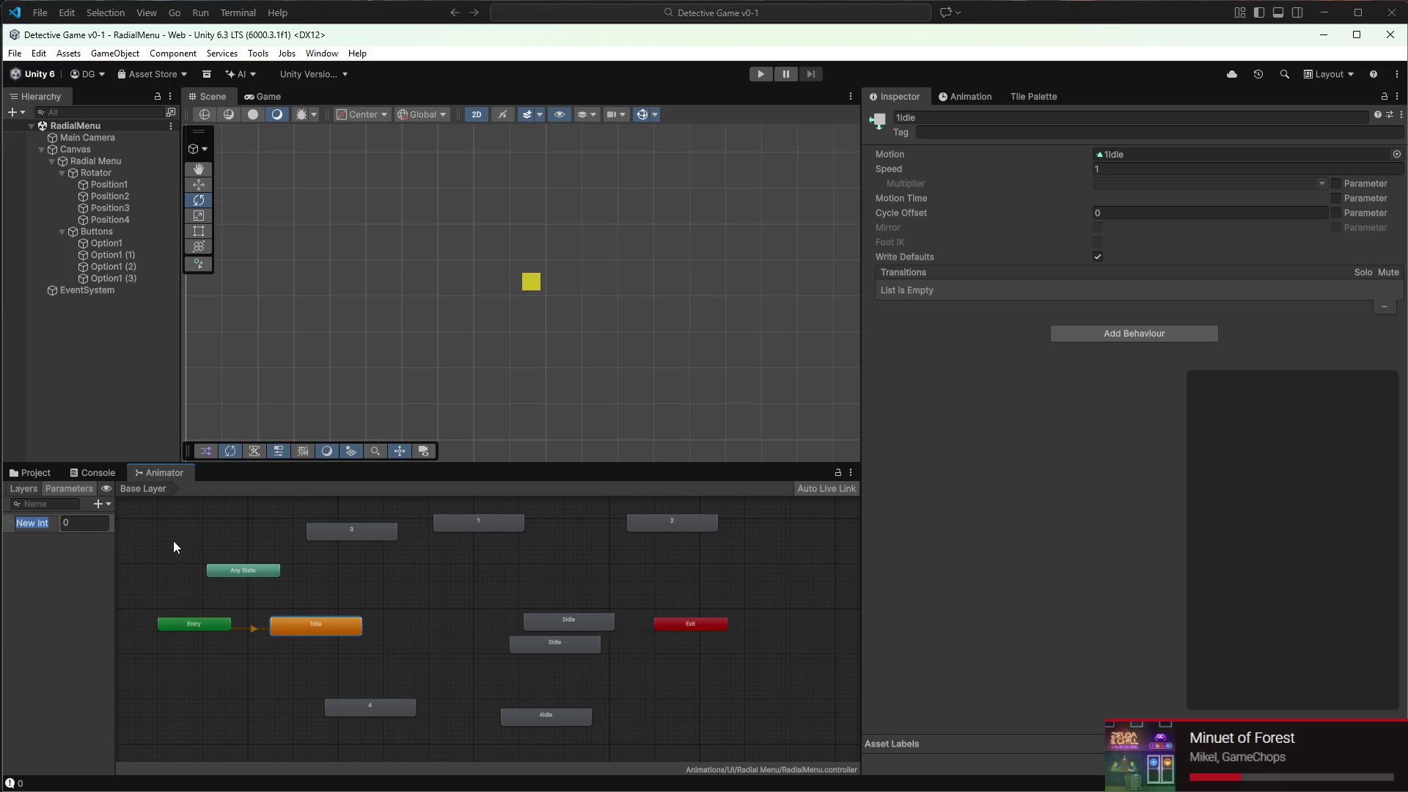
text(HighlightedBu)
key(Return)
Move 1Idle next to Entry, reposition Any State, and frame the graph
right_click(301, 618)
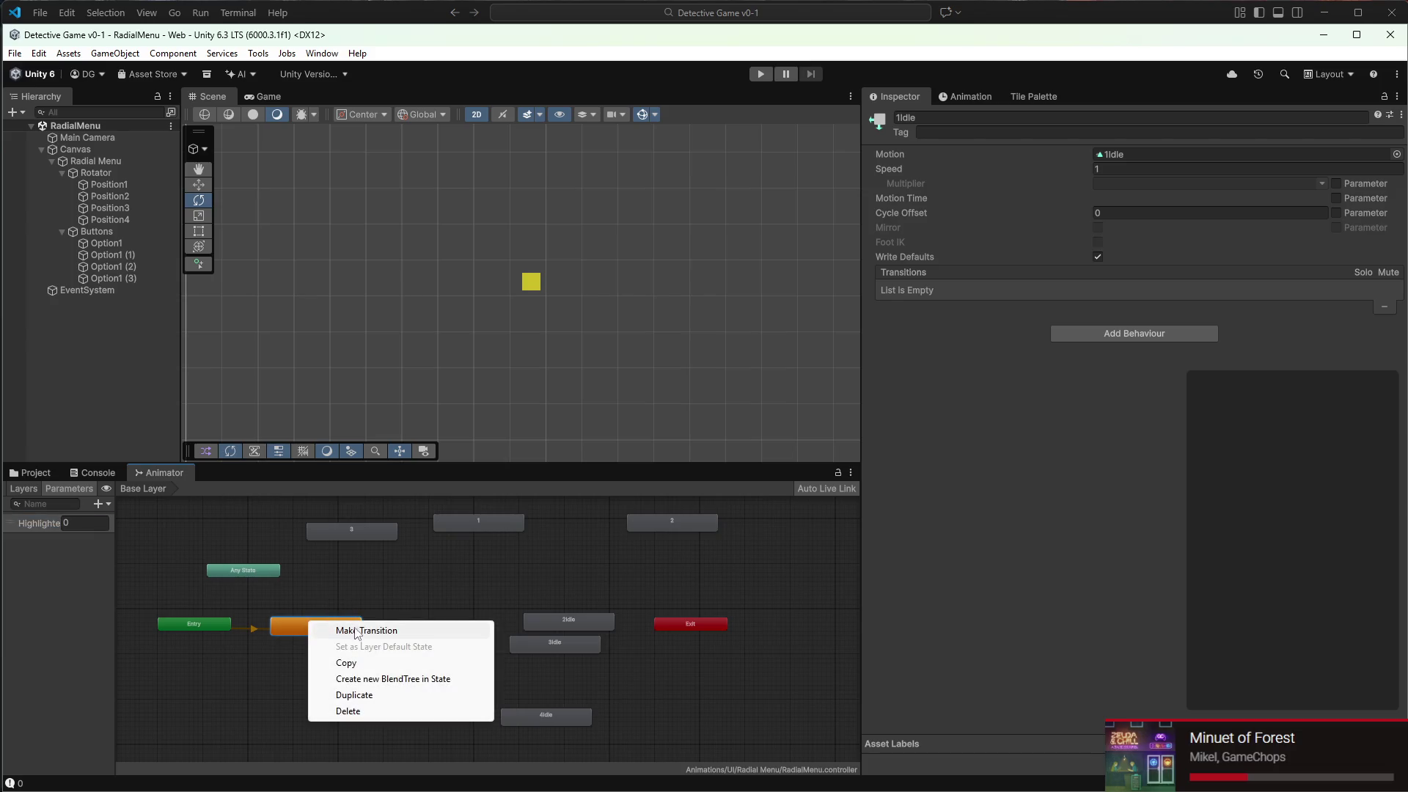
click(342, 602)
scroll(324, 622, up, 1)
click(324, 621)
scroll(327, 626, up, 2)
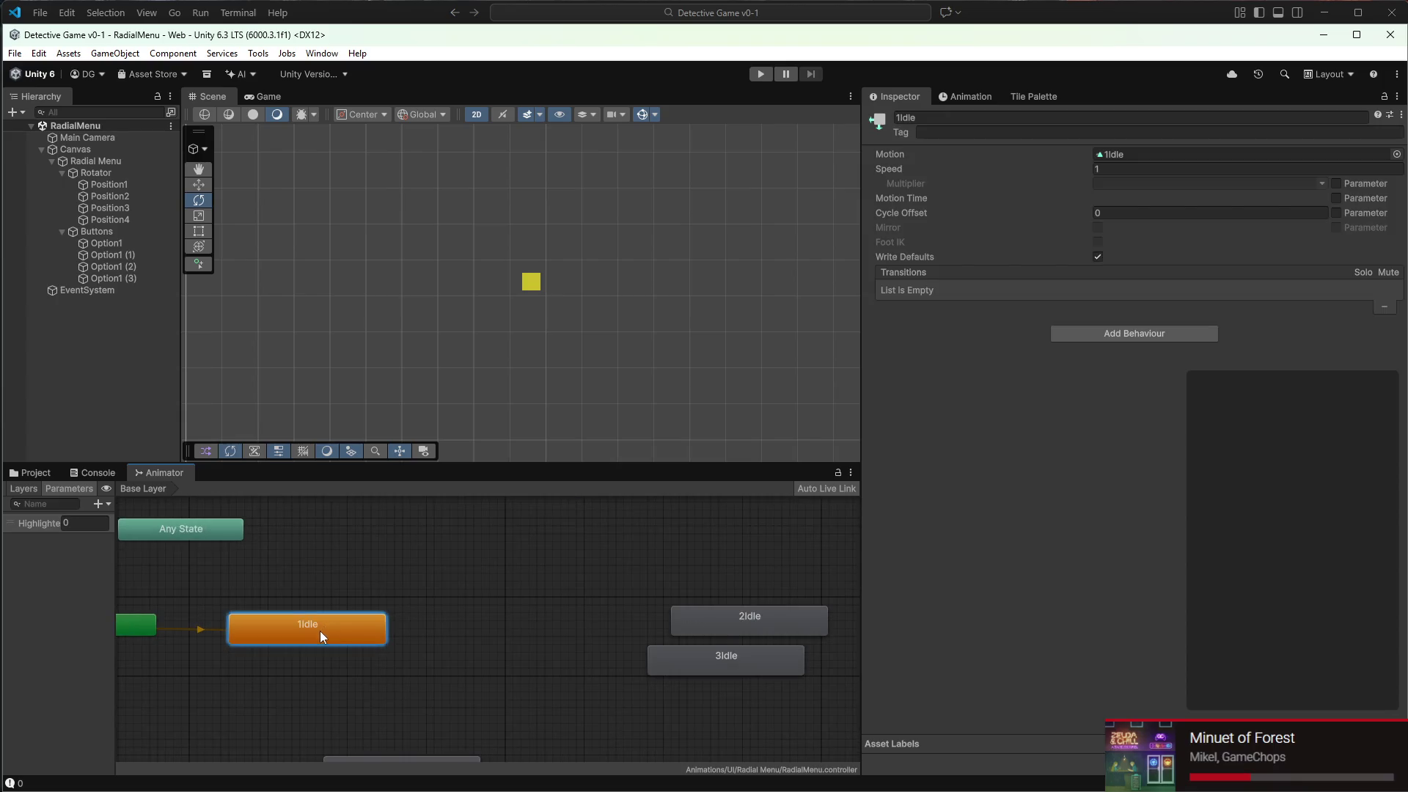
scroll(363, 587, down, 3)
scroll(438, 552, down, 1)
scroll(450, 569, up, 2)
drag(385, 603, 335, 595)
drag(231, 593, 208, 570)
drag(320, 586, 317, 601)
mouse_move(290, 532)
mouse_down()
mouse_move(228, 506)
mouse_move(259, 556)
mouse_up()
scroll(217, 518, down, 2)
scroll(218, 518, down, 1)
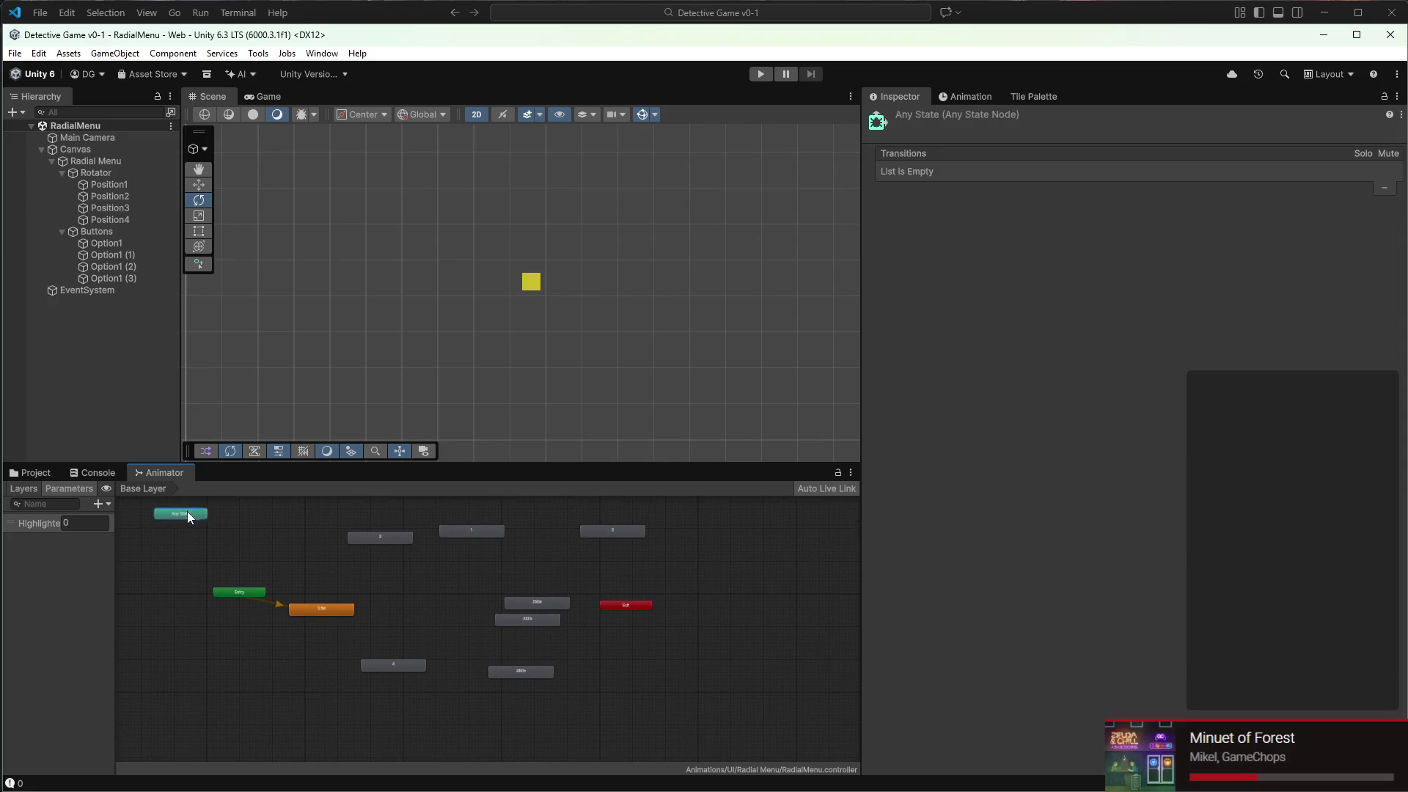
scroll(266, 571, up, 3)
drag(332, 630, 323, 599)
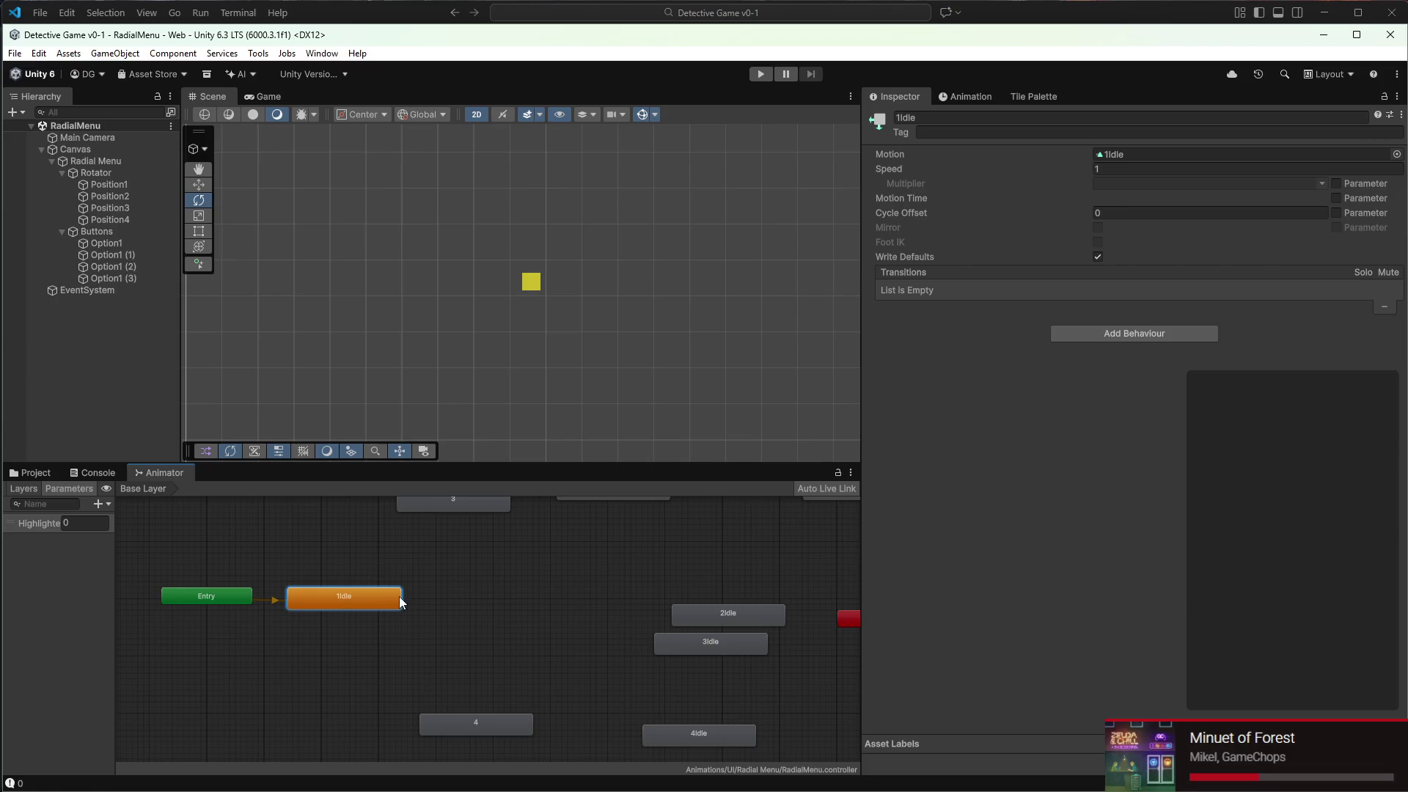
key(a)
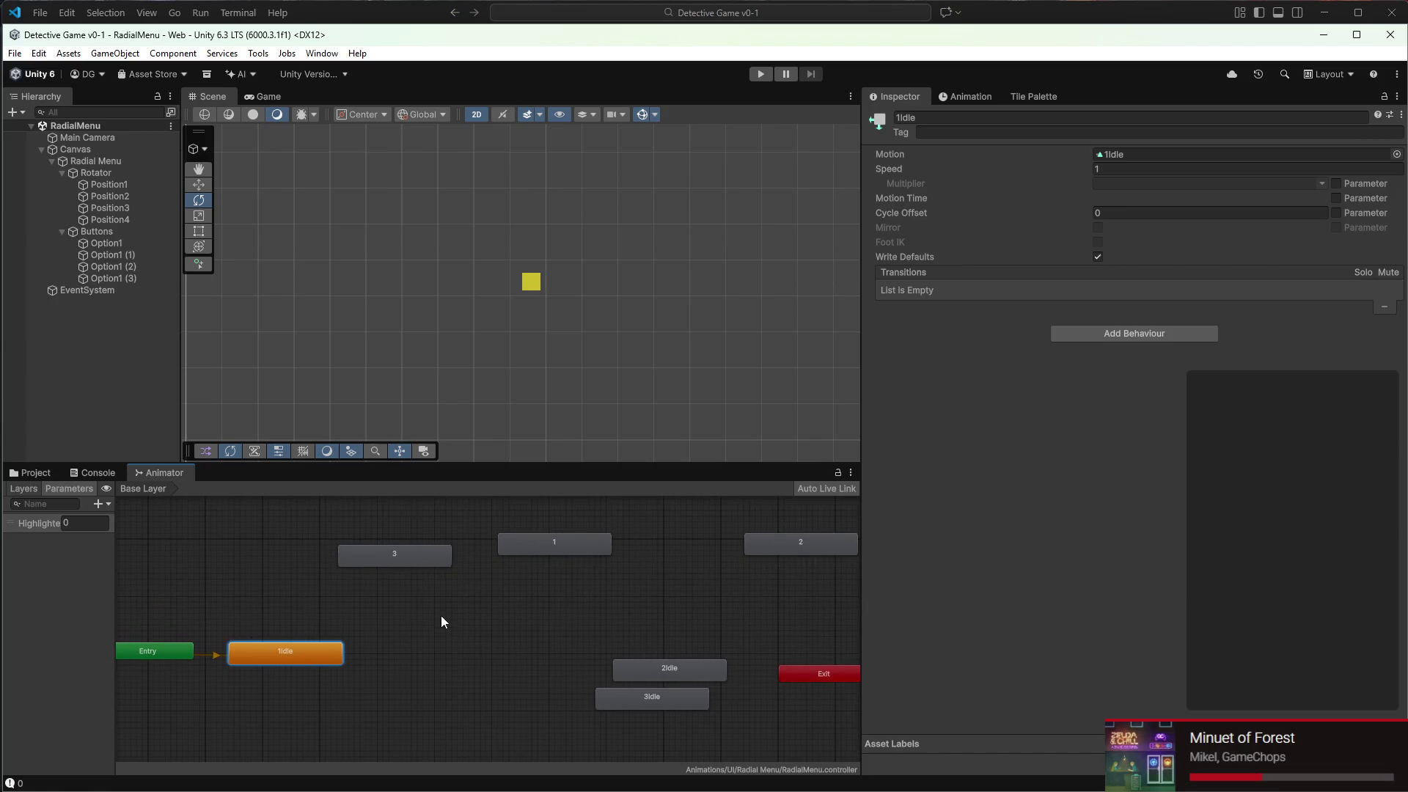
Line up Entry, 1Idle and state 1 in one row, moving state 3 aside
scroll(425, 650, up, 1)
drag(571, 530, 290, 556)
drag(390, 541, 598, 534)
mouse_move(288, 552)
mouse_down()
mouse_move(341, 558)
mouse_move(401, 686)
mouse_up()
drag(255, 603, 496, 547)
scroll(496, 548, down, 3)
click(384, 577)
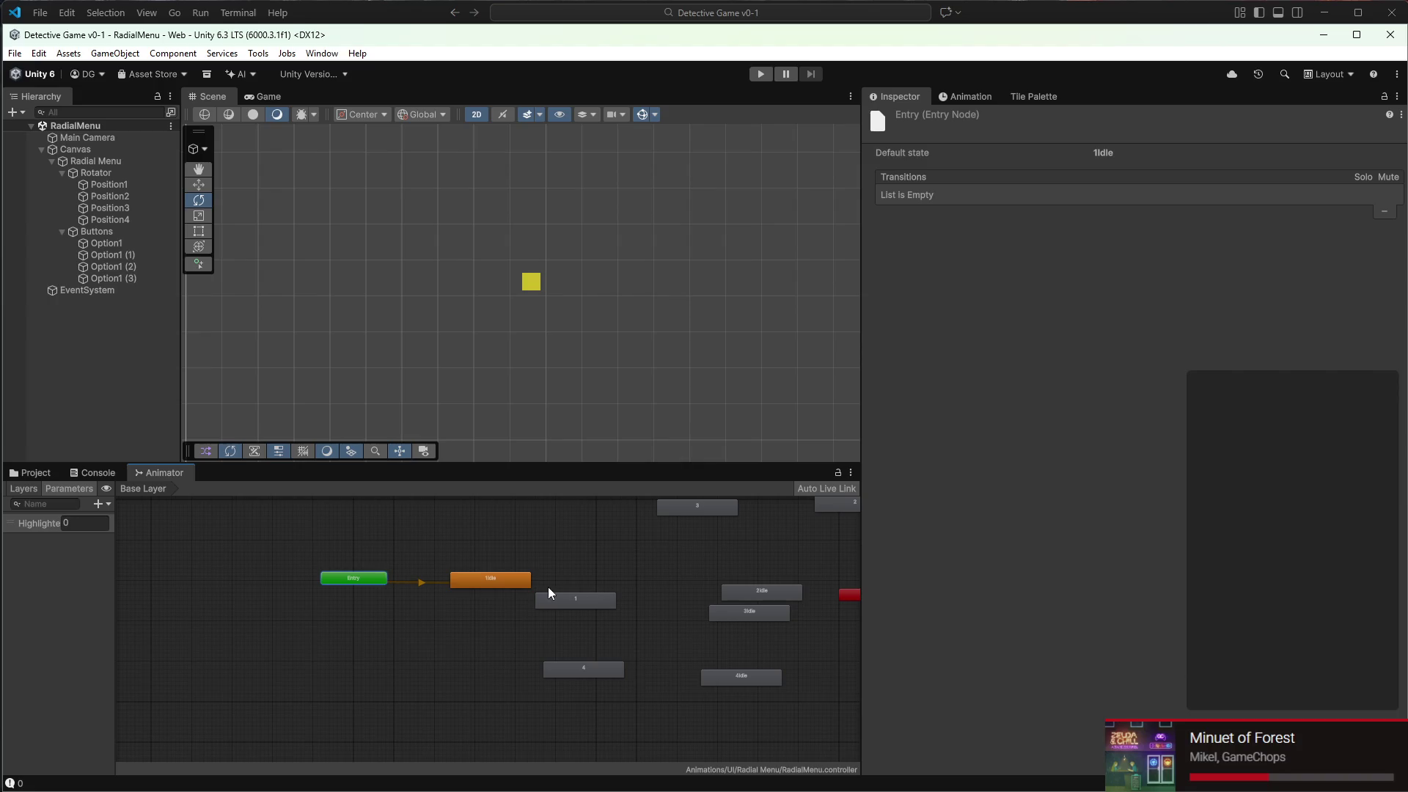
drag(398, 579, 270, 576)
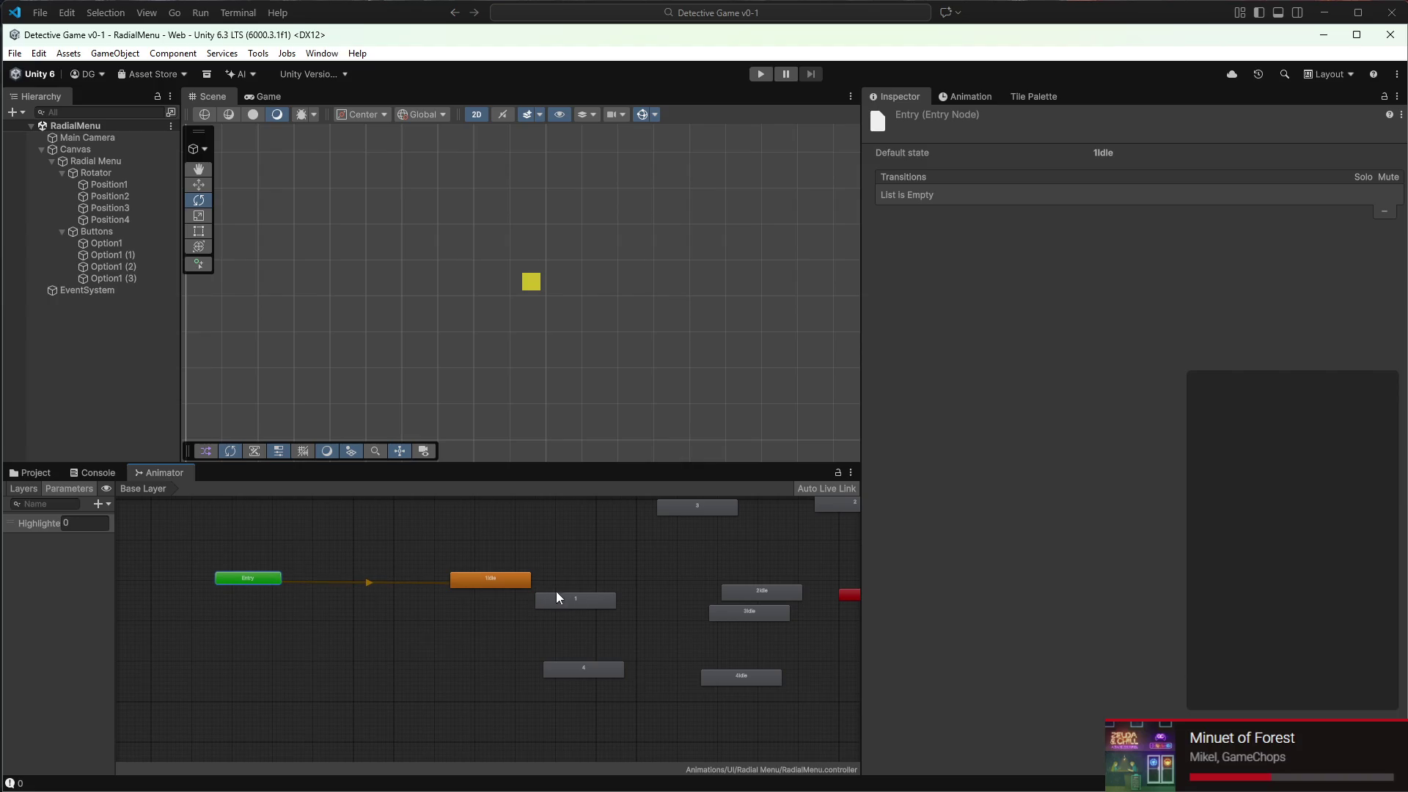
drag(553, 591, 570, 577)
click(408, 570)
drag(455, 579, 353, 575)
drag(578, 577, 471, 577)
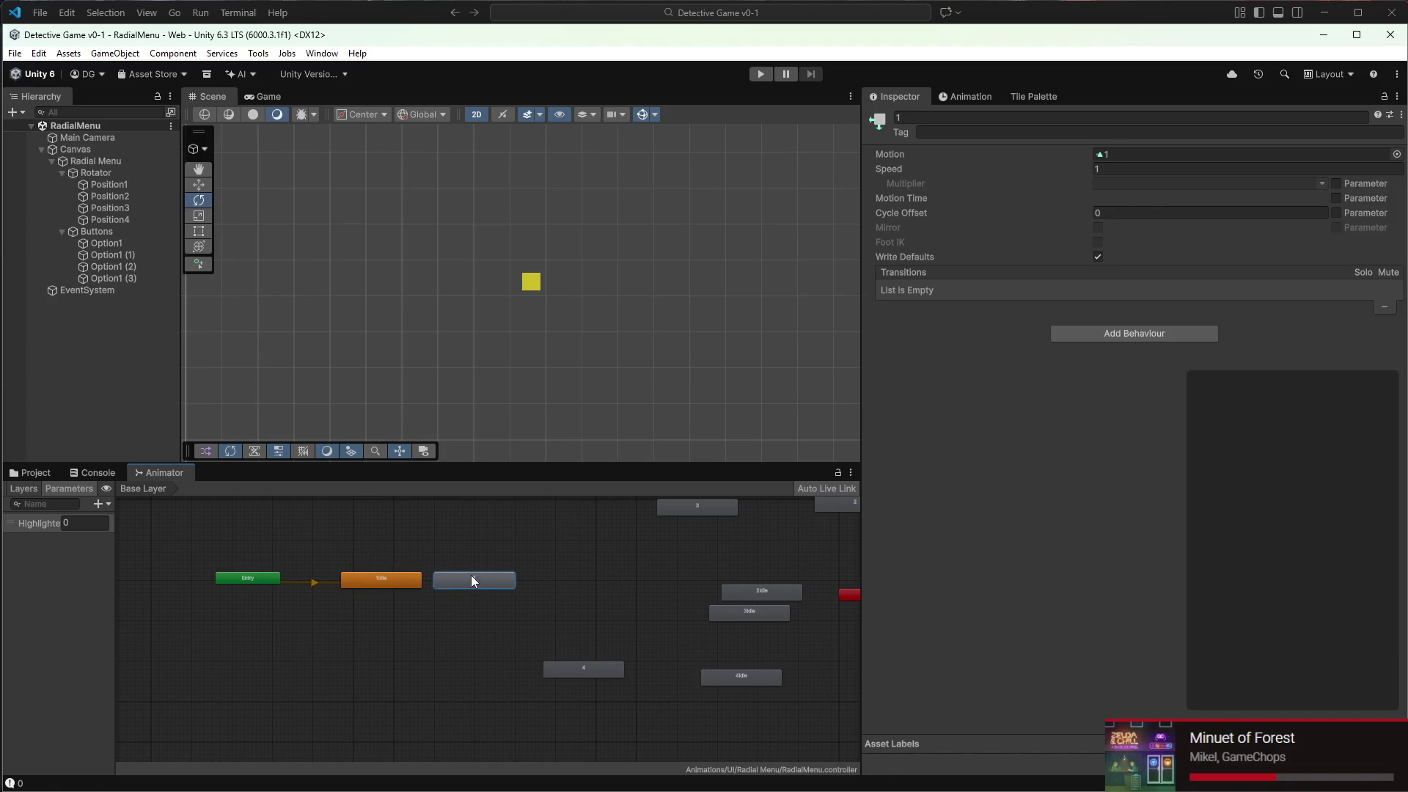
click(155, 168)
Check the Radial Menu's animation timeline, then view its Animator using the RadialMenu controller
click(981, 94)
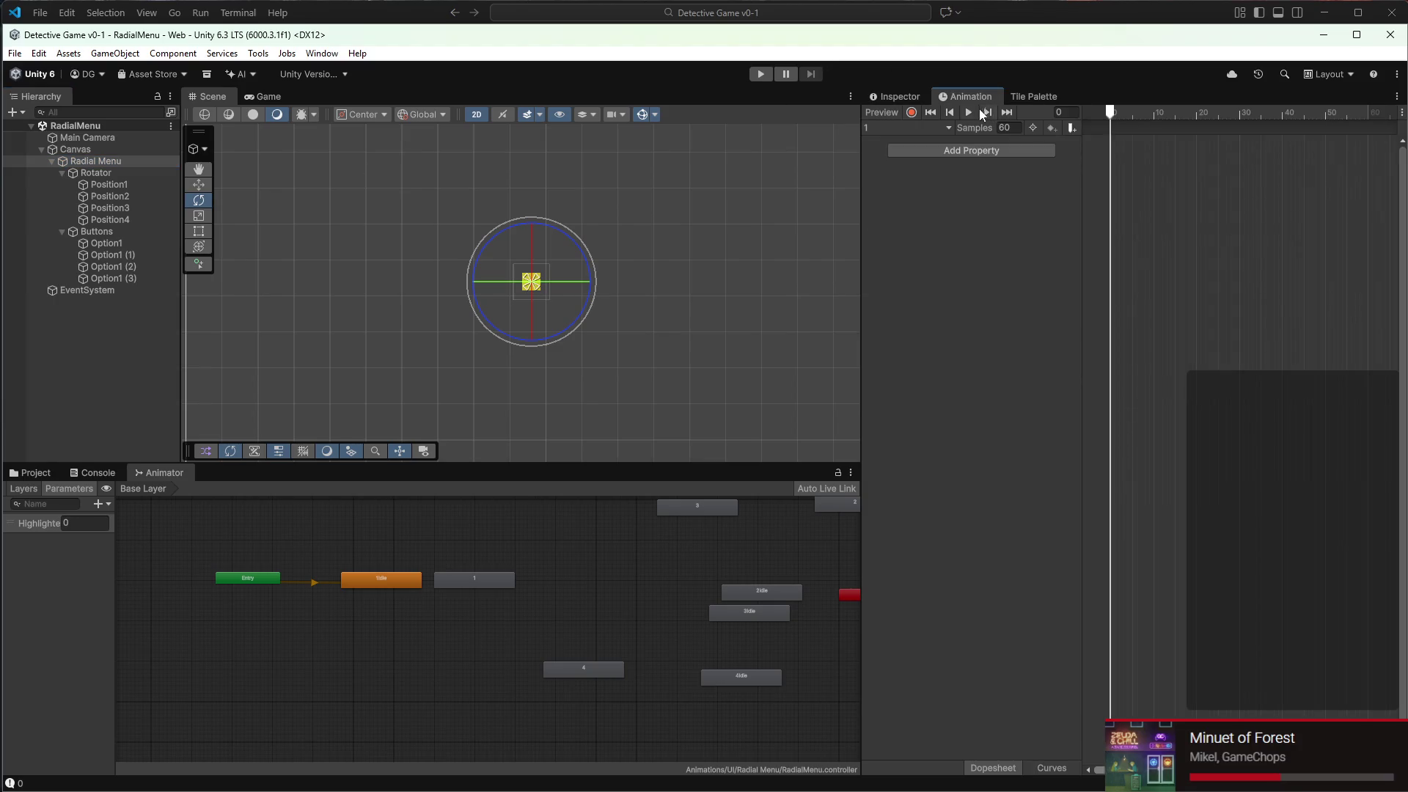
scroll(515, 264, up, 3)
scroll(524, 314, up, 2)
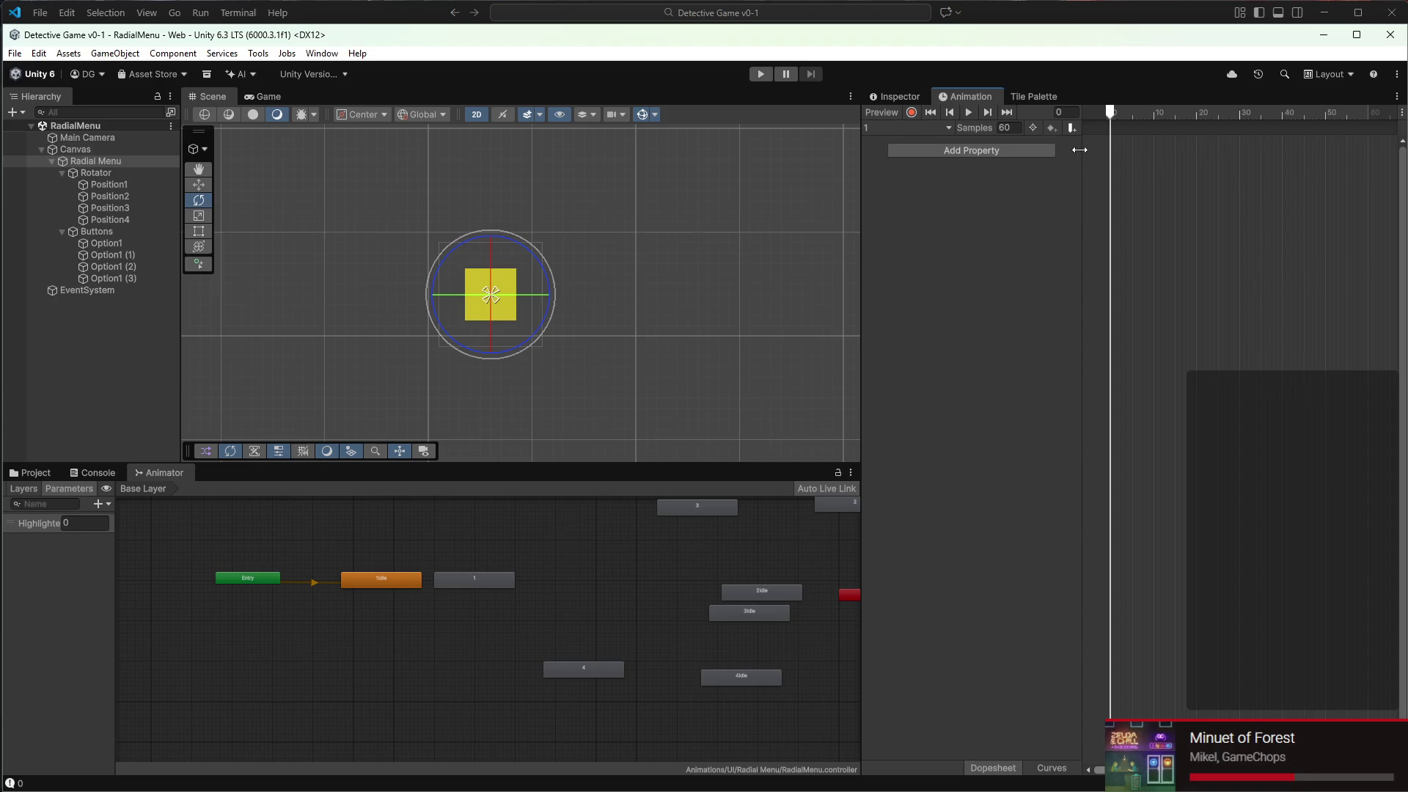
click(884, 98)
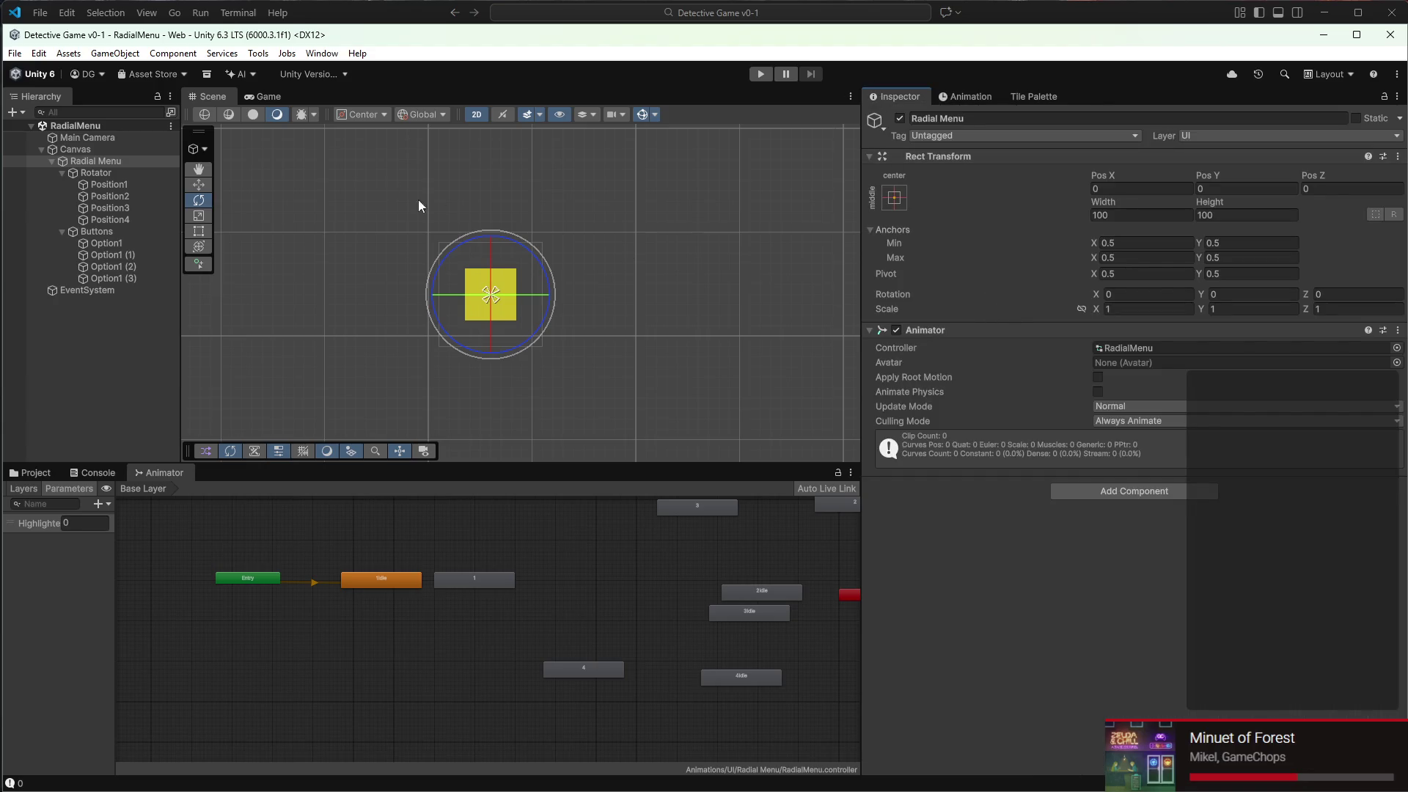
click(103, 173)
Remove the Animator from Radial Menu and give Rotator's Animator the RadialMenu controller
click(101, 161)
mouse_move(961, 330)
mouse_down()
mouse_move(476, 118)
mouse_move(112, 168)
mouse_up()
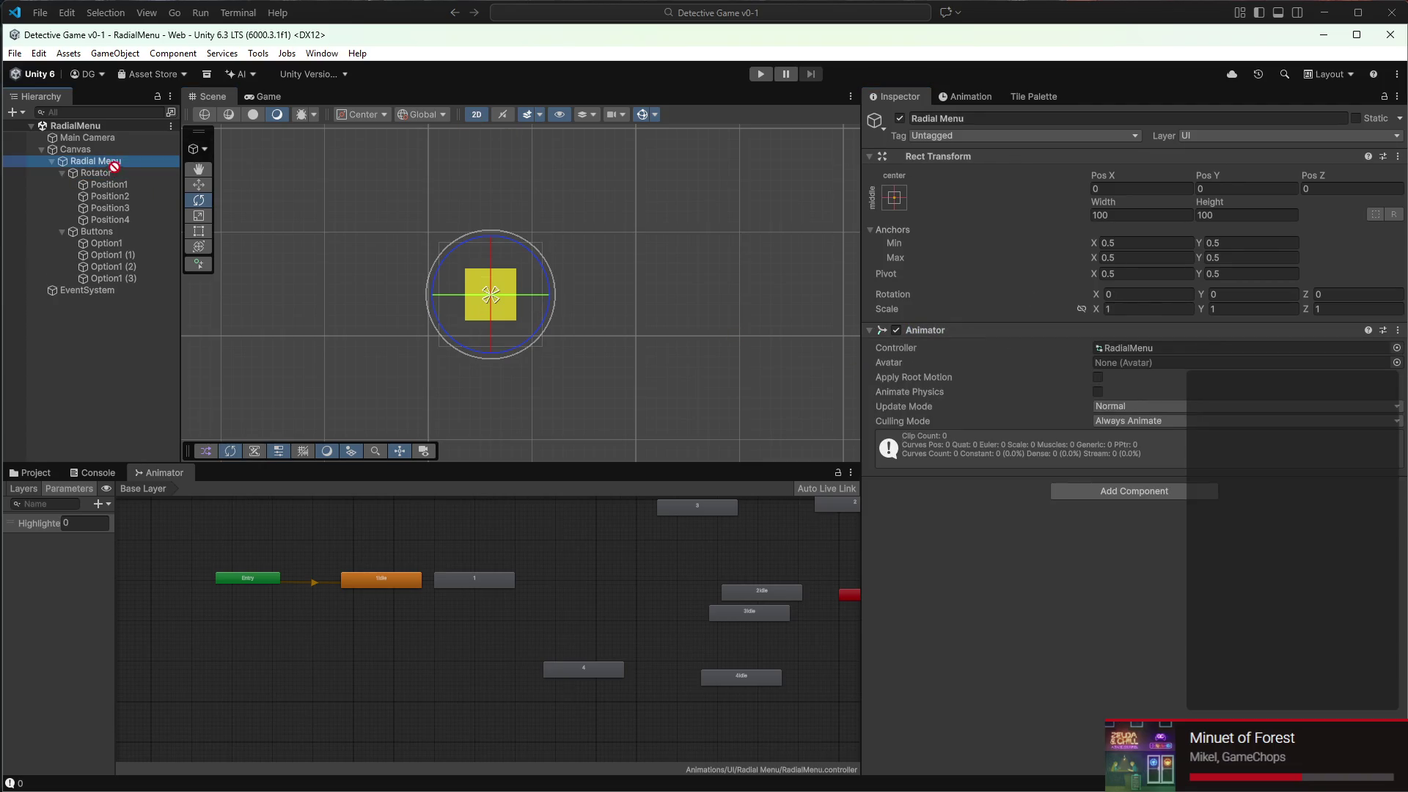
right_click(974, 328)
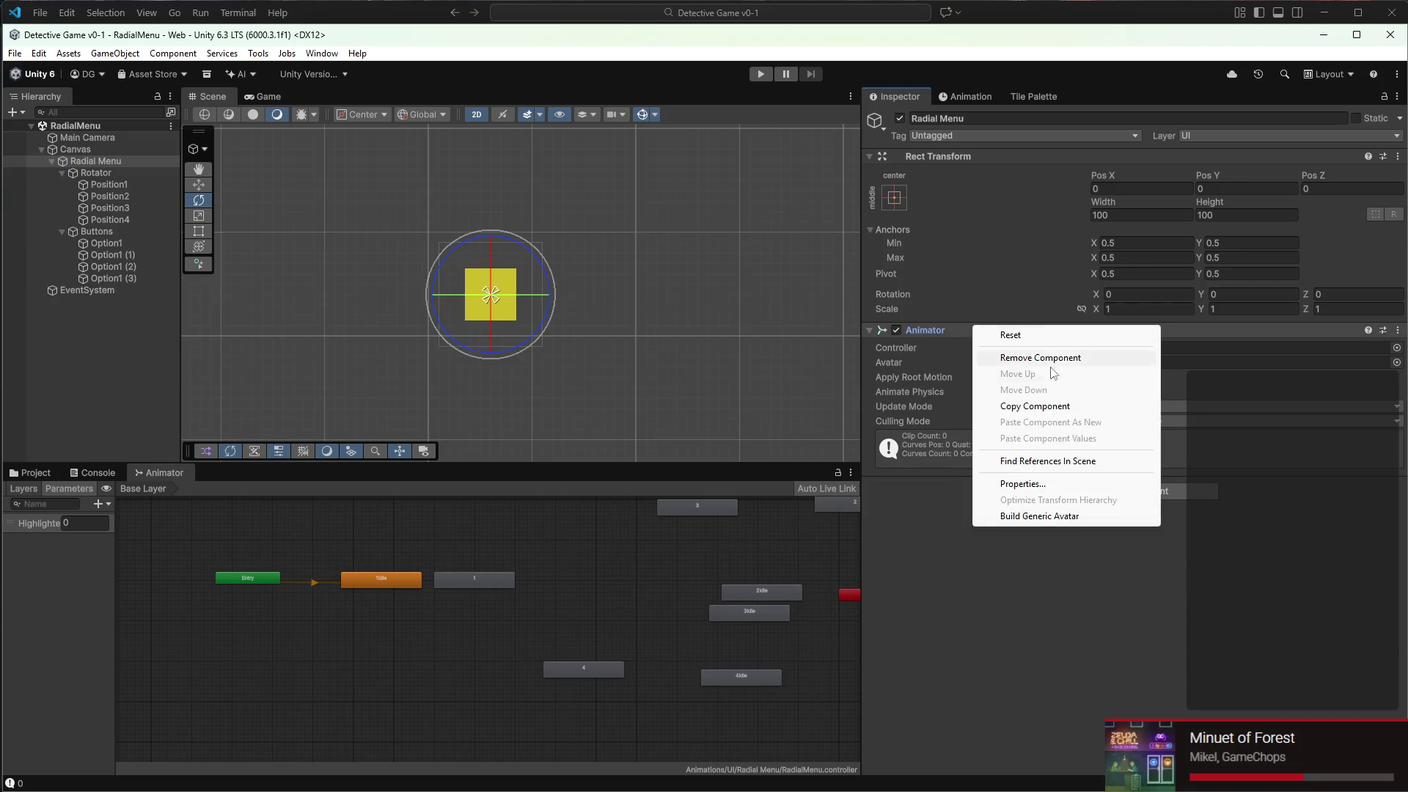
click(1042, 362)
click(143, 174)
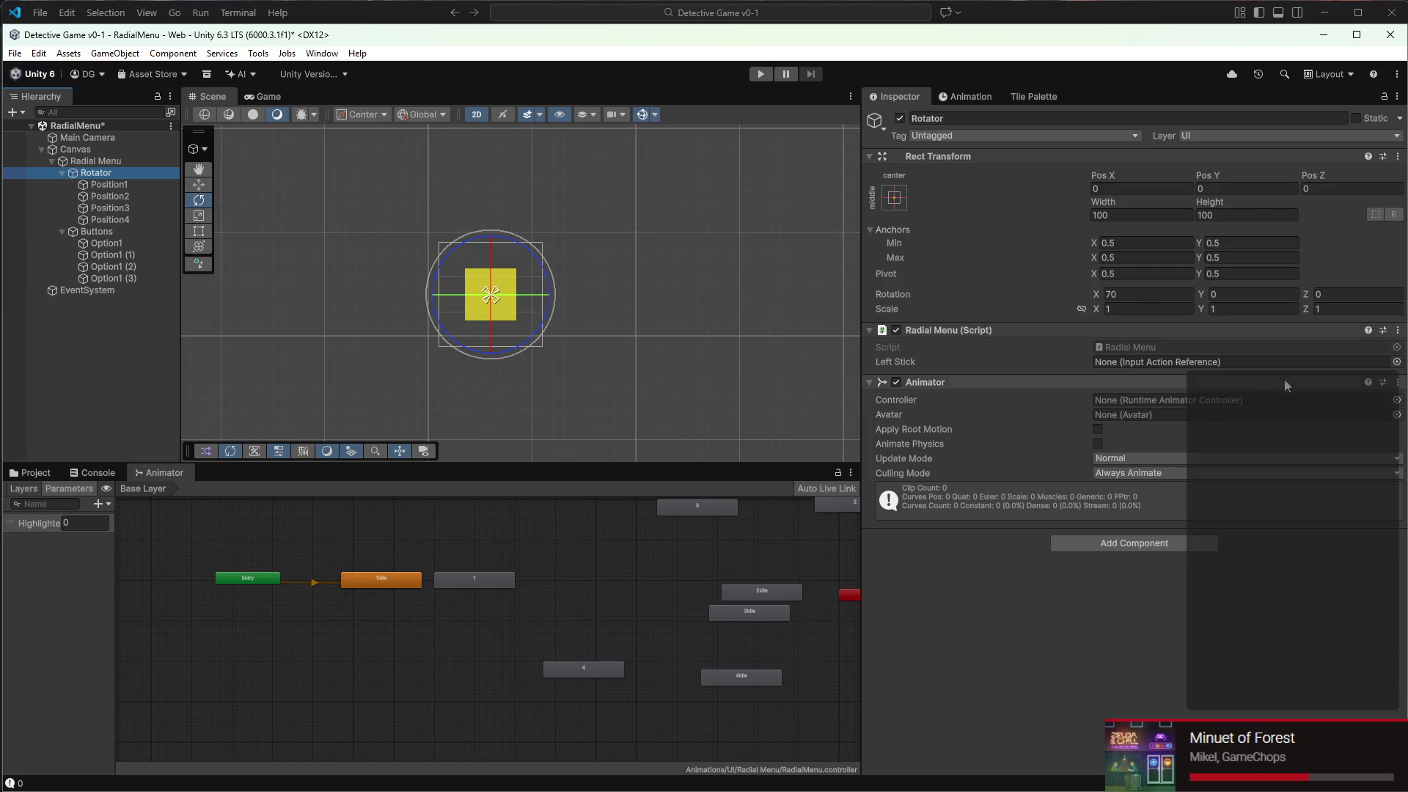
click(1397, 400)
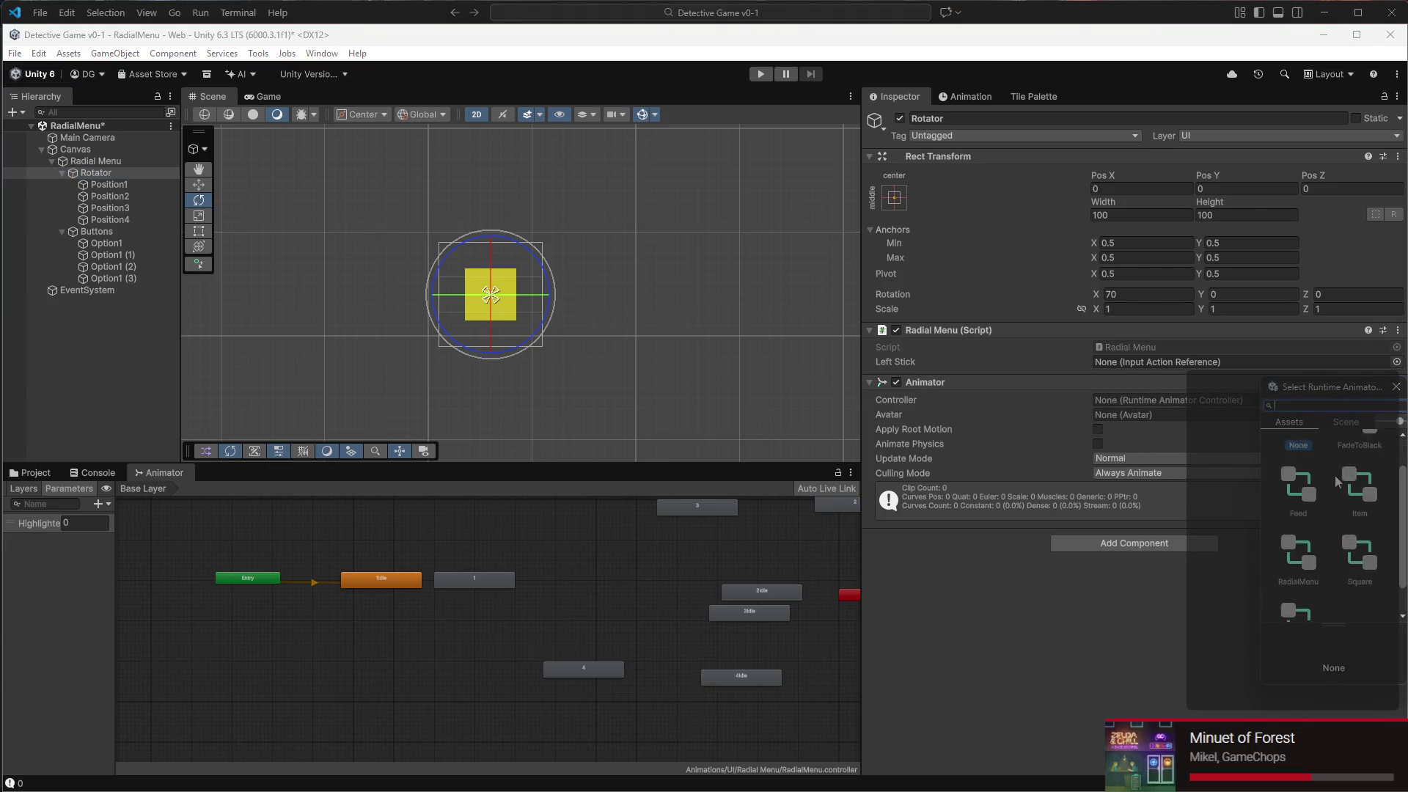
key(ctrl+z)
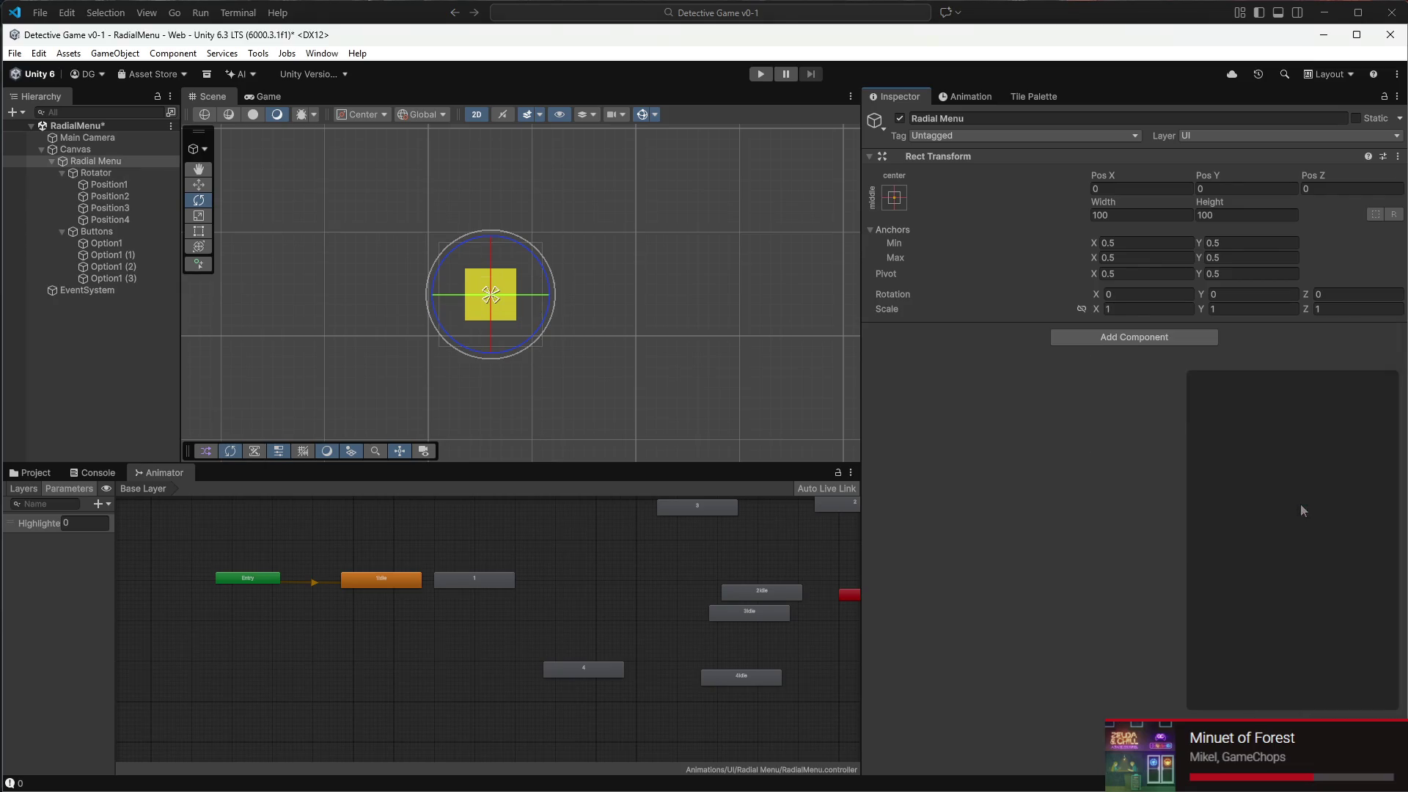
click(112, 173)
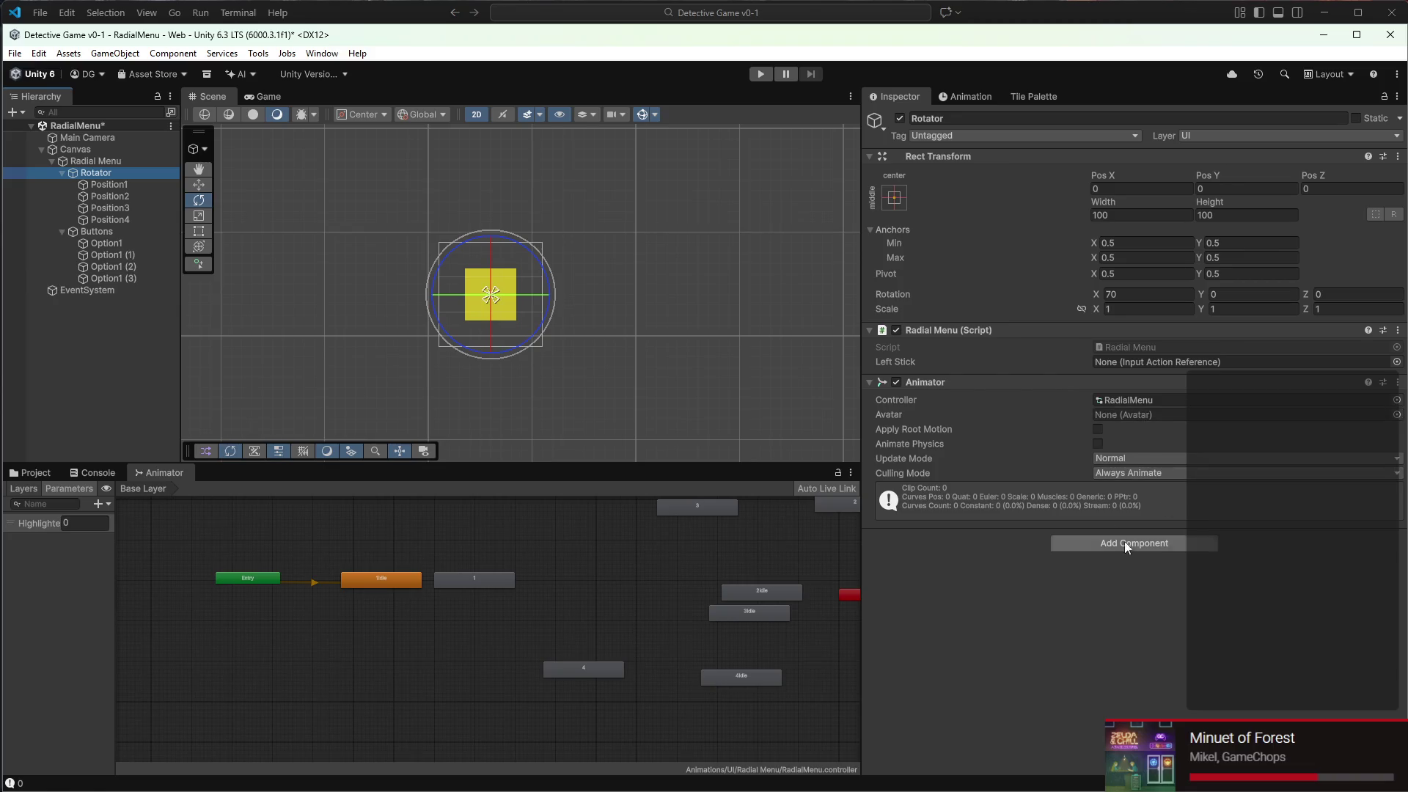
click(93, 162)
click(94, 172)
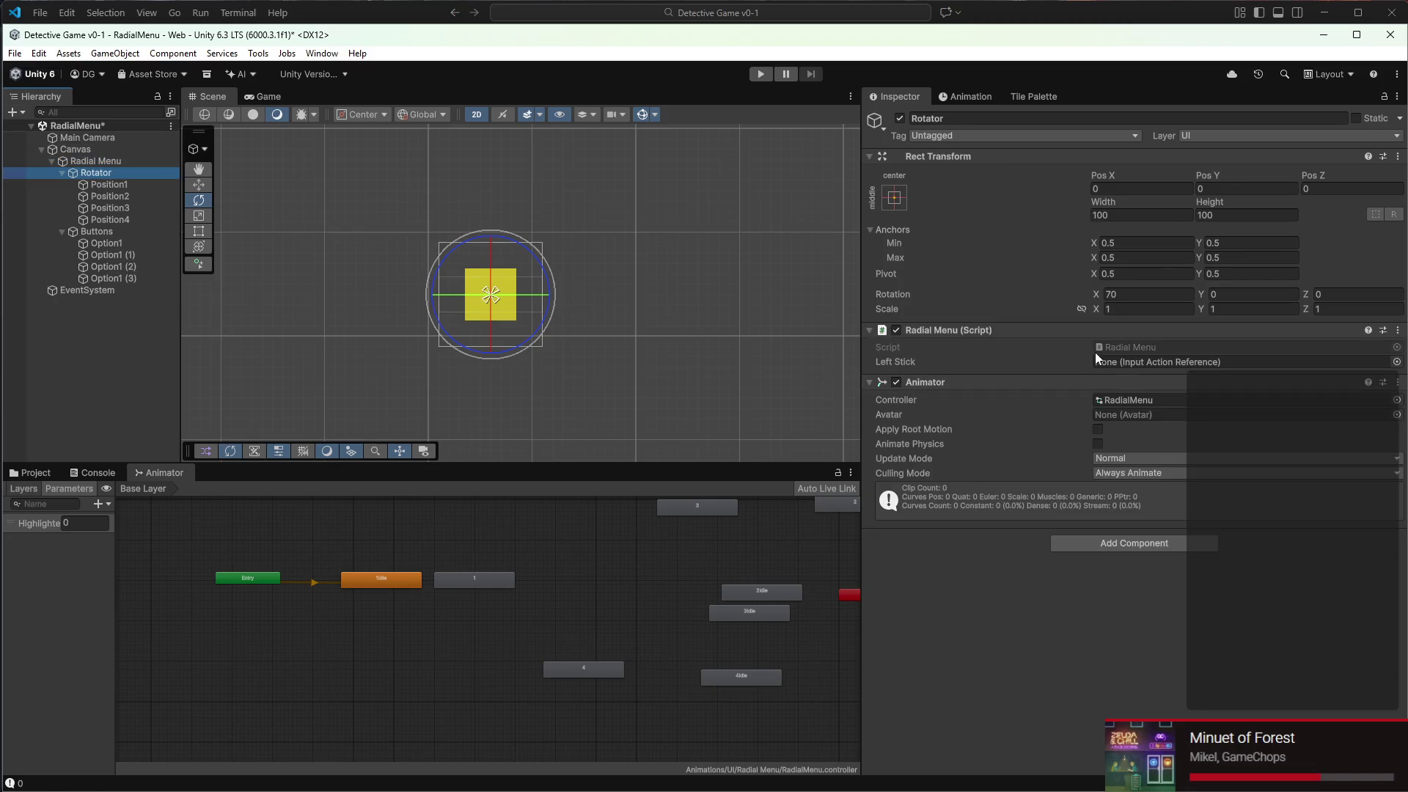
Open Radial Menu.cs in VS Code, delete both if (false) blocks, then undo it
double_click(1129, 346)
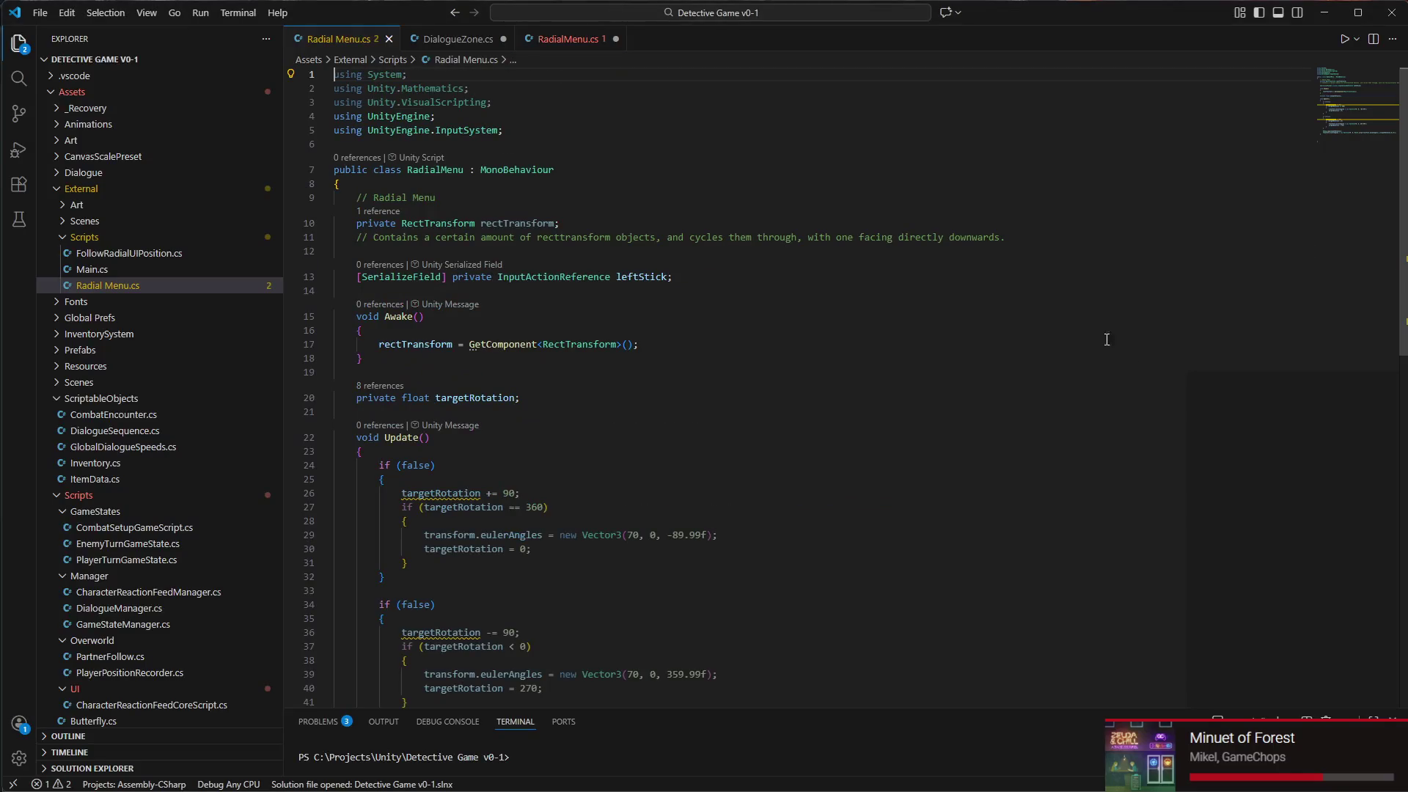
scroll(554, 378, down, 4)
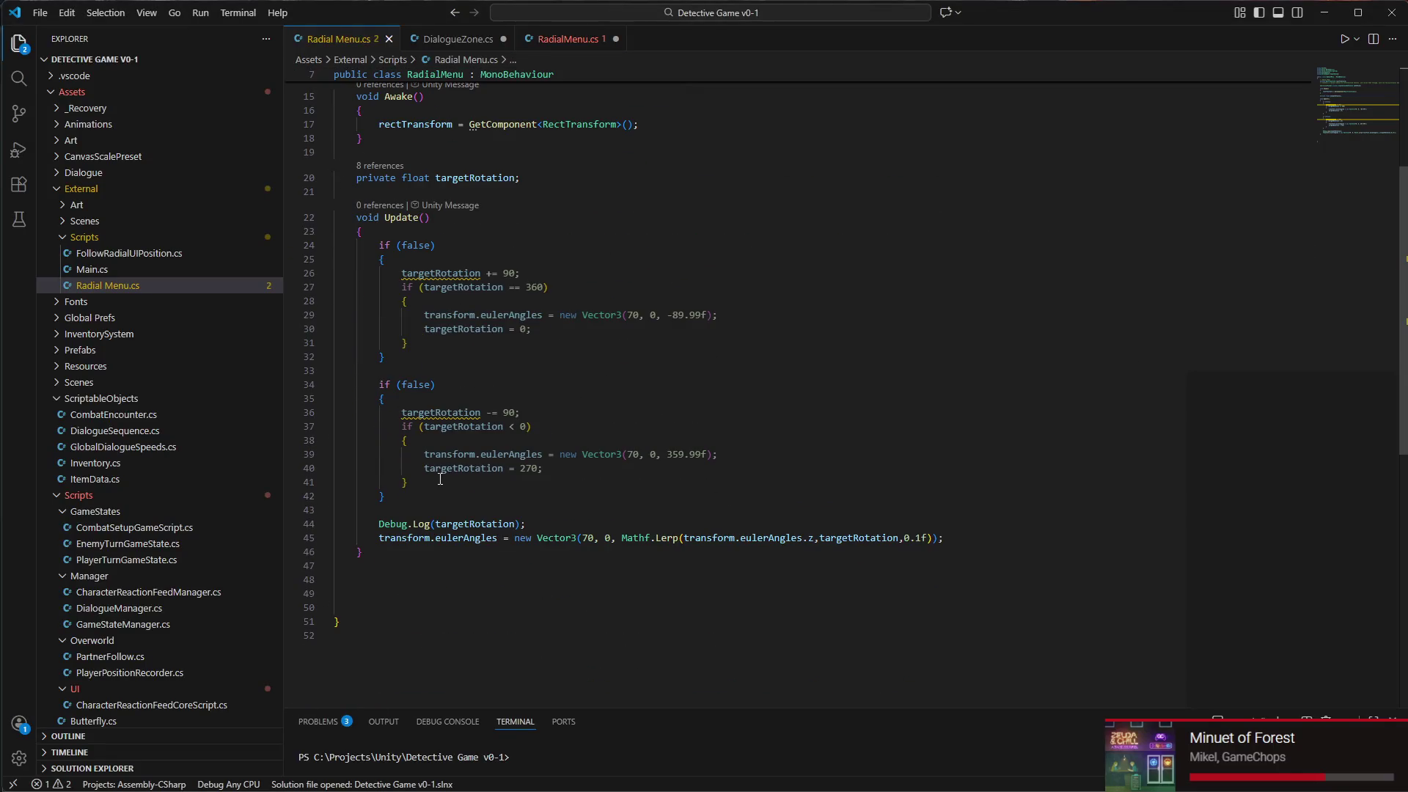
drag(379, 320, 455, 341)
key(Up)
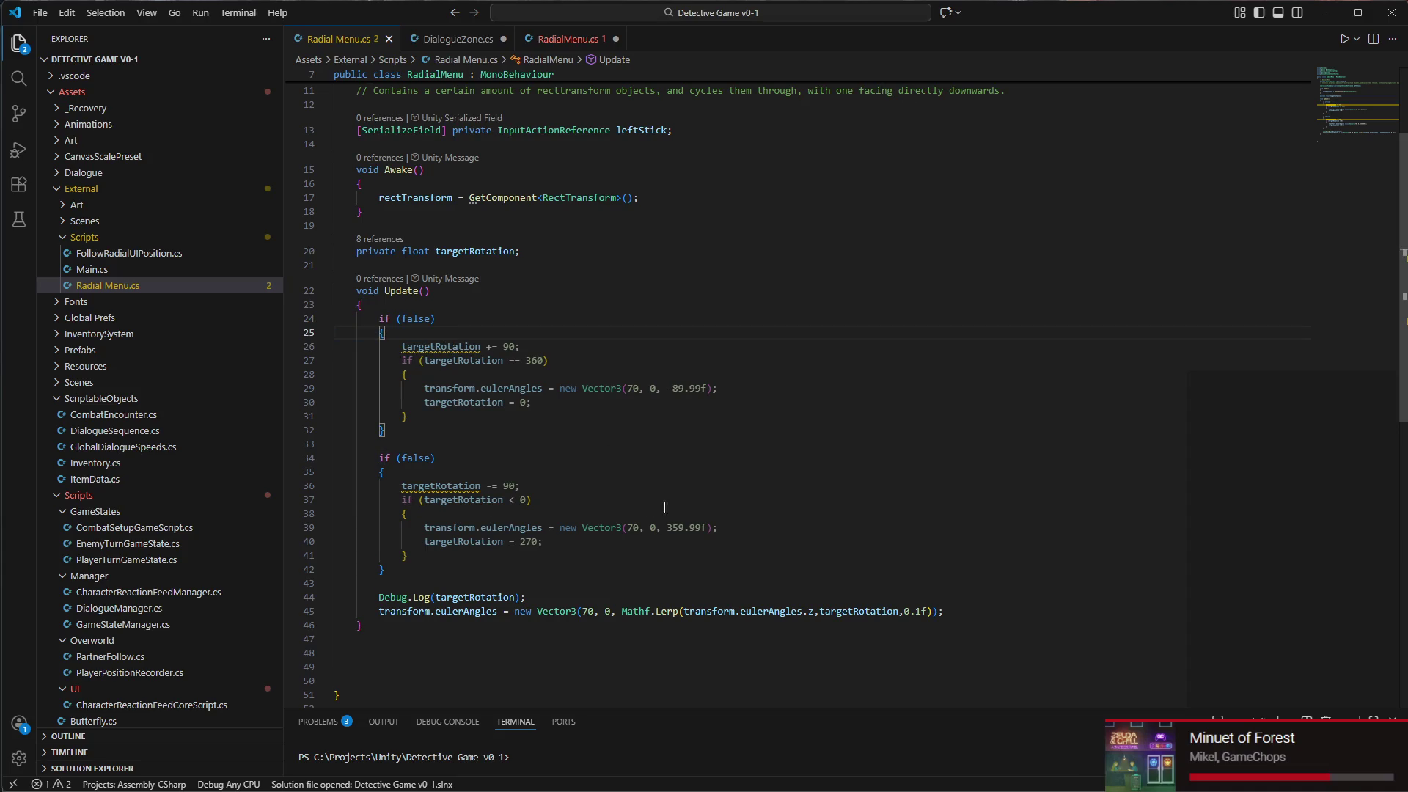
scroll(596, 543, down, 2)
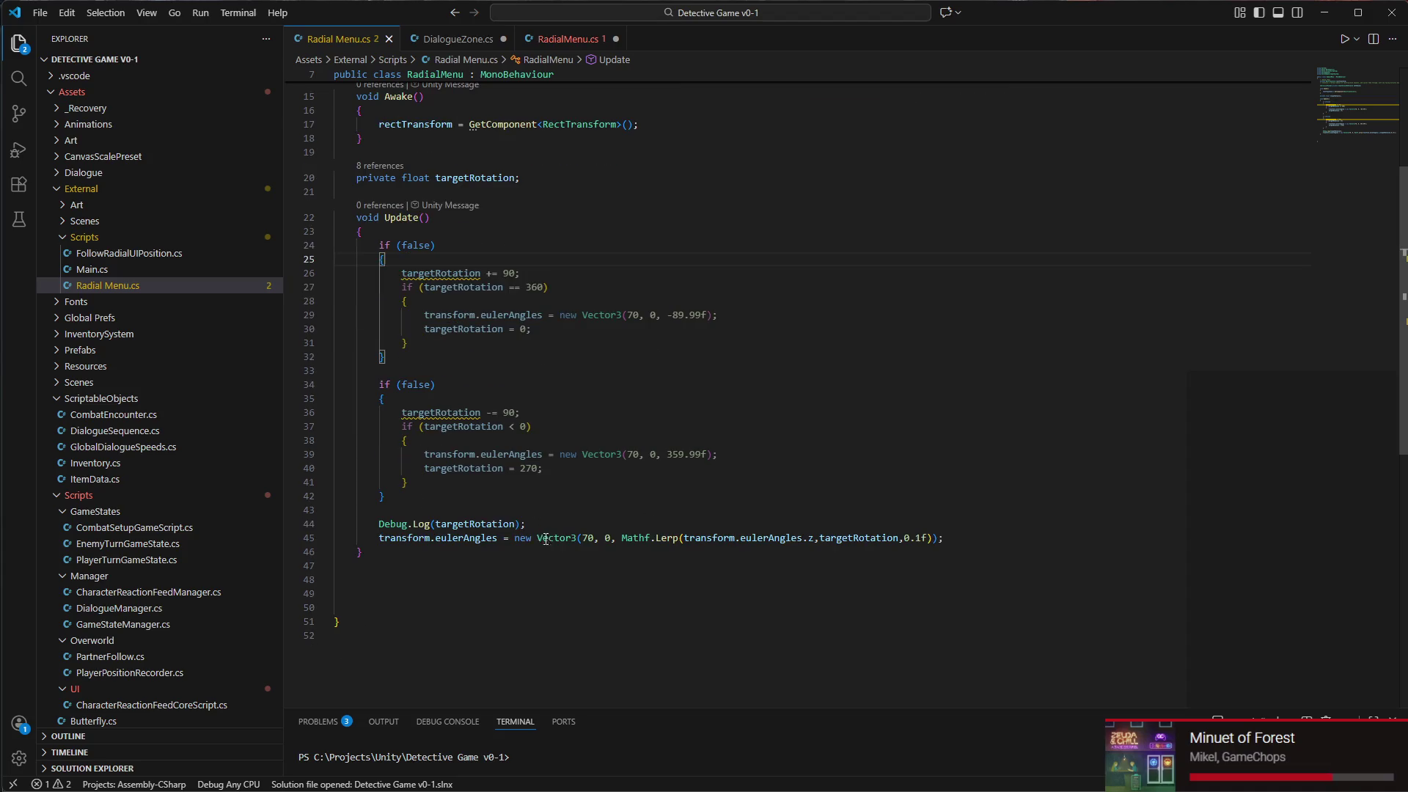
drag(440, 510, 450, 253)
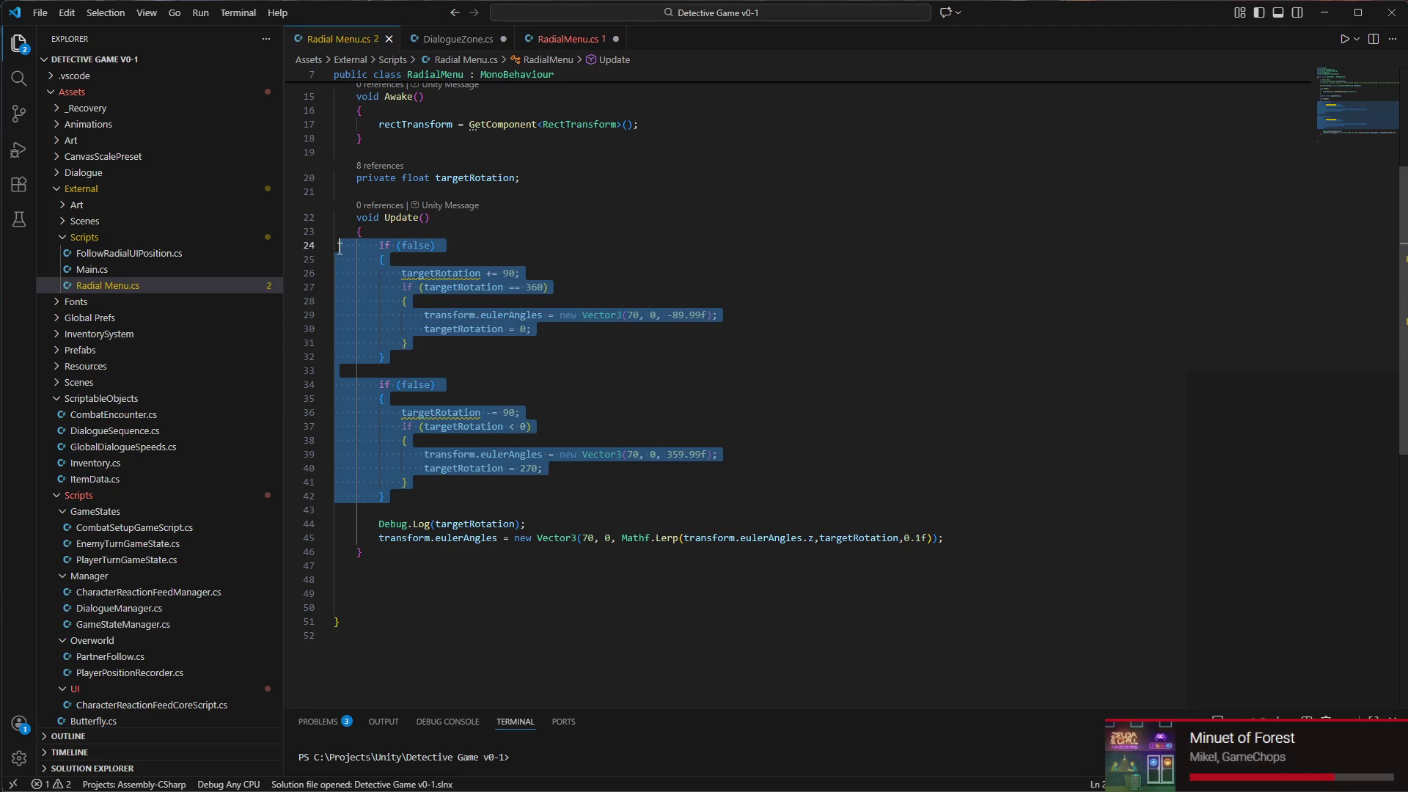
key(BackSpace)
key(BackSpace)
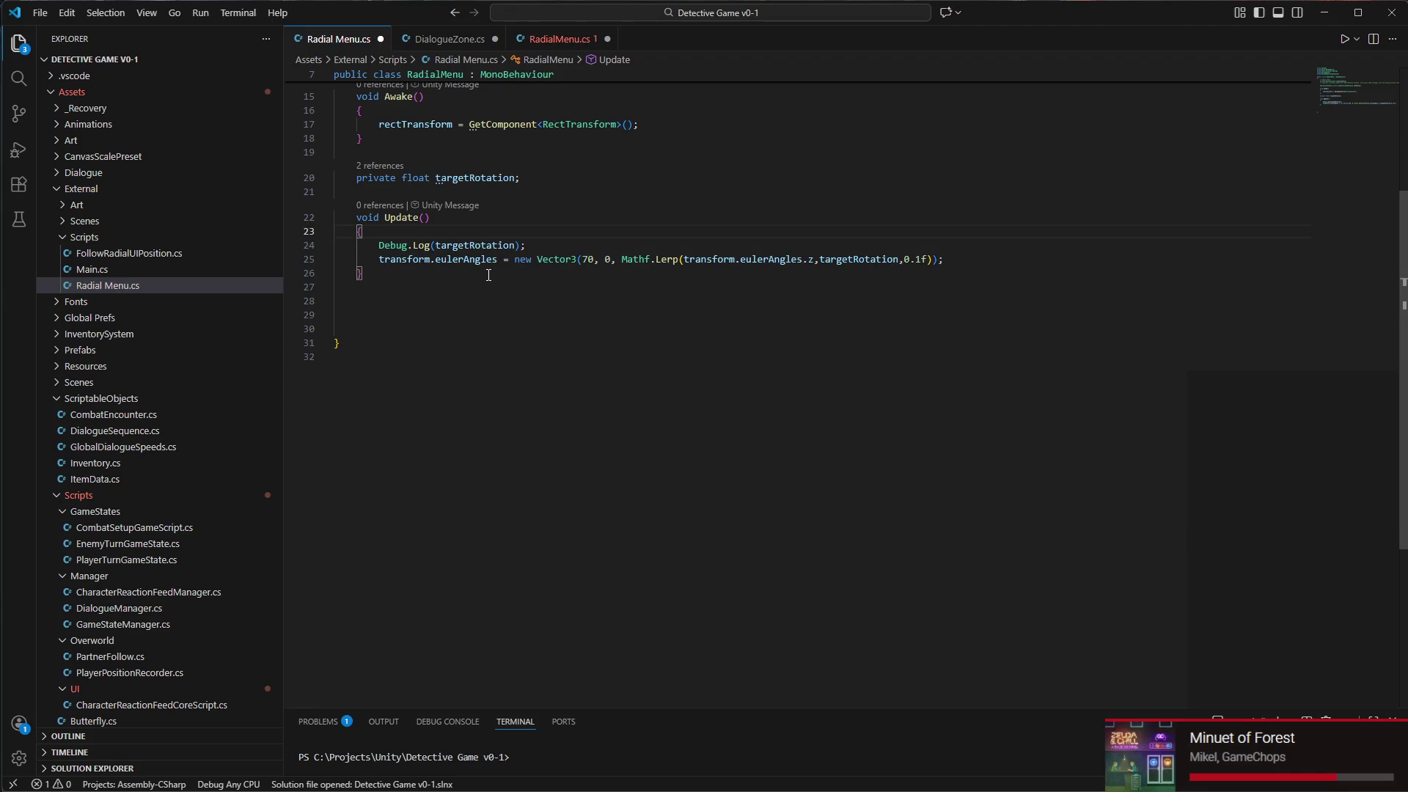
key(ctrl+z)
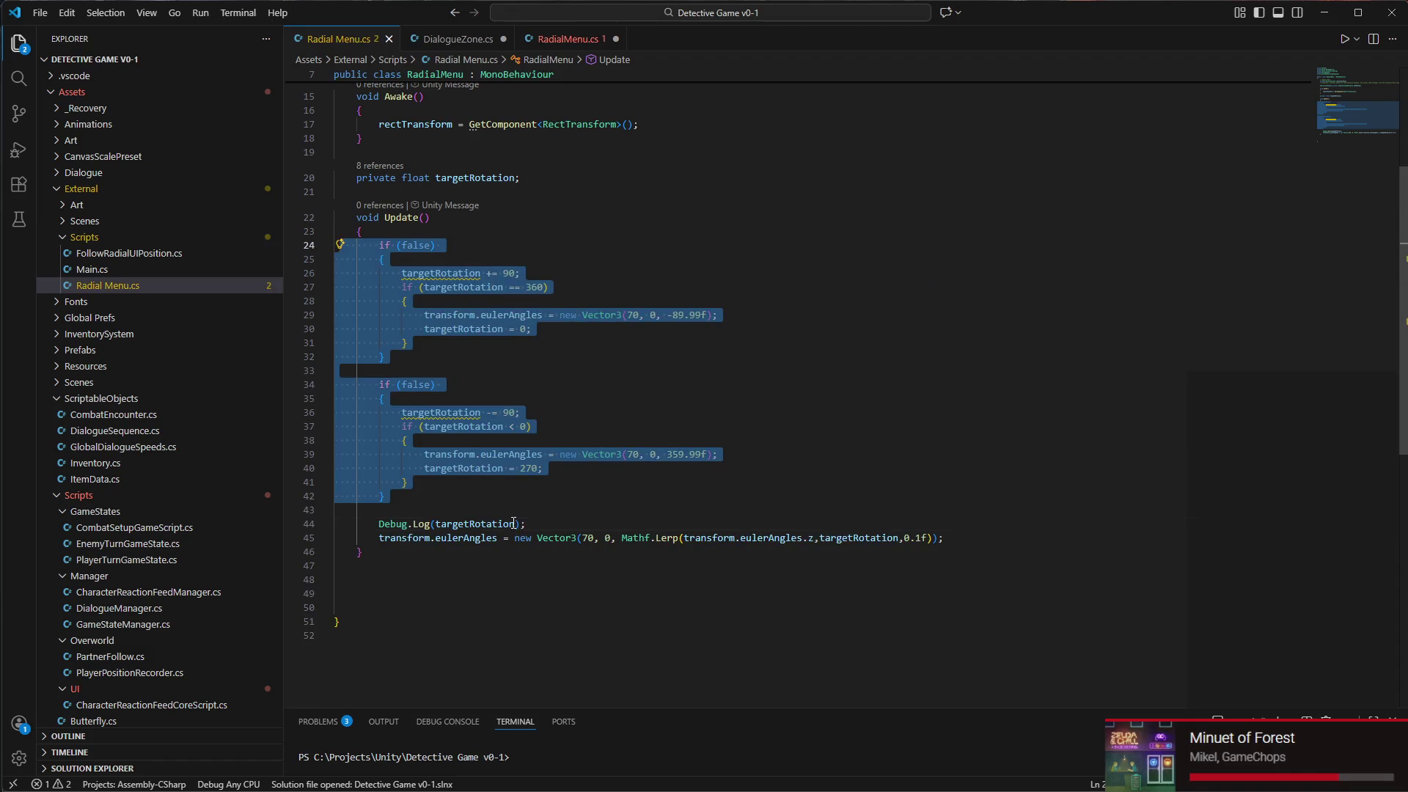
Review both if (false) blocks in Update and place the caret on line 48
click(513, 523)
scroll(440, 477, down, 2)
click(431, 435)
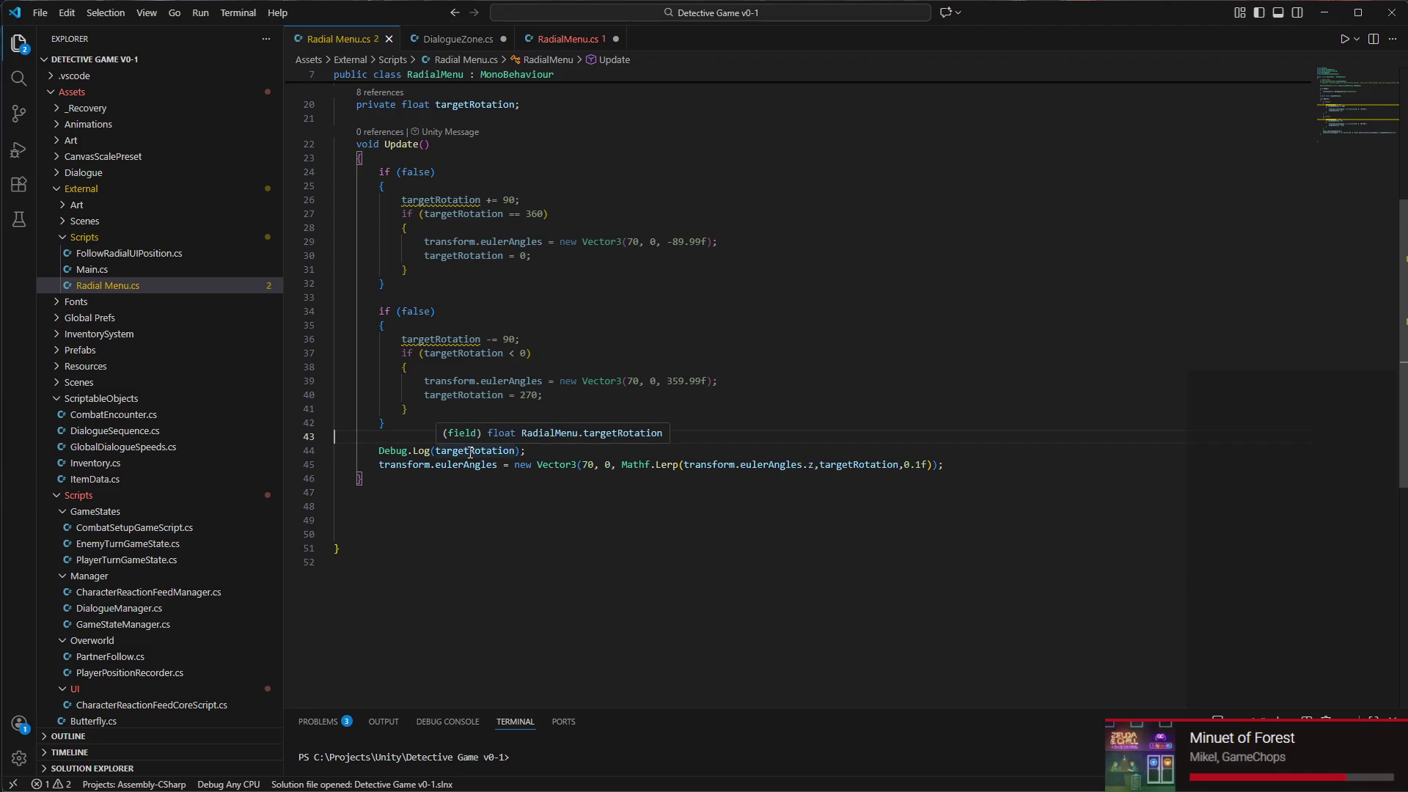
click(499, 339)
click(512, 200)
scroll(484, 194, up, 1)
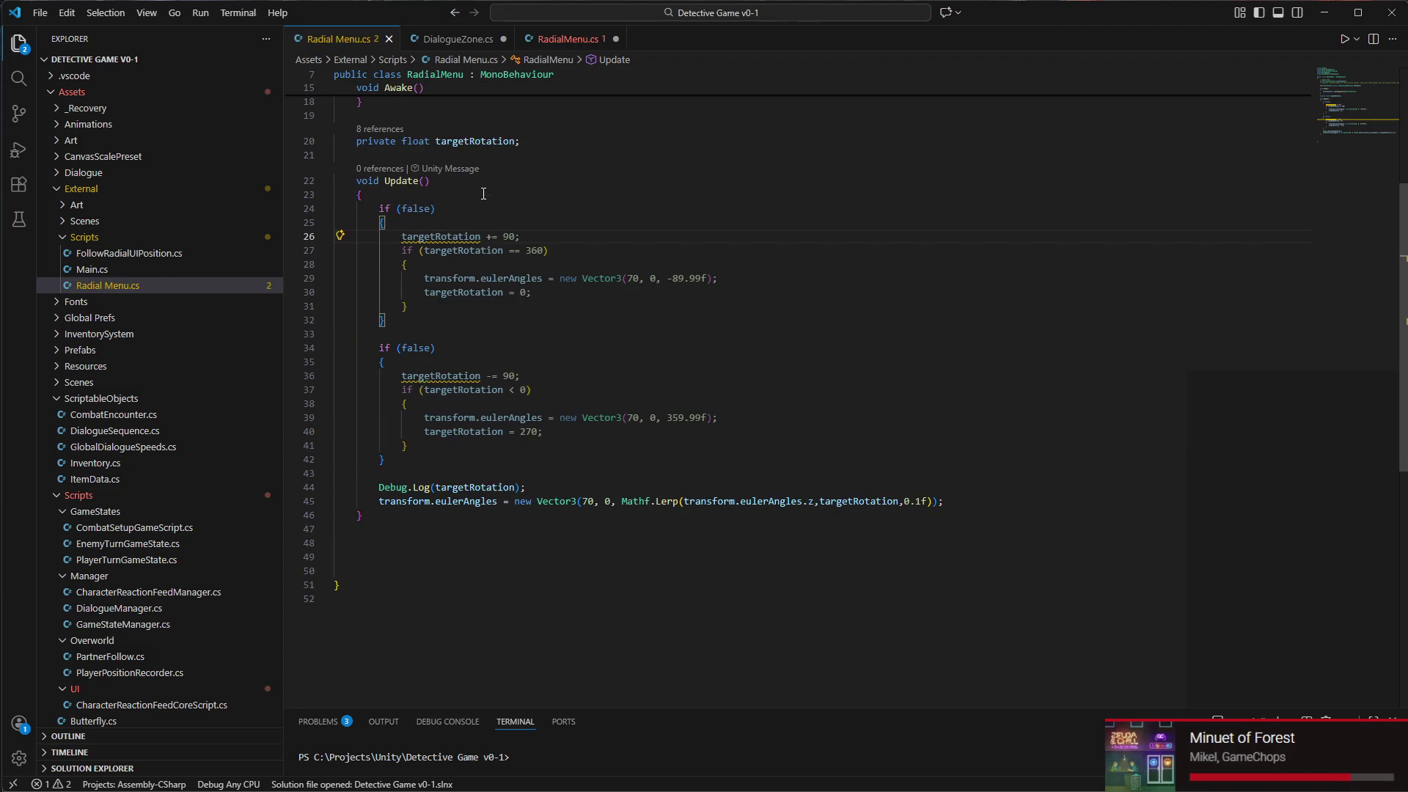
click(425, 195)
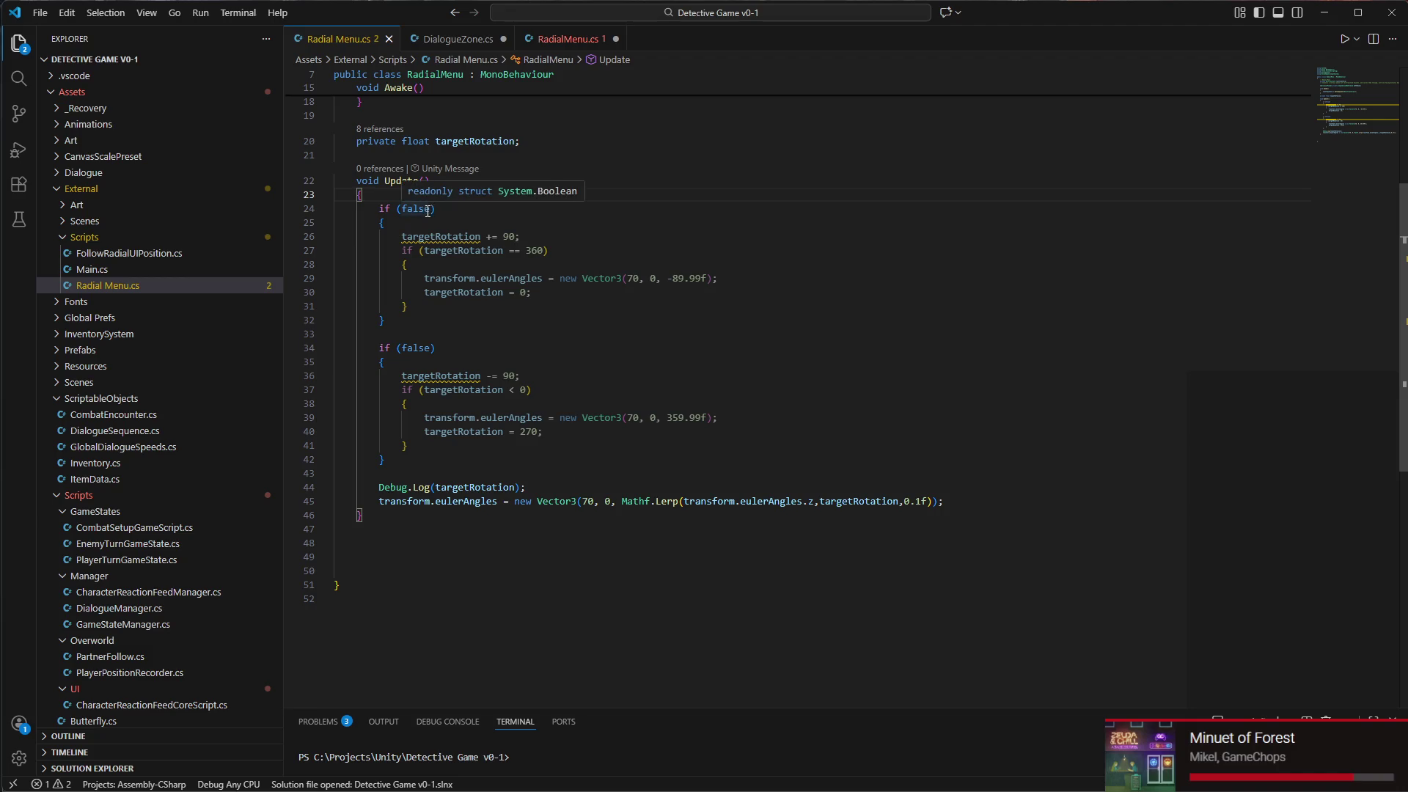
click(388, 478)
click(404, 543)
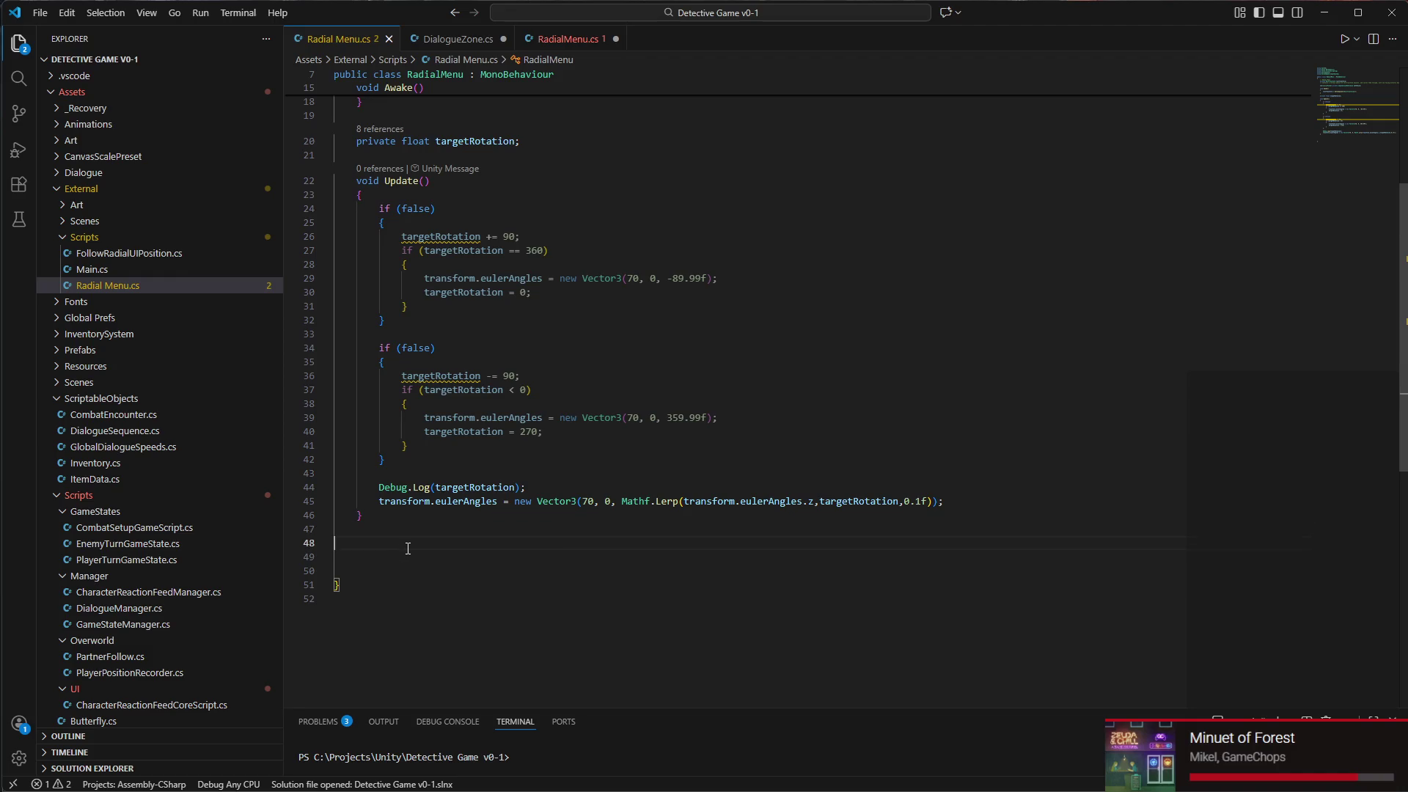
Write an empty public void SetButton(int button) method below Update and save the script
text(i)
key(BackSpace)
text(ublic void S)
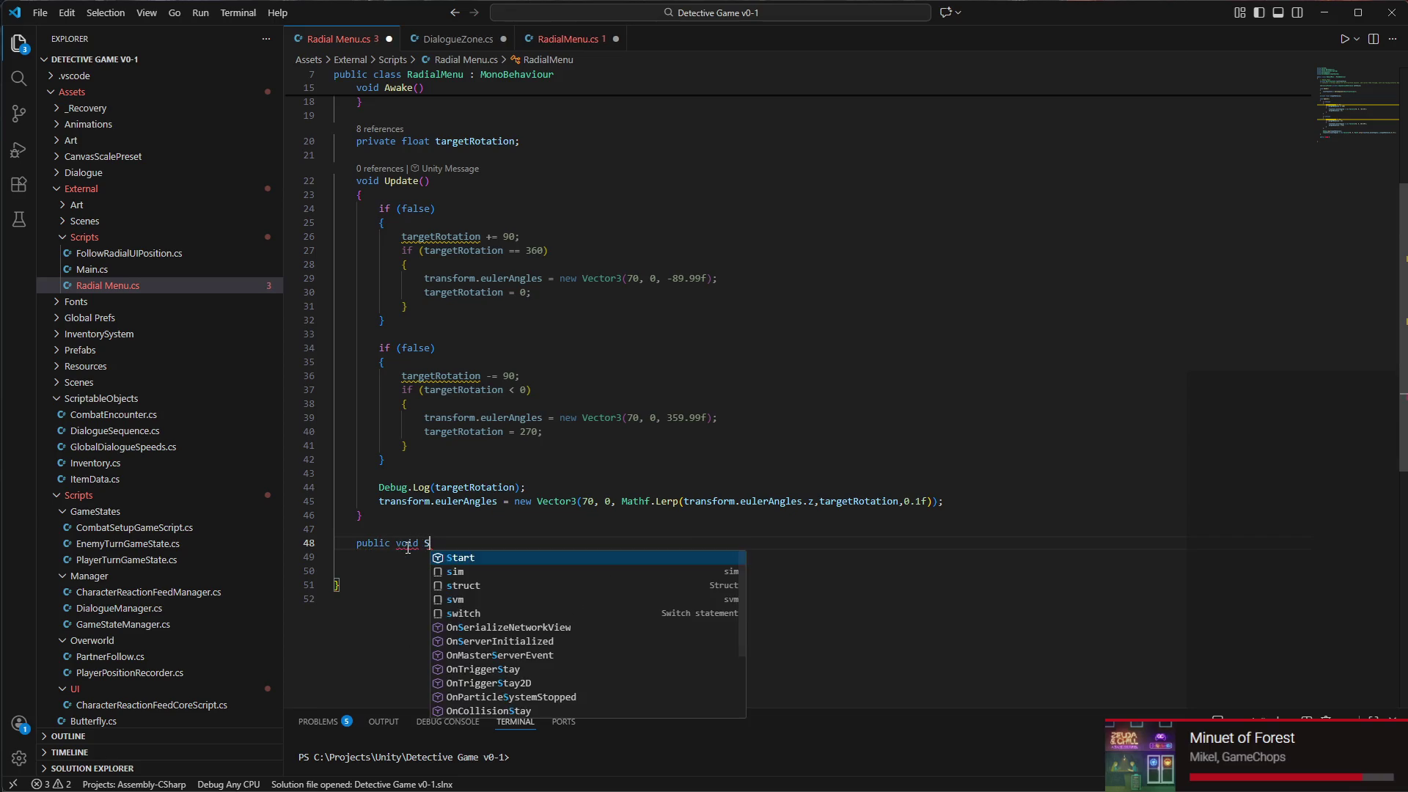
text(etButton)
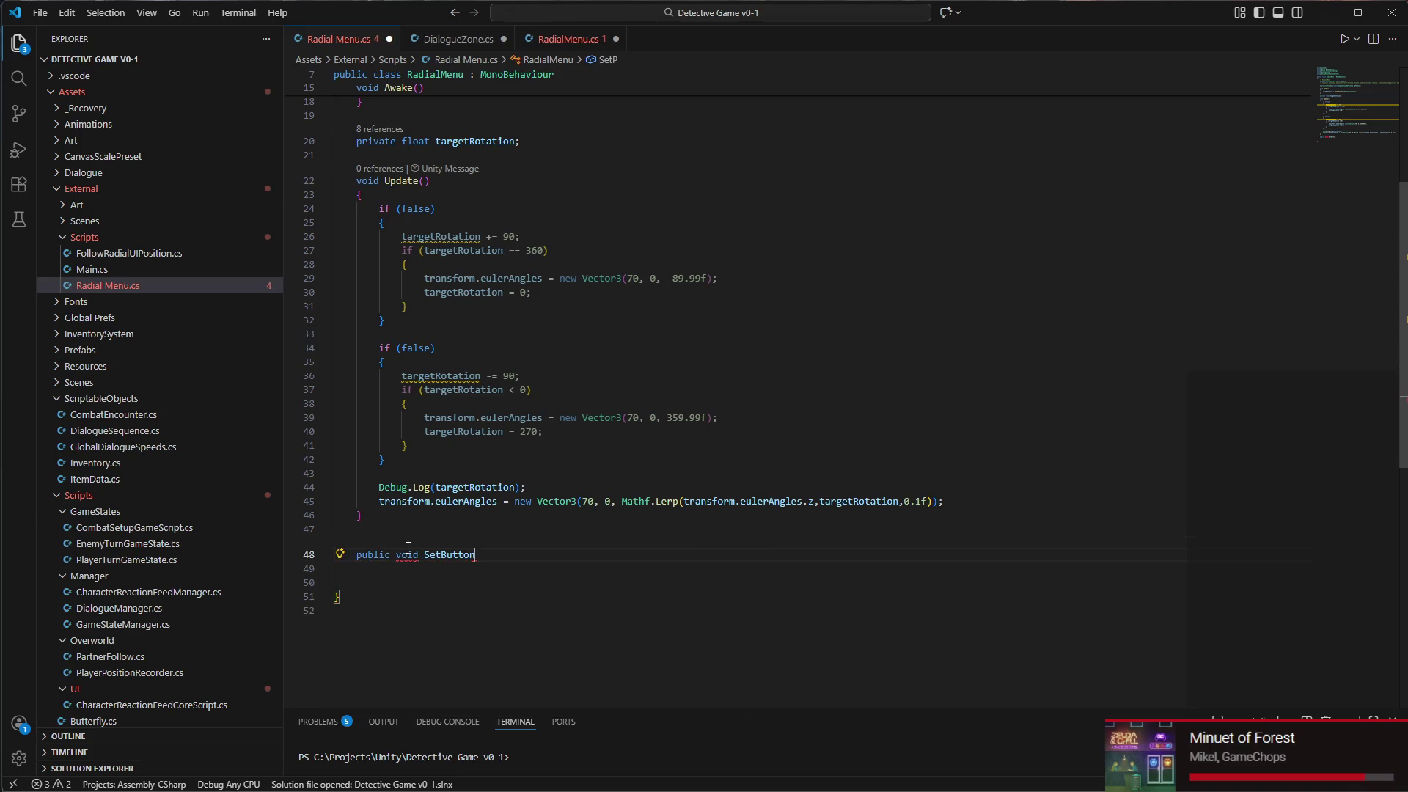
text((int )
text(button)
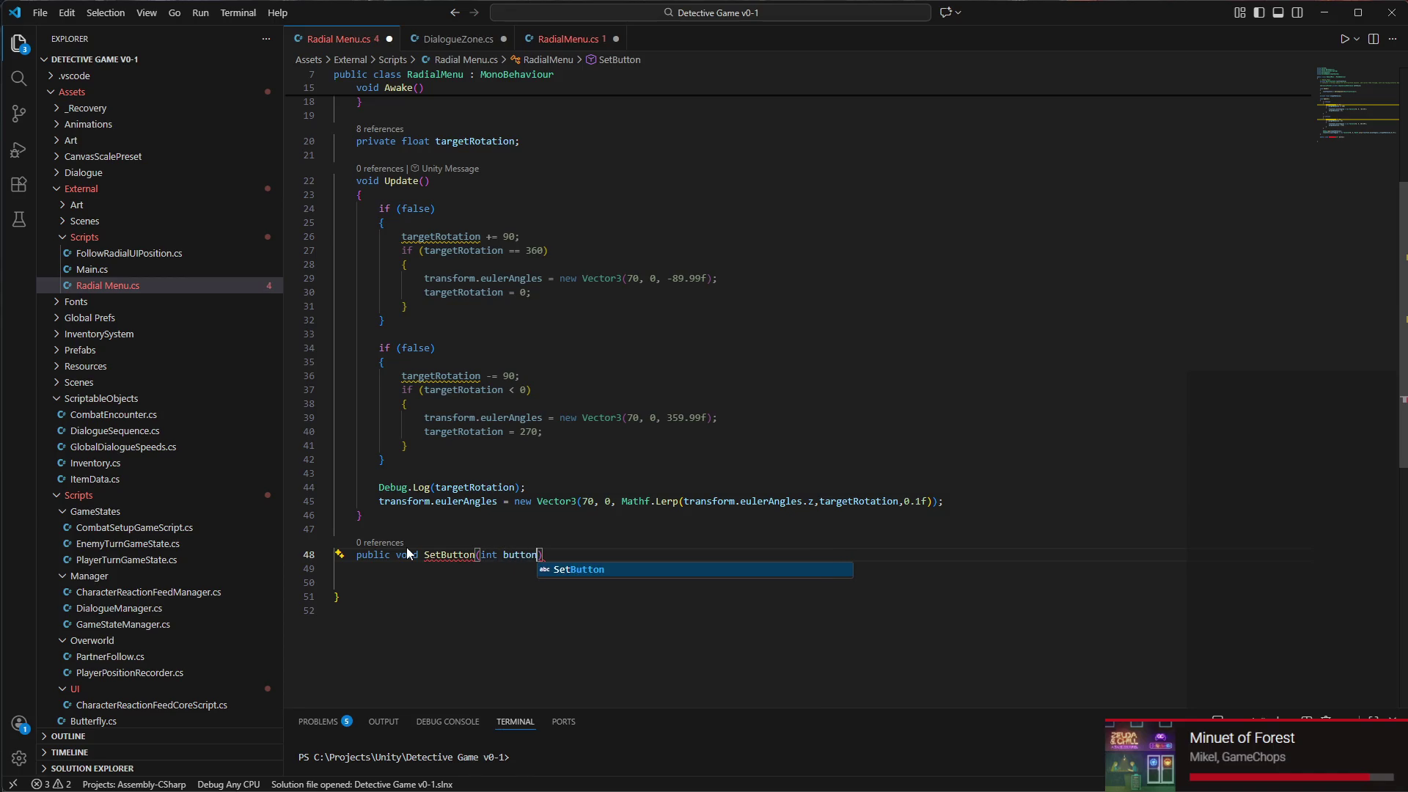
text())
key(Return)
text({)
key(Return)
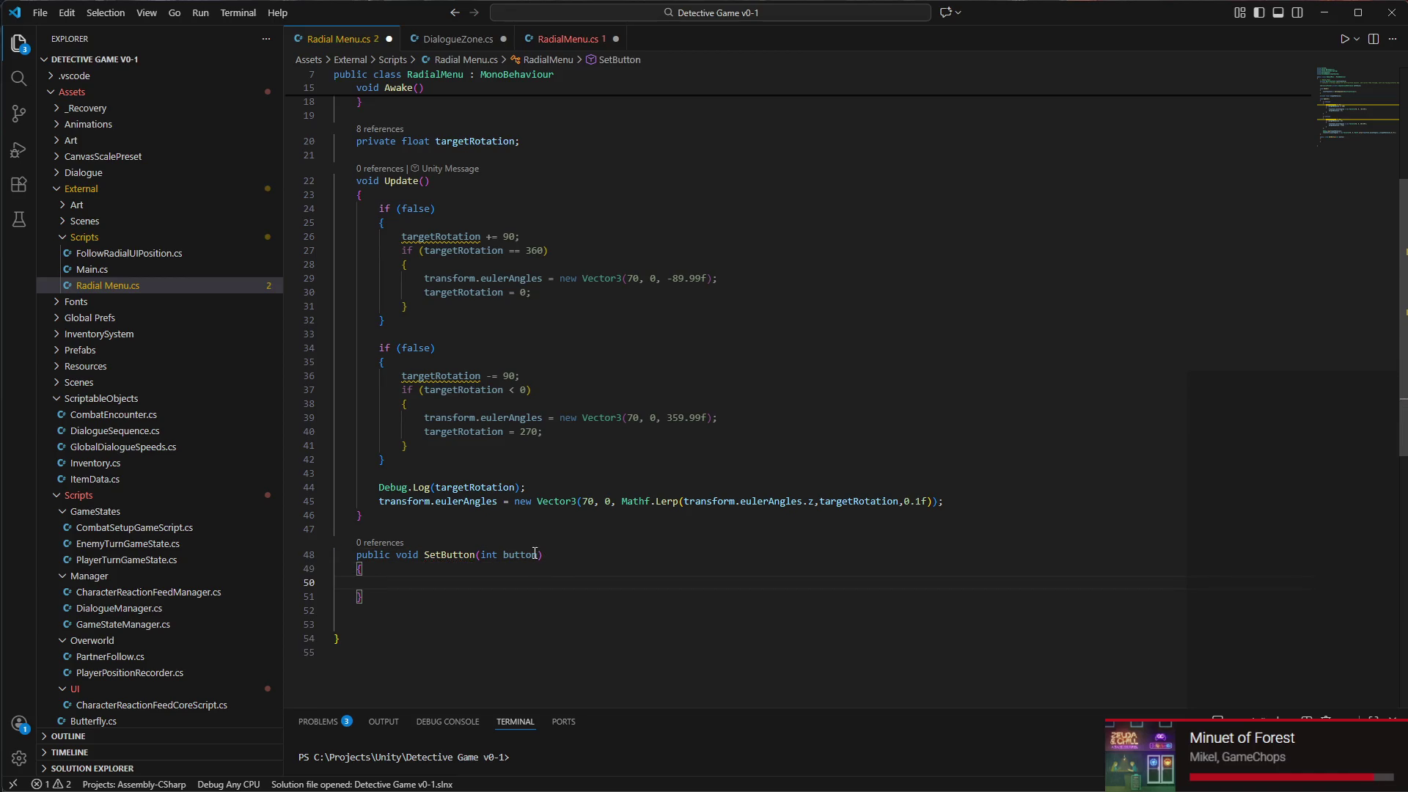
key(ctrl+s)
Close the duplicate RadialMenu.cs tab without saving and return to Unity
scroll(487, 524, up, 5)
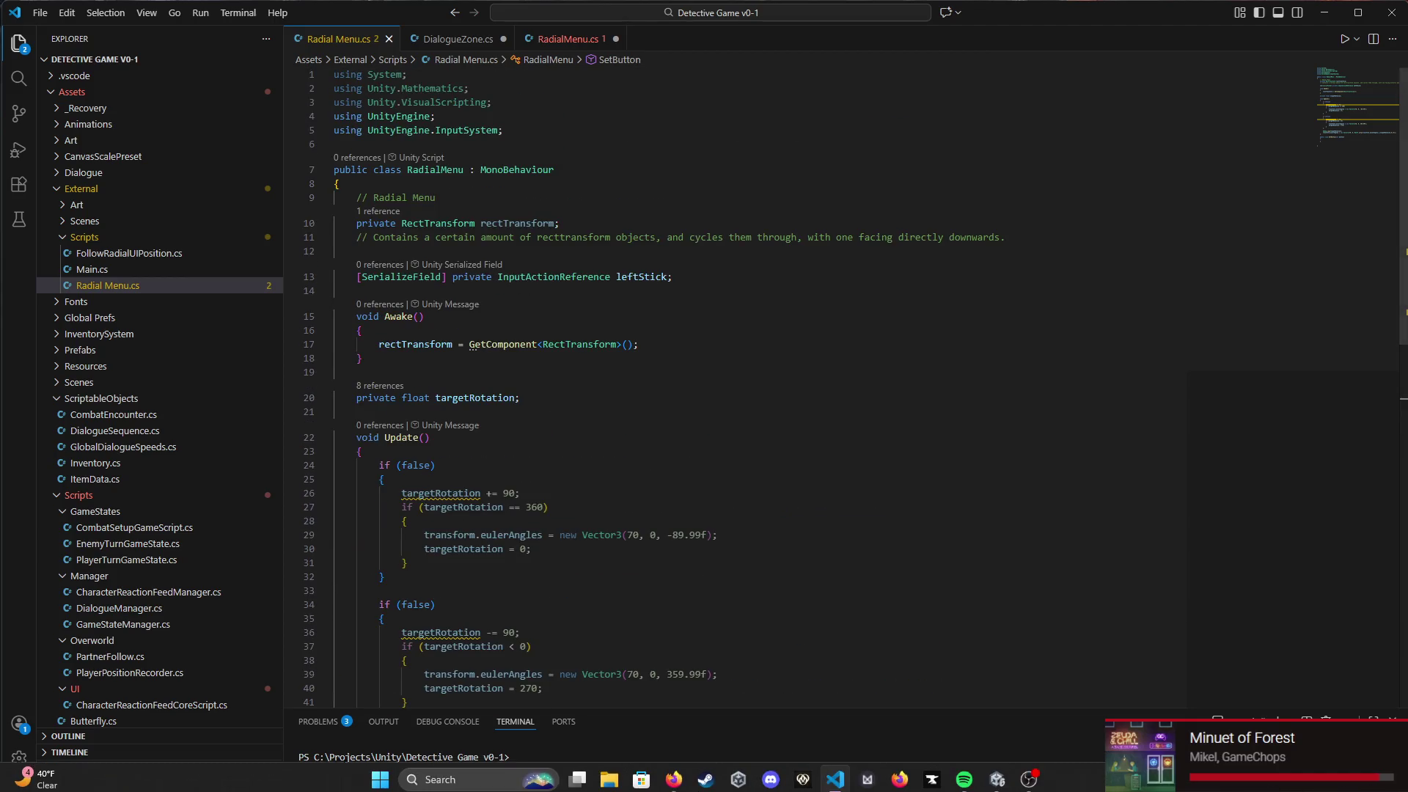
click(616, 39)
click(730, 416)
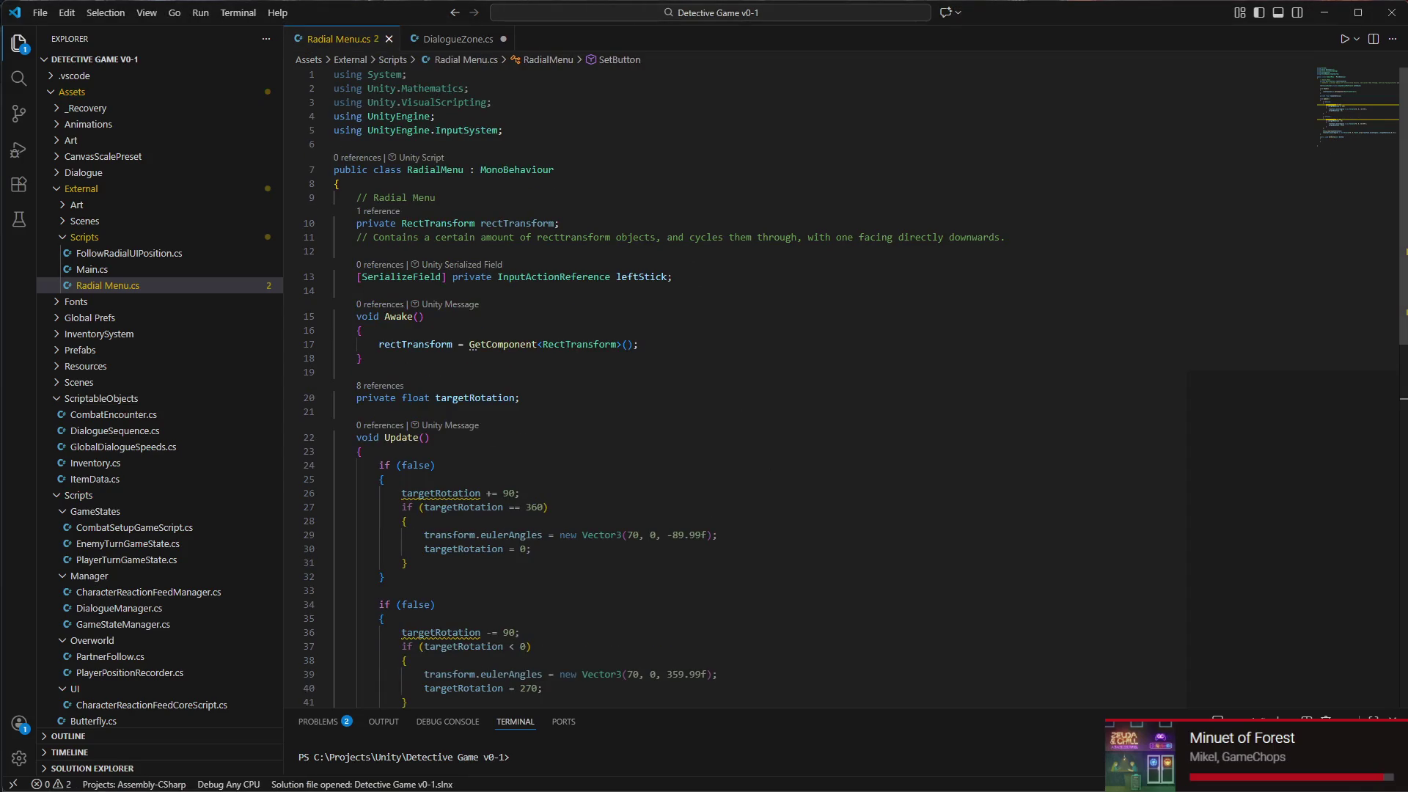
click(996, 774)
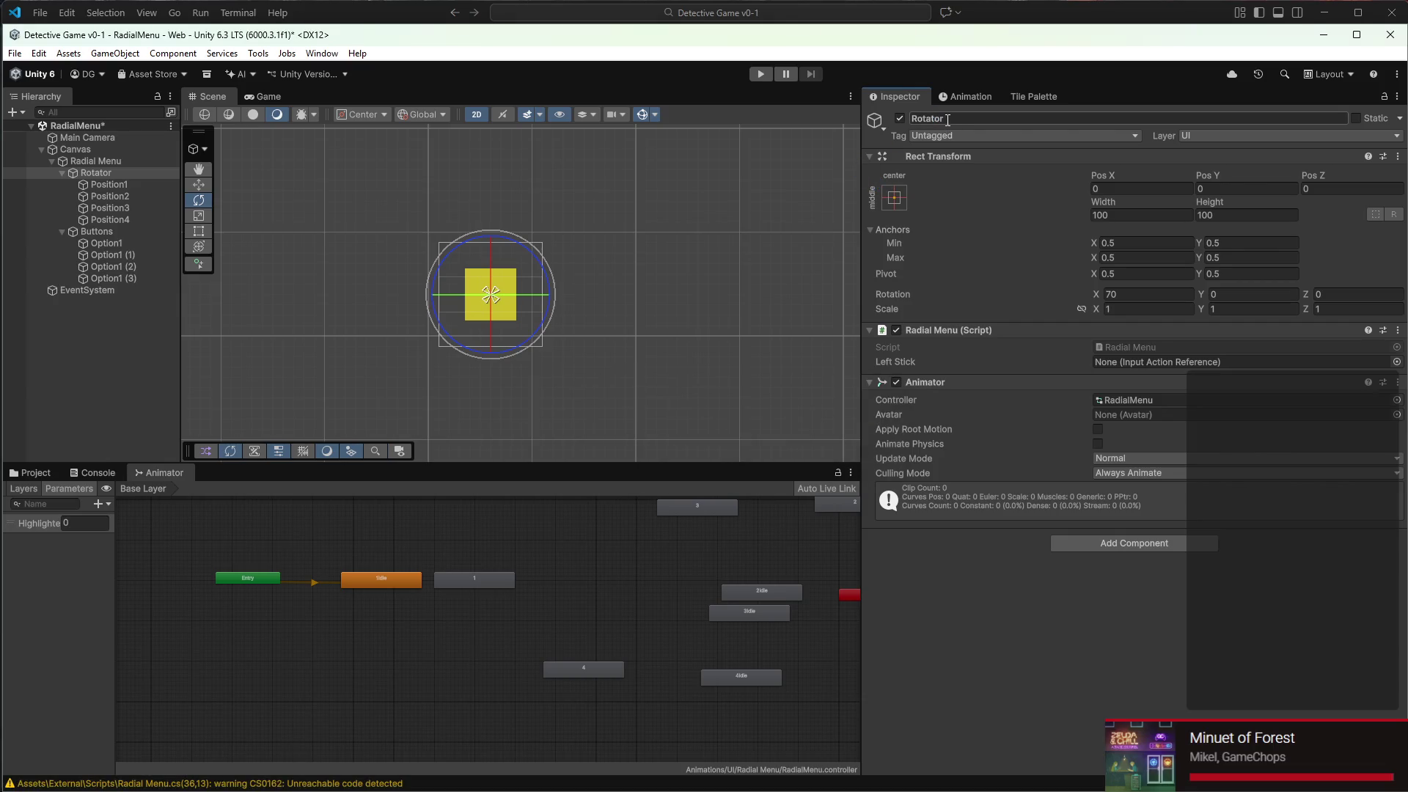
Add an animation event calling SetButton (int), then undo the function choice
scroll(534, 360, up, 1)
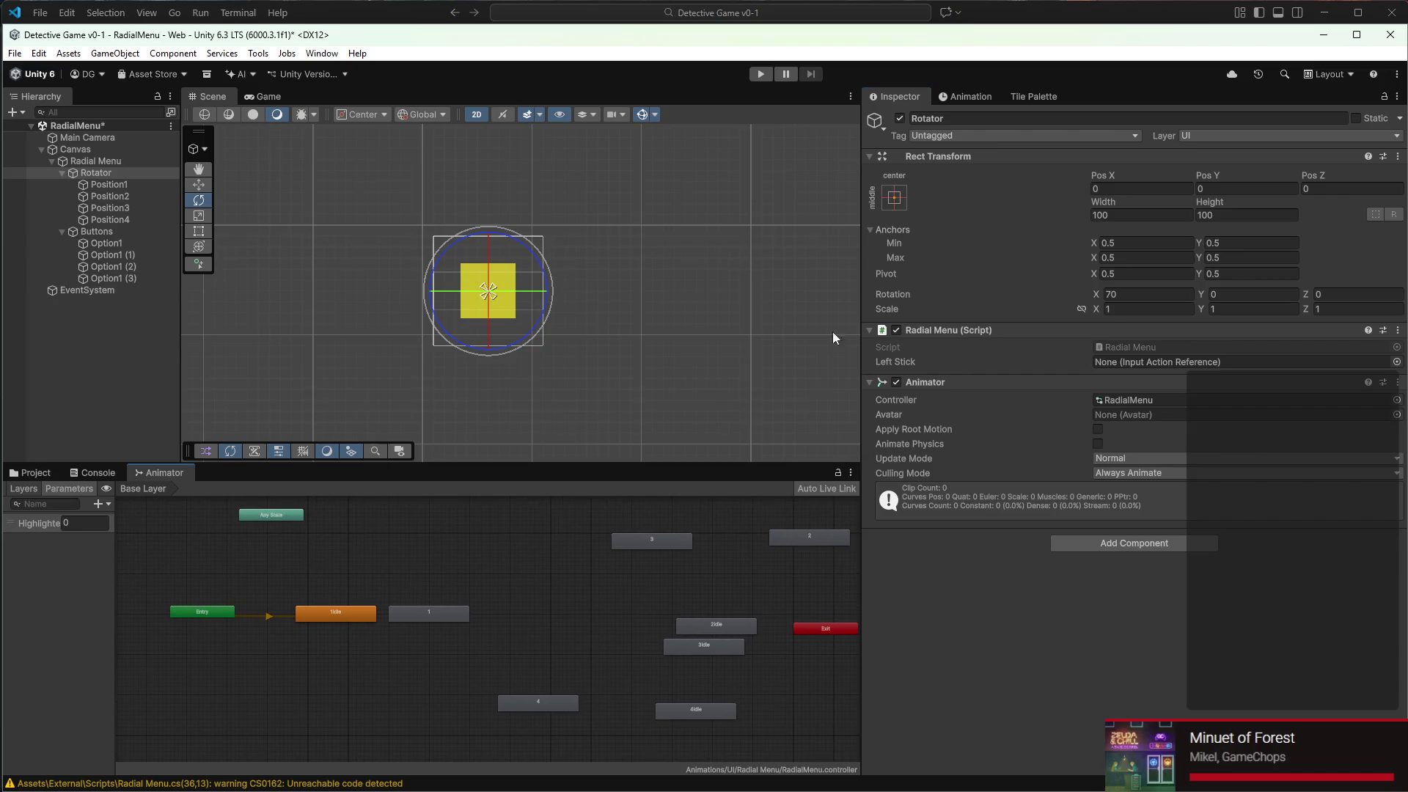
key(ctrl+6)
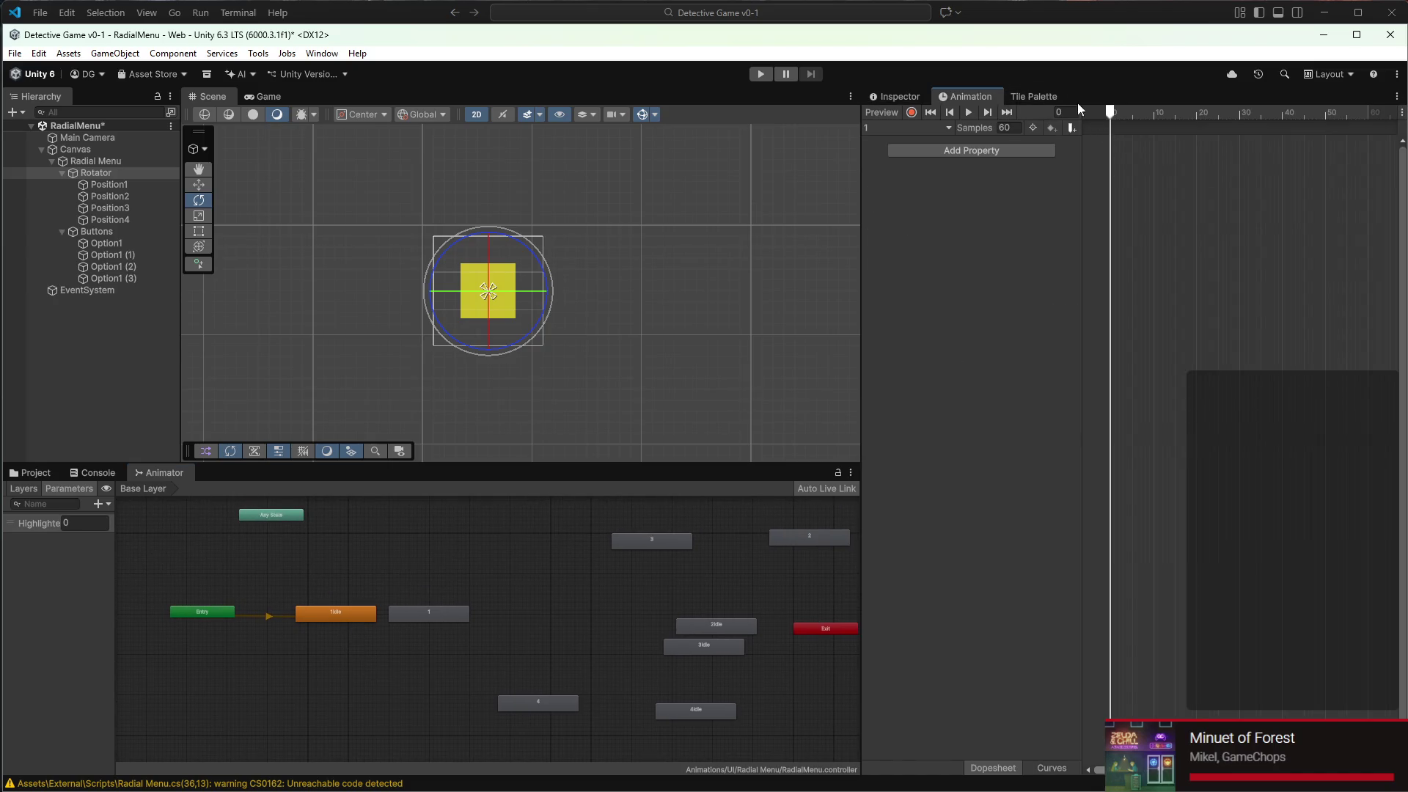
click(1072, 128)
click(908, 94)
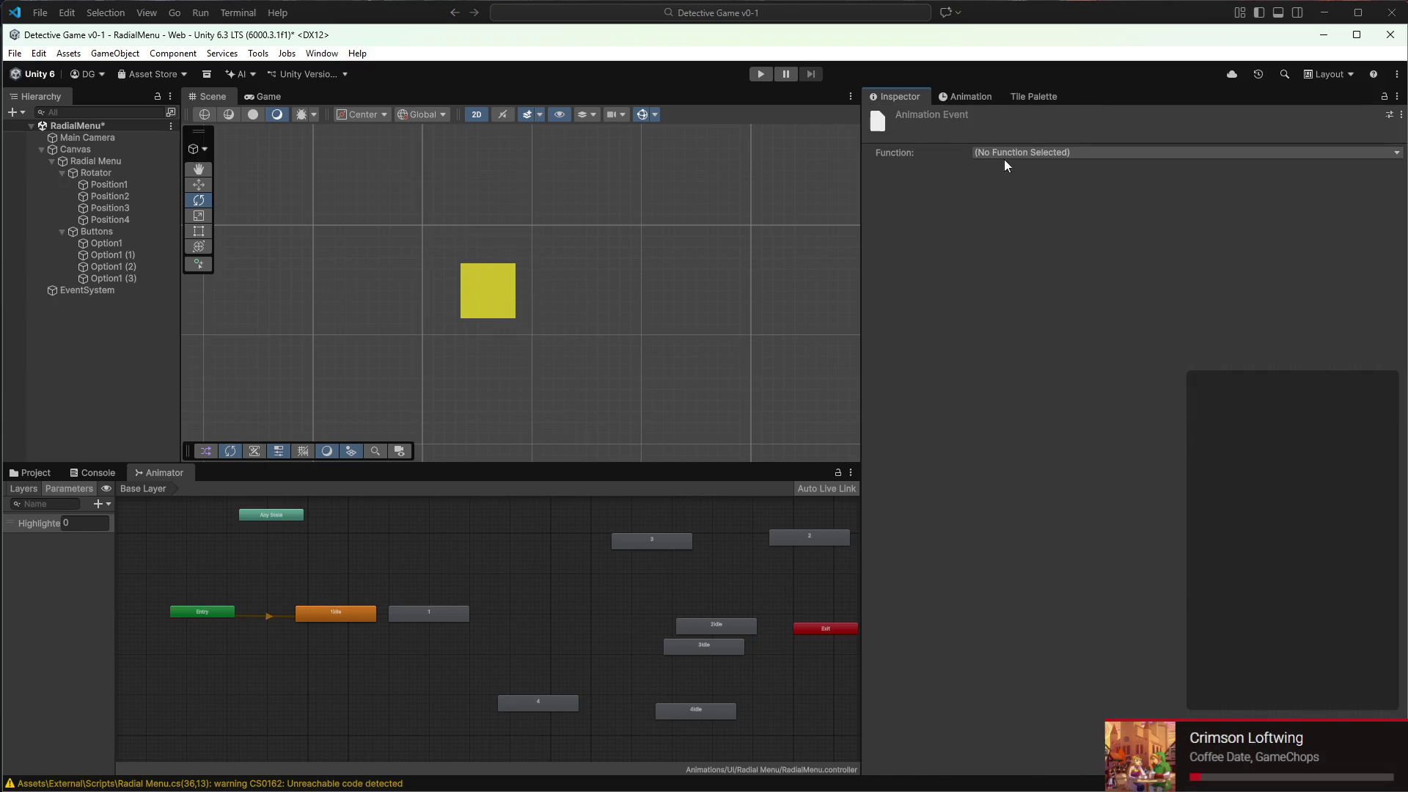
click(1017, 153)
mouse_move(1052, 170)
mouse_move(1223, 170)
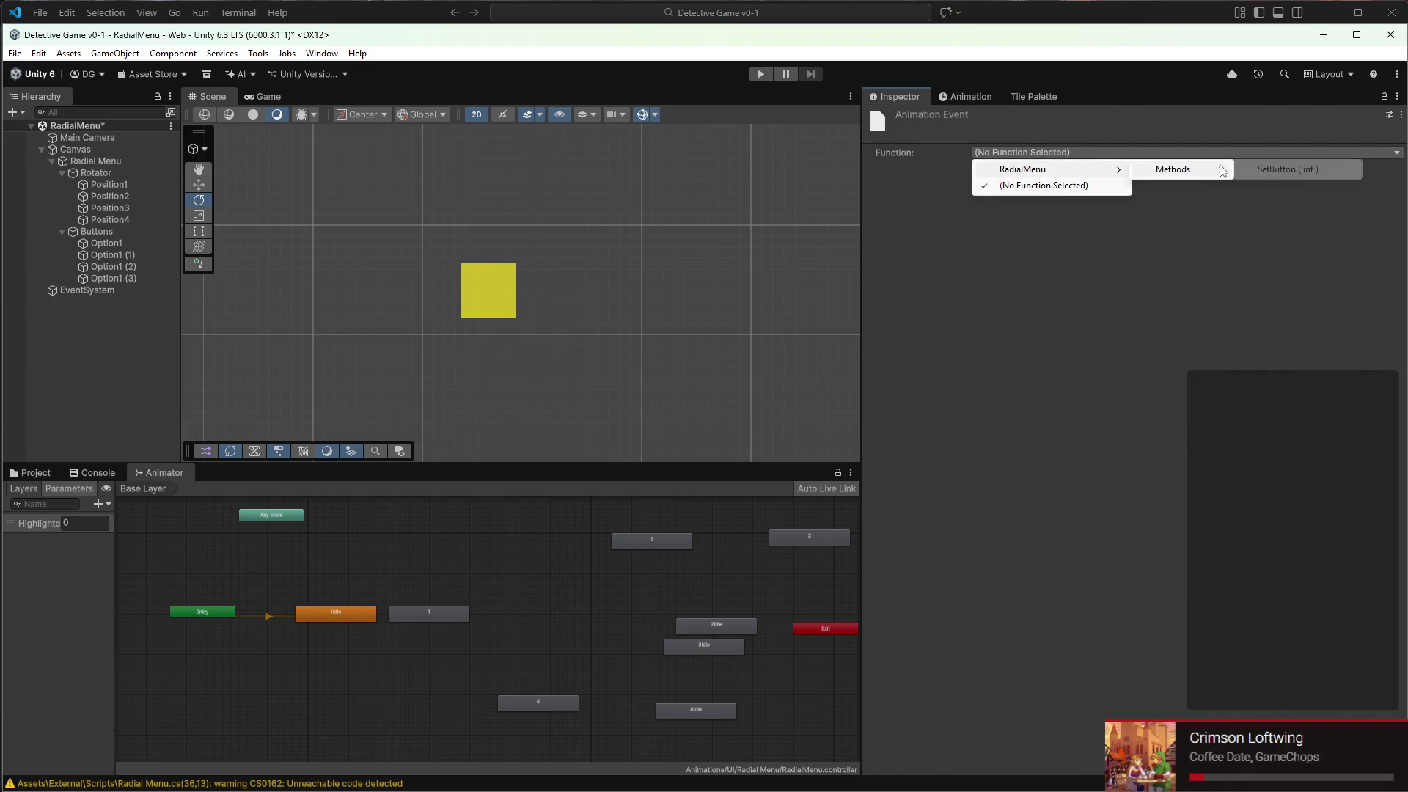
click(1302, 170)
key(ctrl+z)
key(ctrl+z)
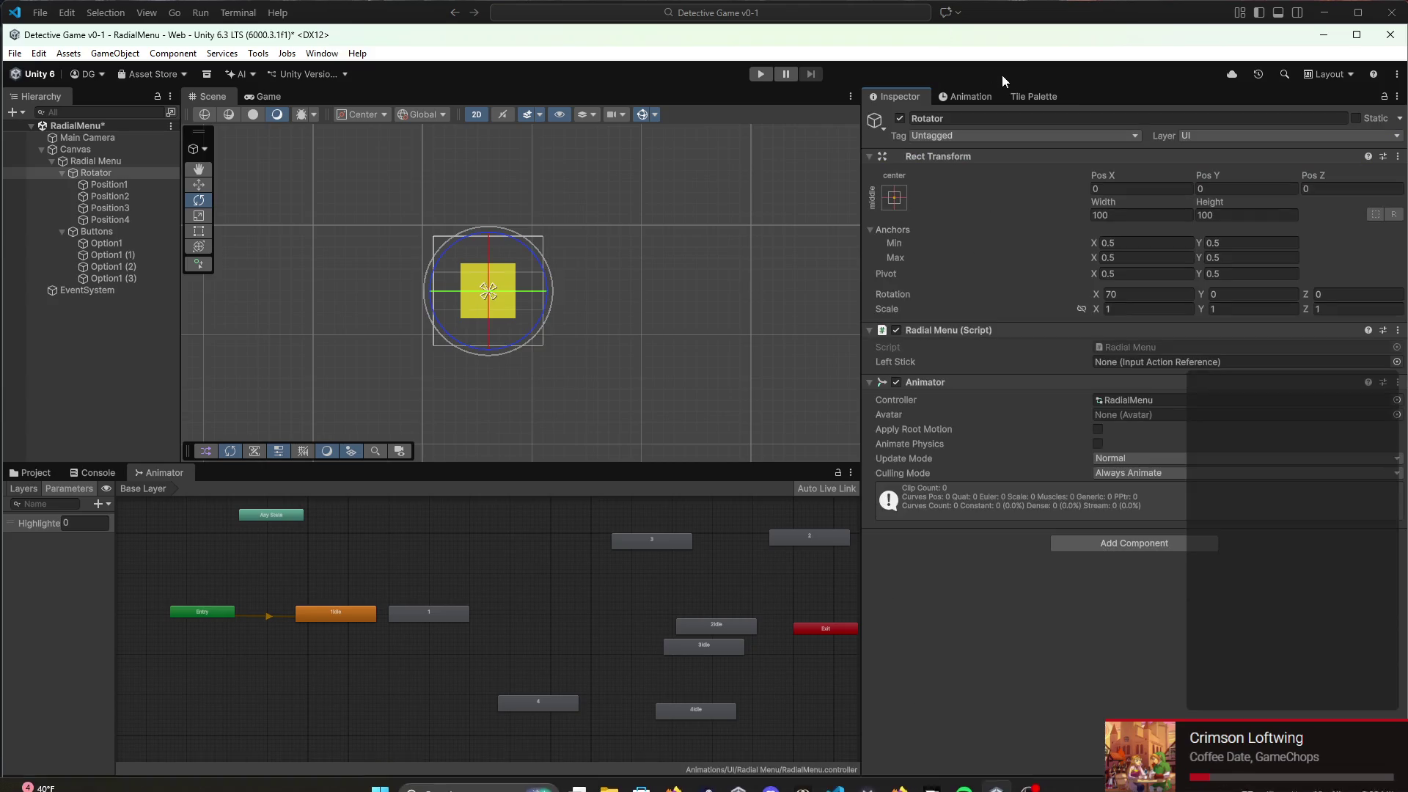
click(987, 98)
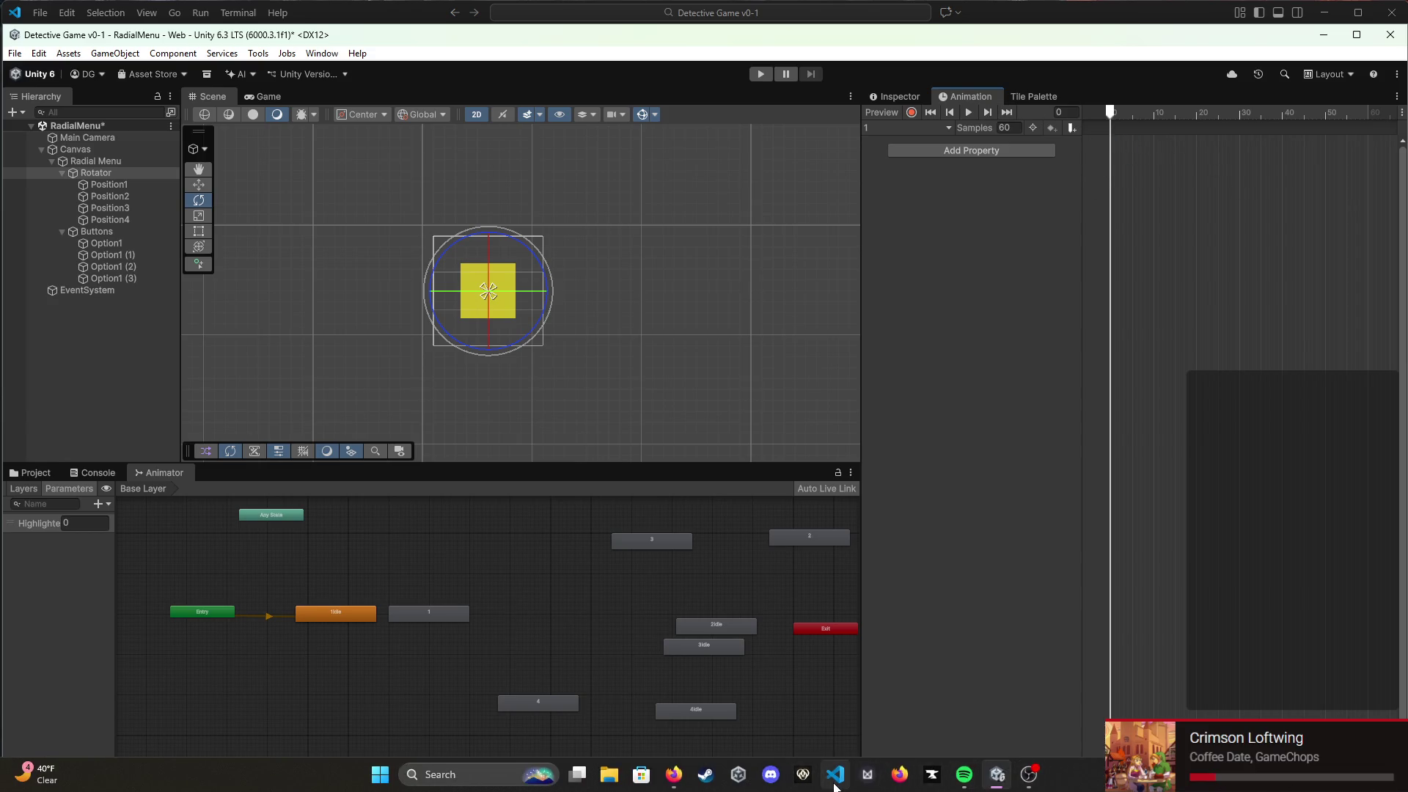
In Radial Menu.cs, start a switch (button) statement inside SetButton
click(835, 775)
scroll(622, 635, down, 6)
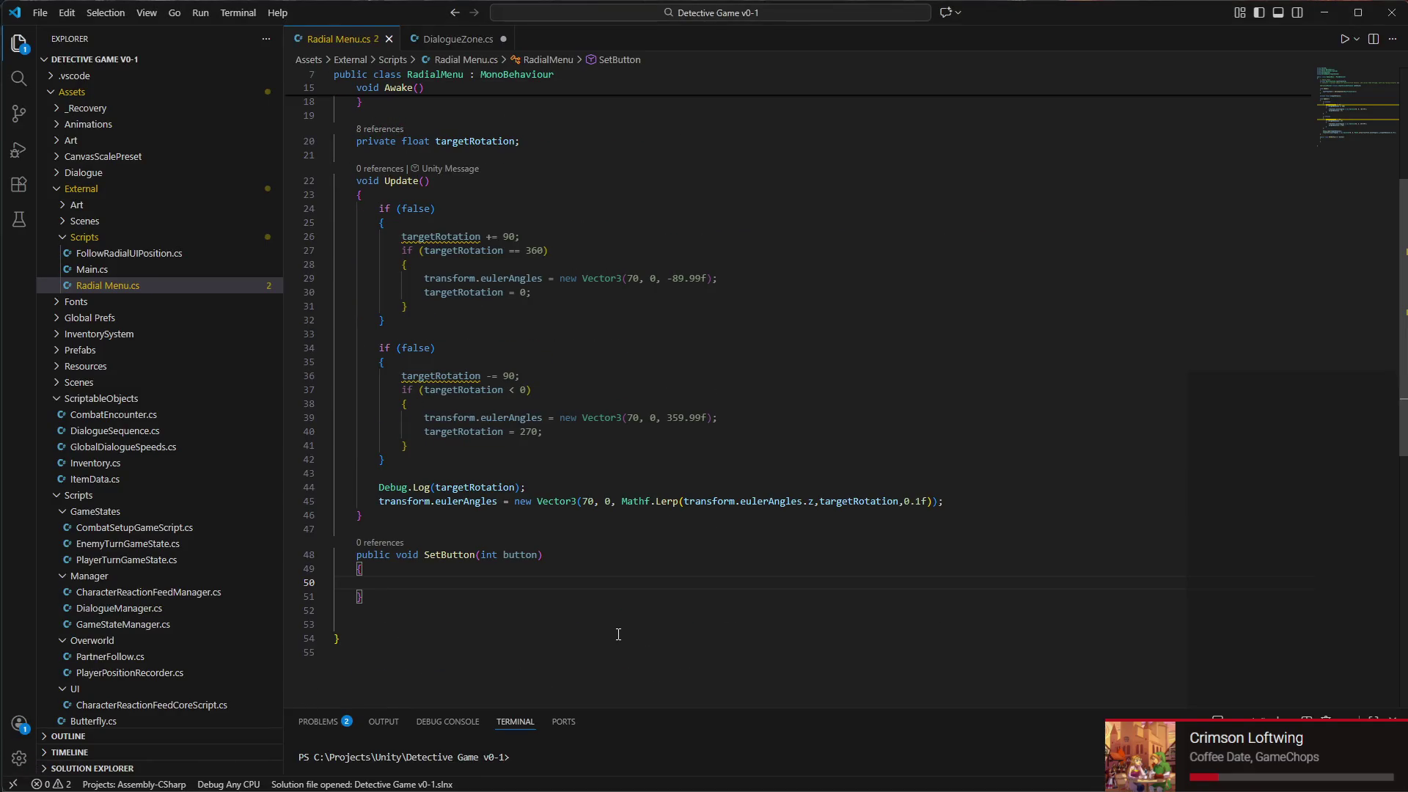
text(case)
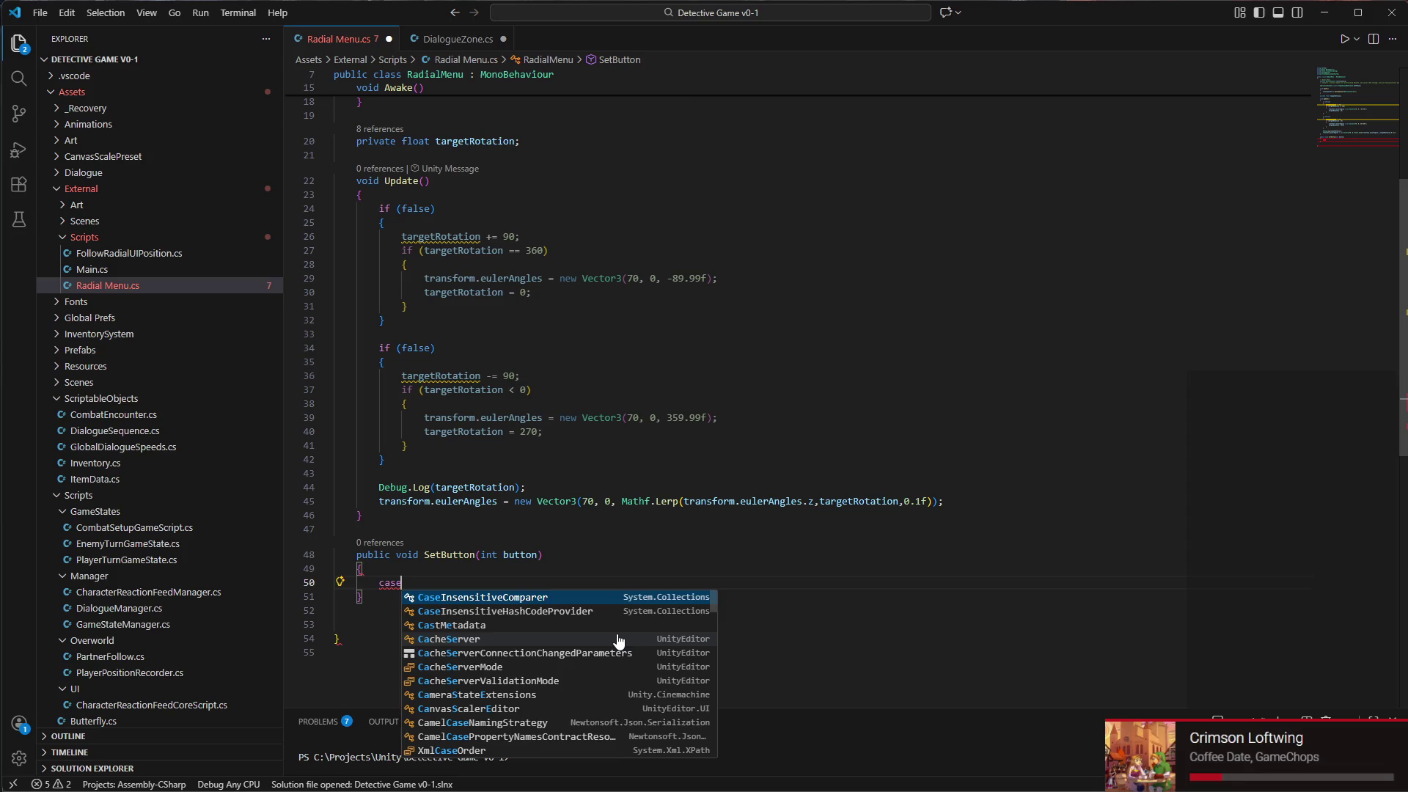
key(BackSpace)
text(swt)
key(BackSpace)
text(itch )
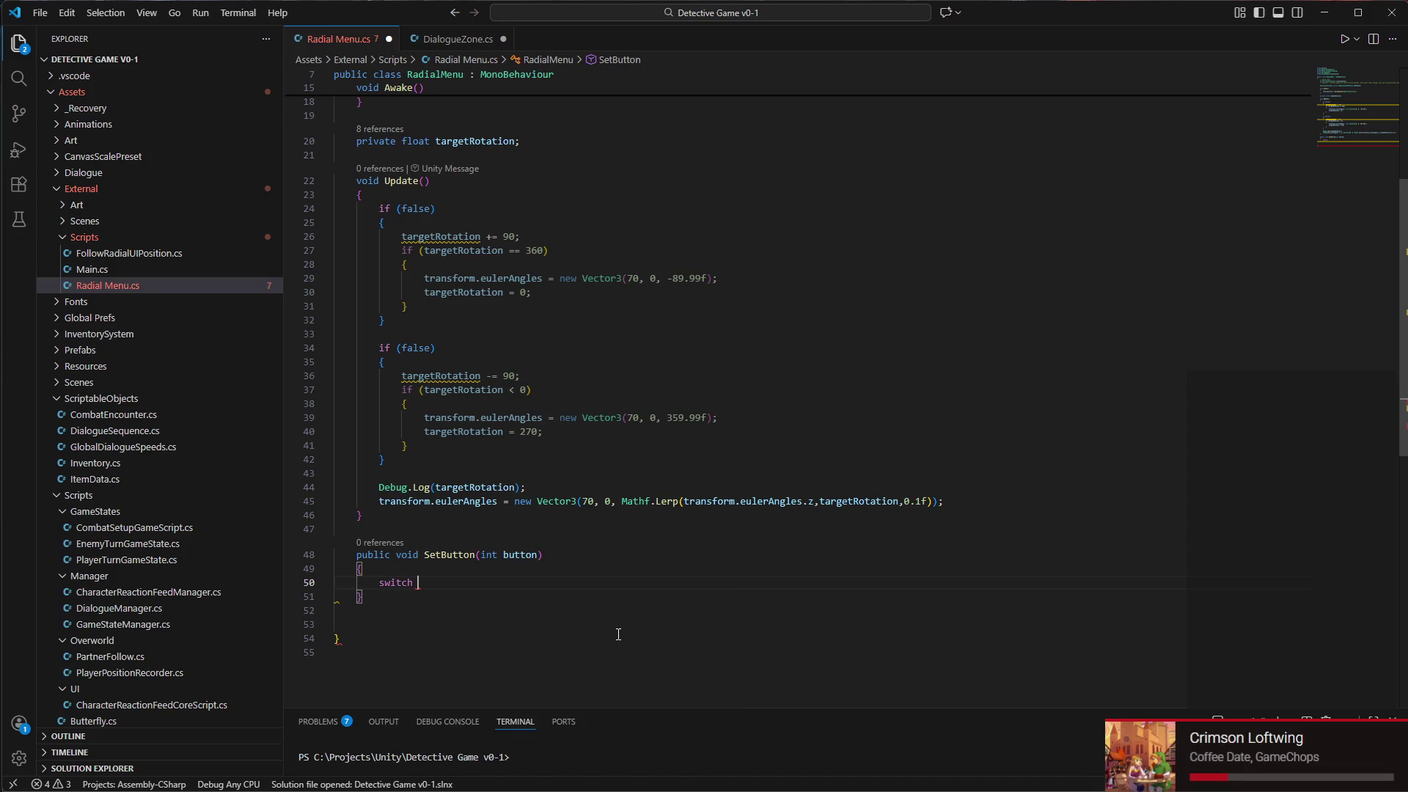
text(b)
key(BackSpace)
text(button;)
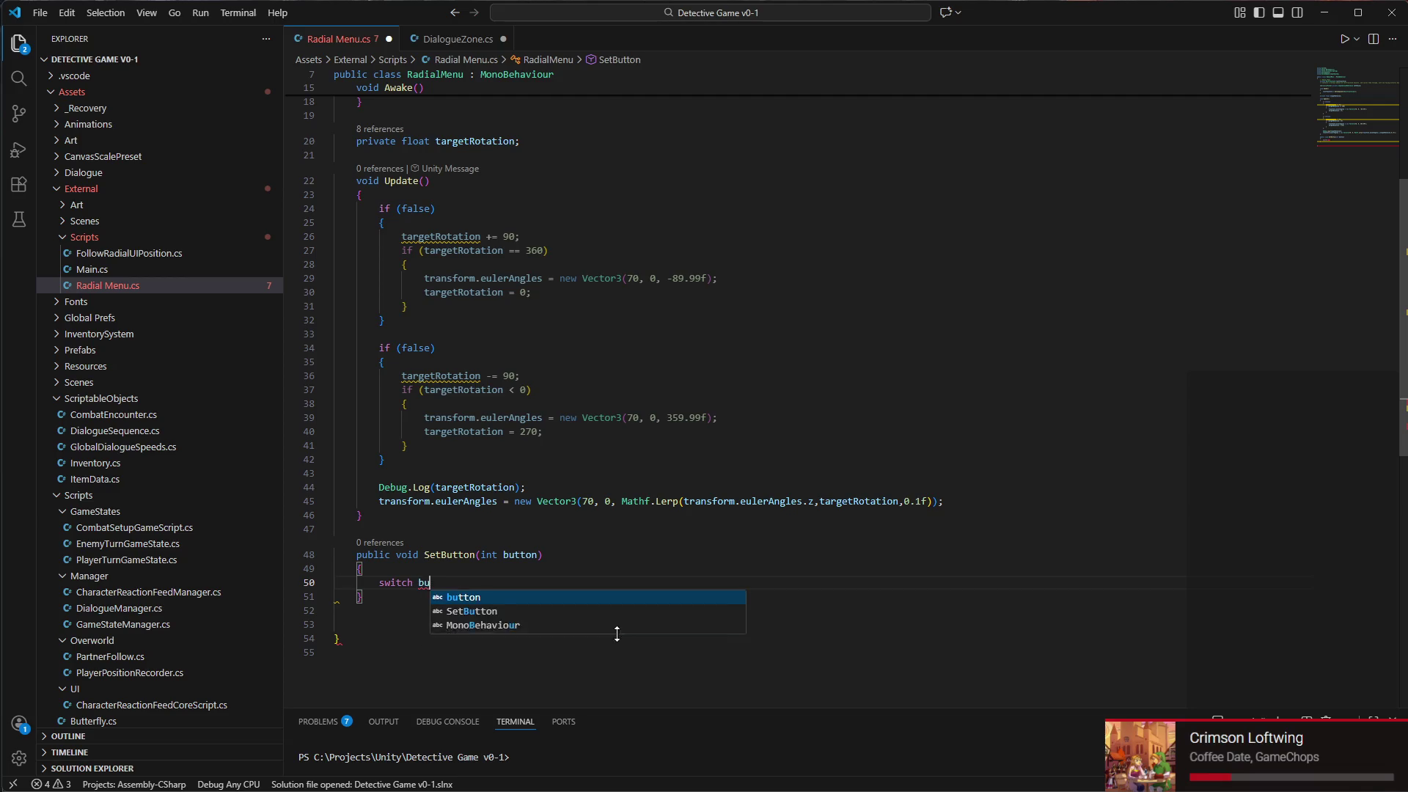
key(BackSpace)
key(BackSpace)
key(BackSpace)
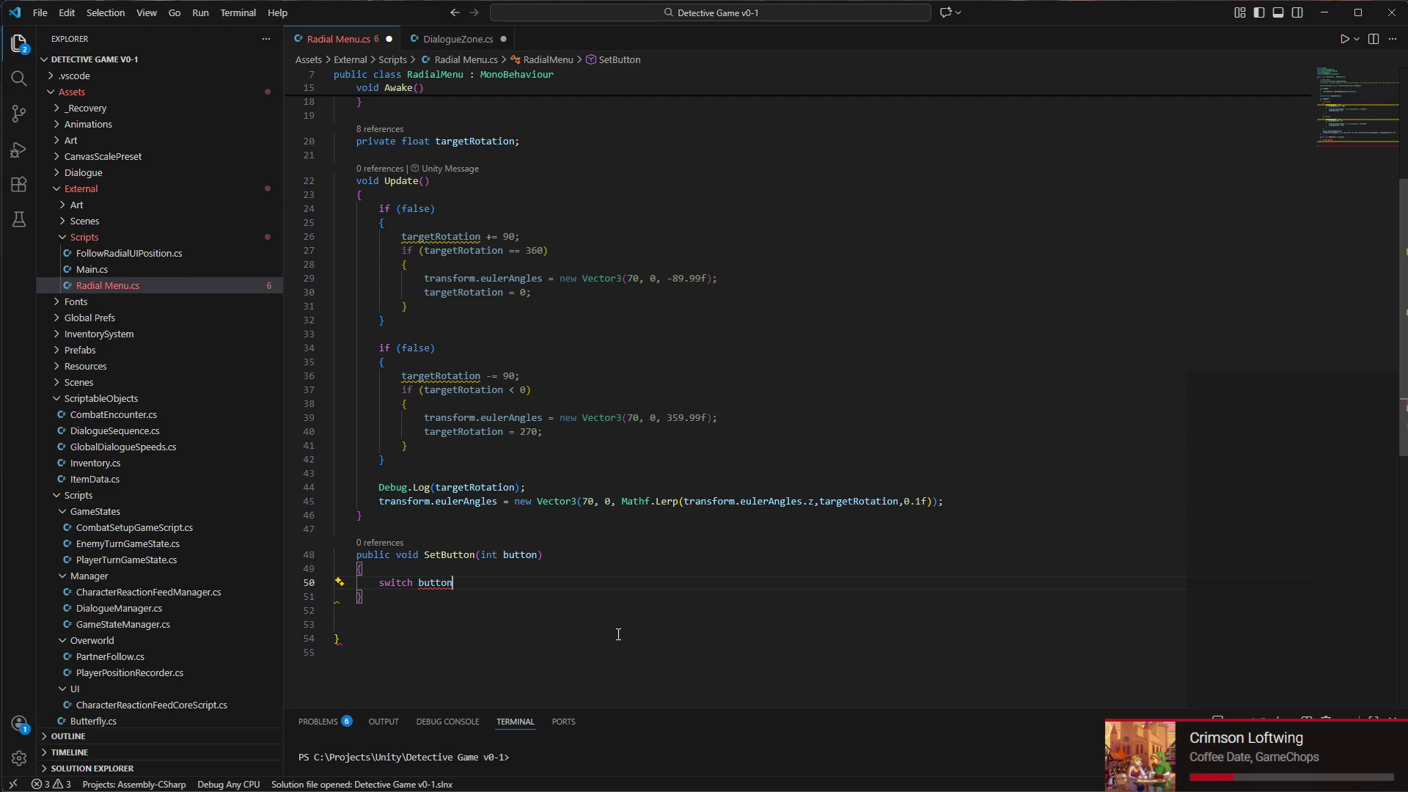
text(()
text(button)
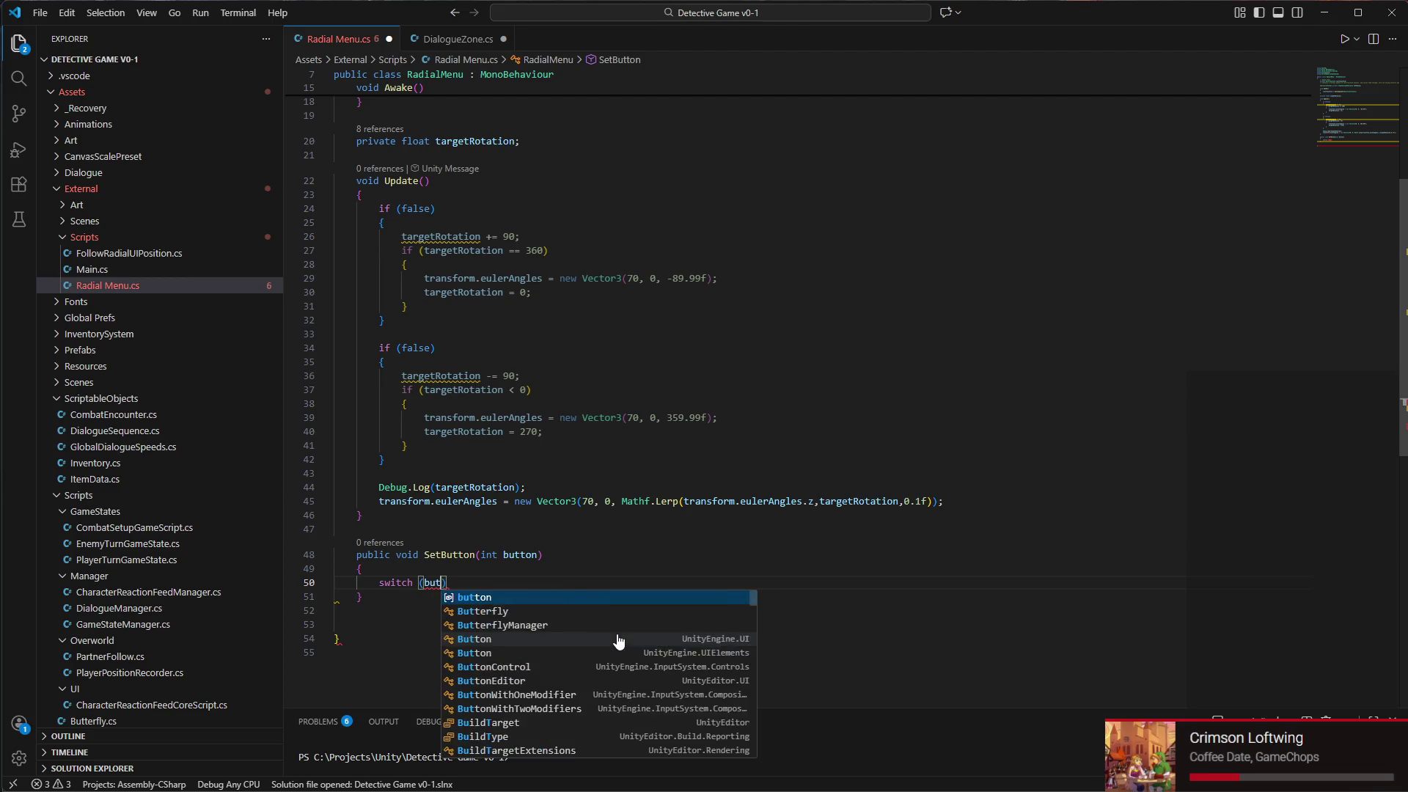
text())
key(Return)
text({)
Add a case 1: label and a case default: label to the switch
key(Return)
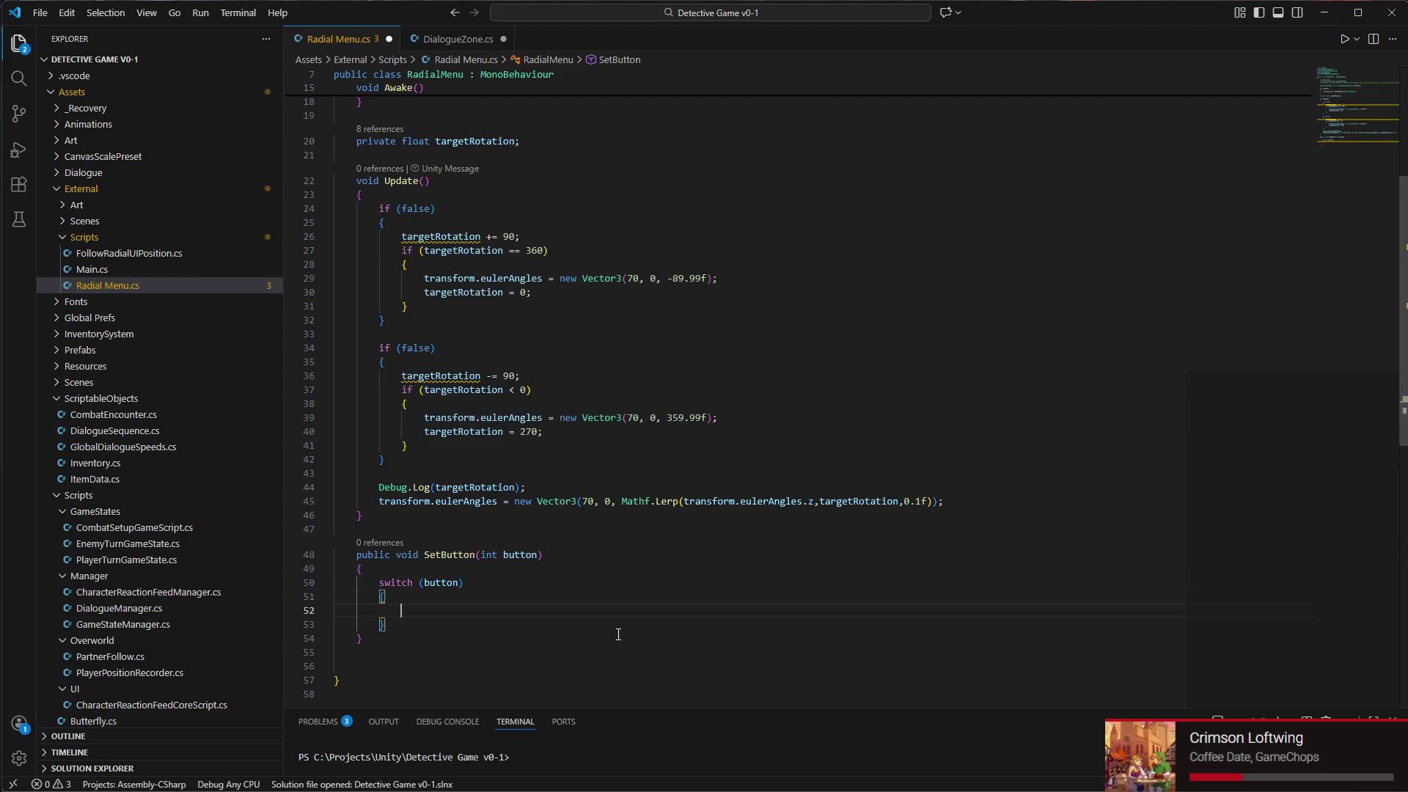
text(case 1:)
key(Return)
text({)
key(Return)
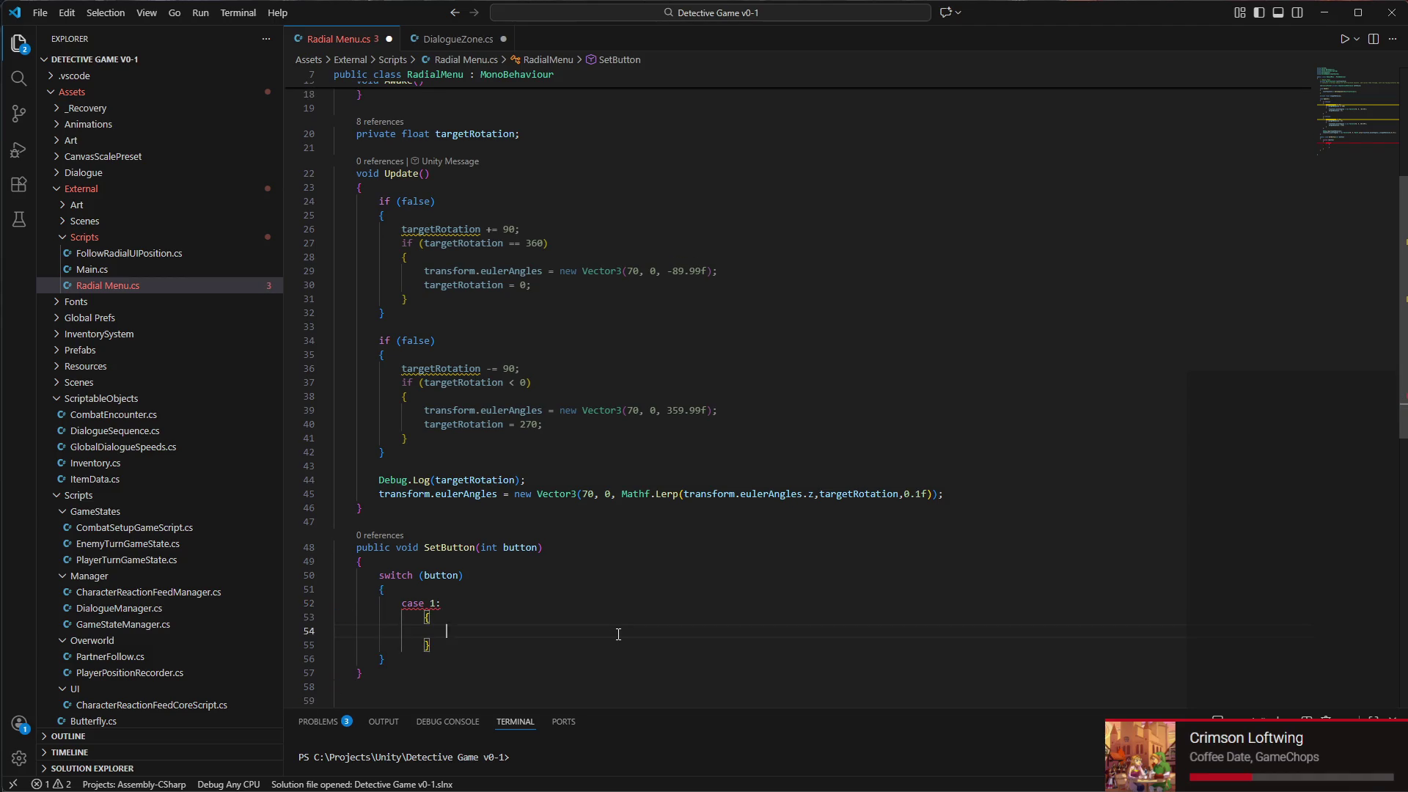
key(ctrl+z)
key(ctrl+z)
click(441, 604)
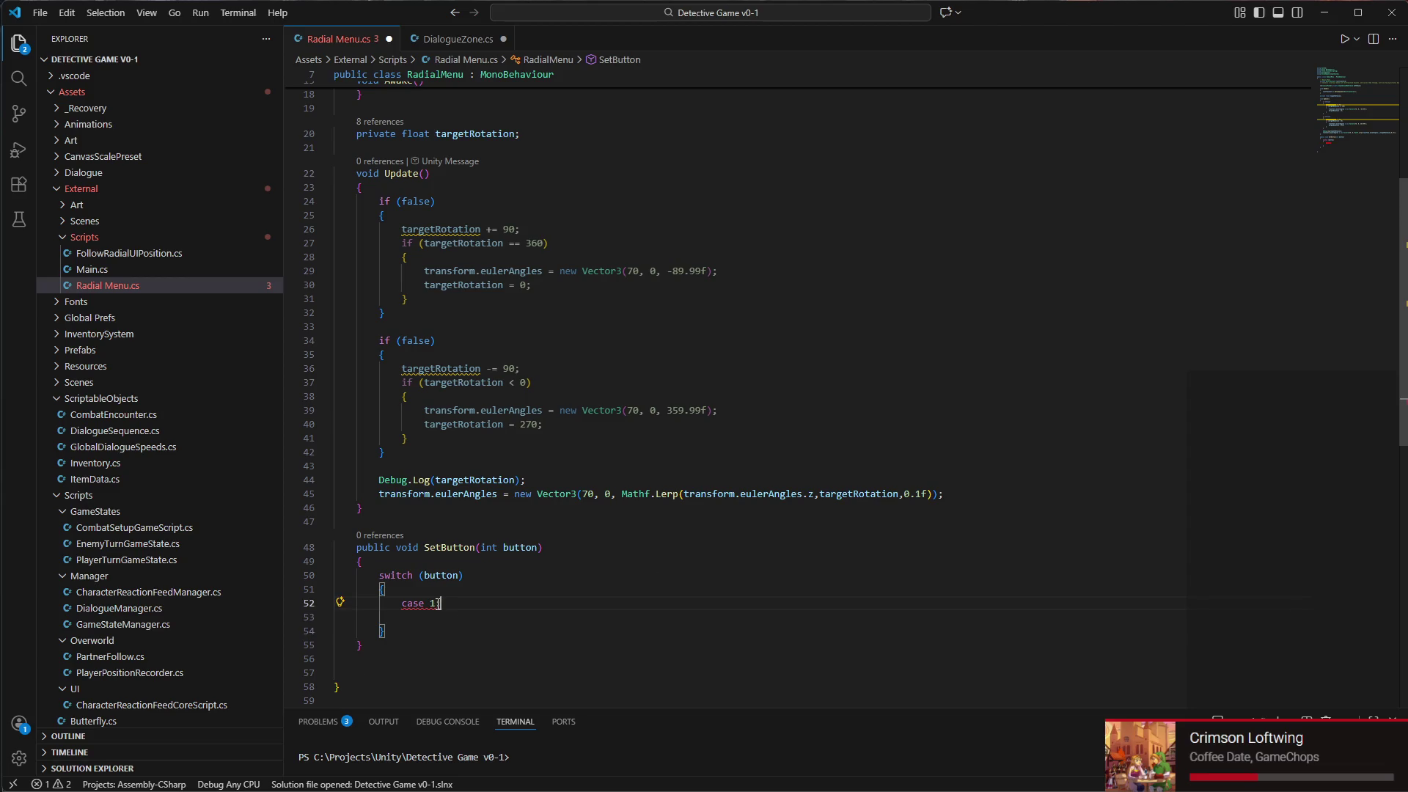
mouse_move(437, 605)
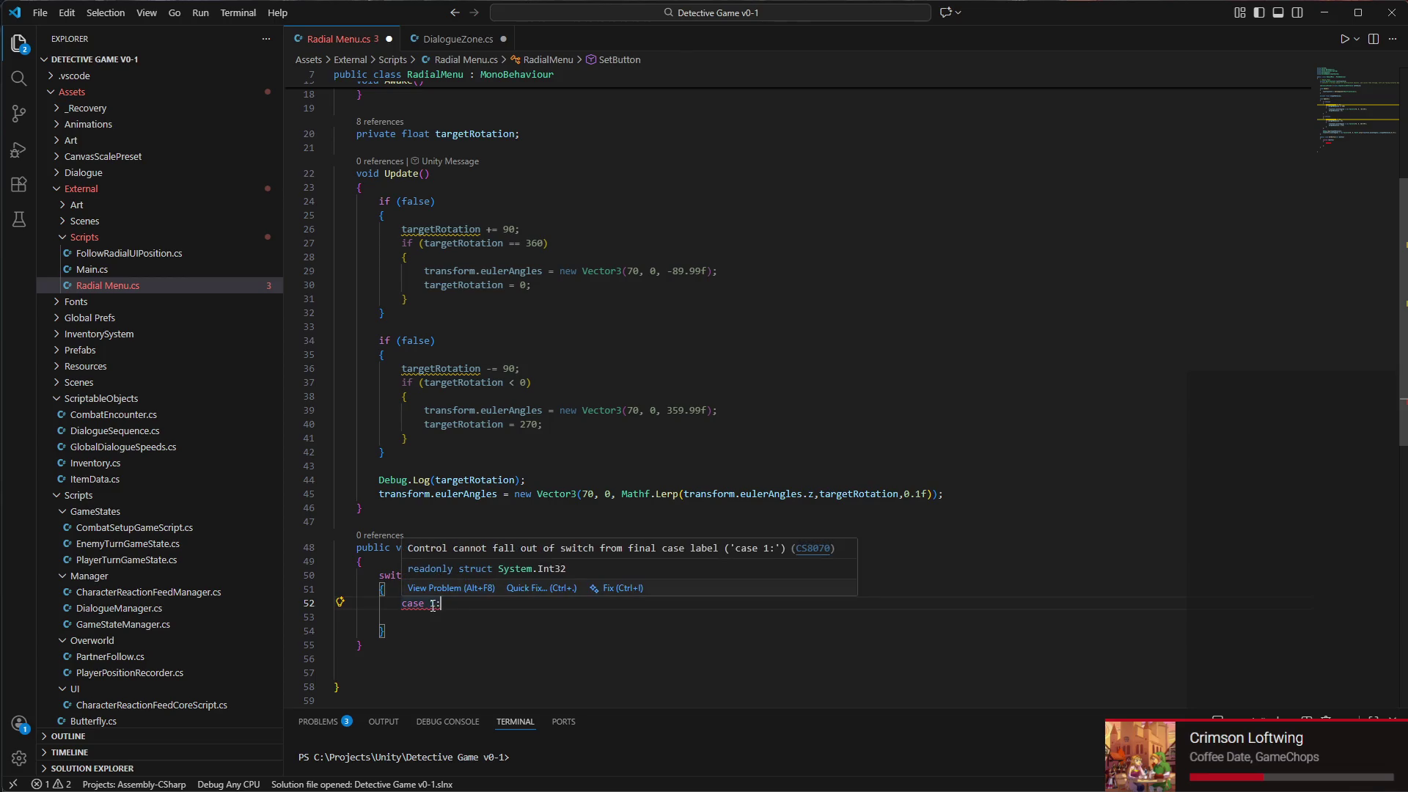
text(:)
key(Return)
key(Return)
key(Return)
text(case default:)
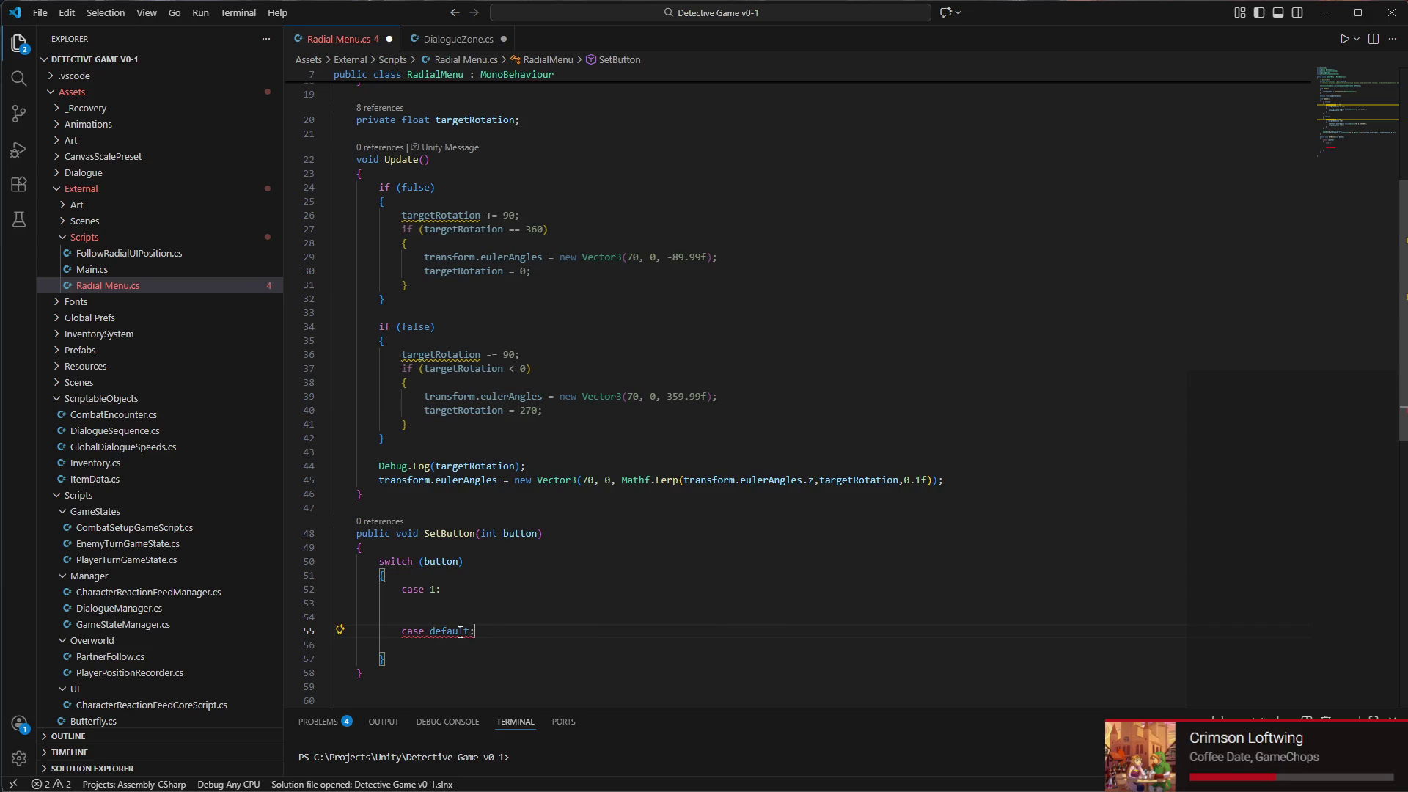
Delete the whole draft switch block, leaving SetButton empty
mouse_move(460, 632)
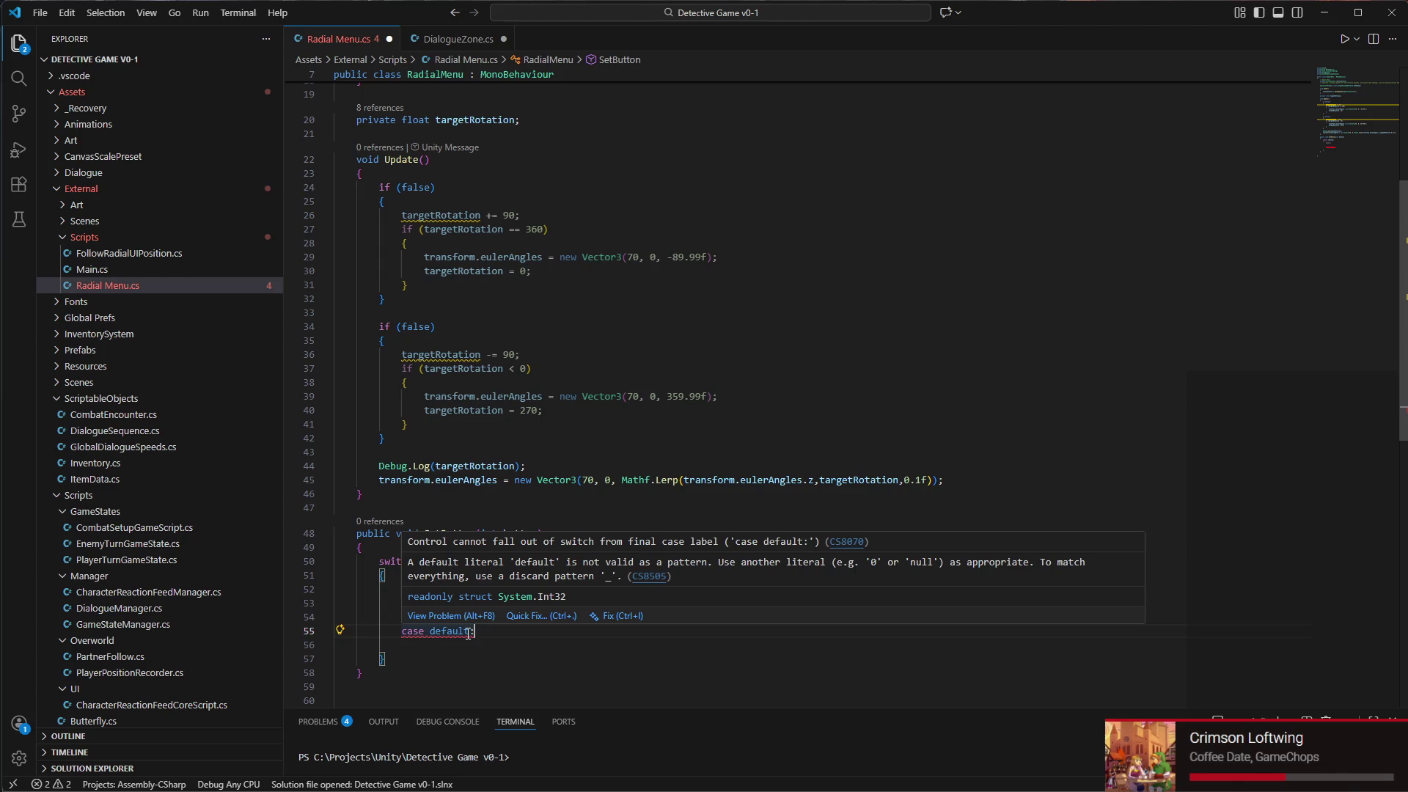
mouse_move(492, 632)
mouse_down()
mouse_move(344, 631)
mouse_move(341, 561)
mouse_up()
click(410, 656)
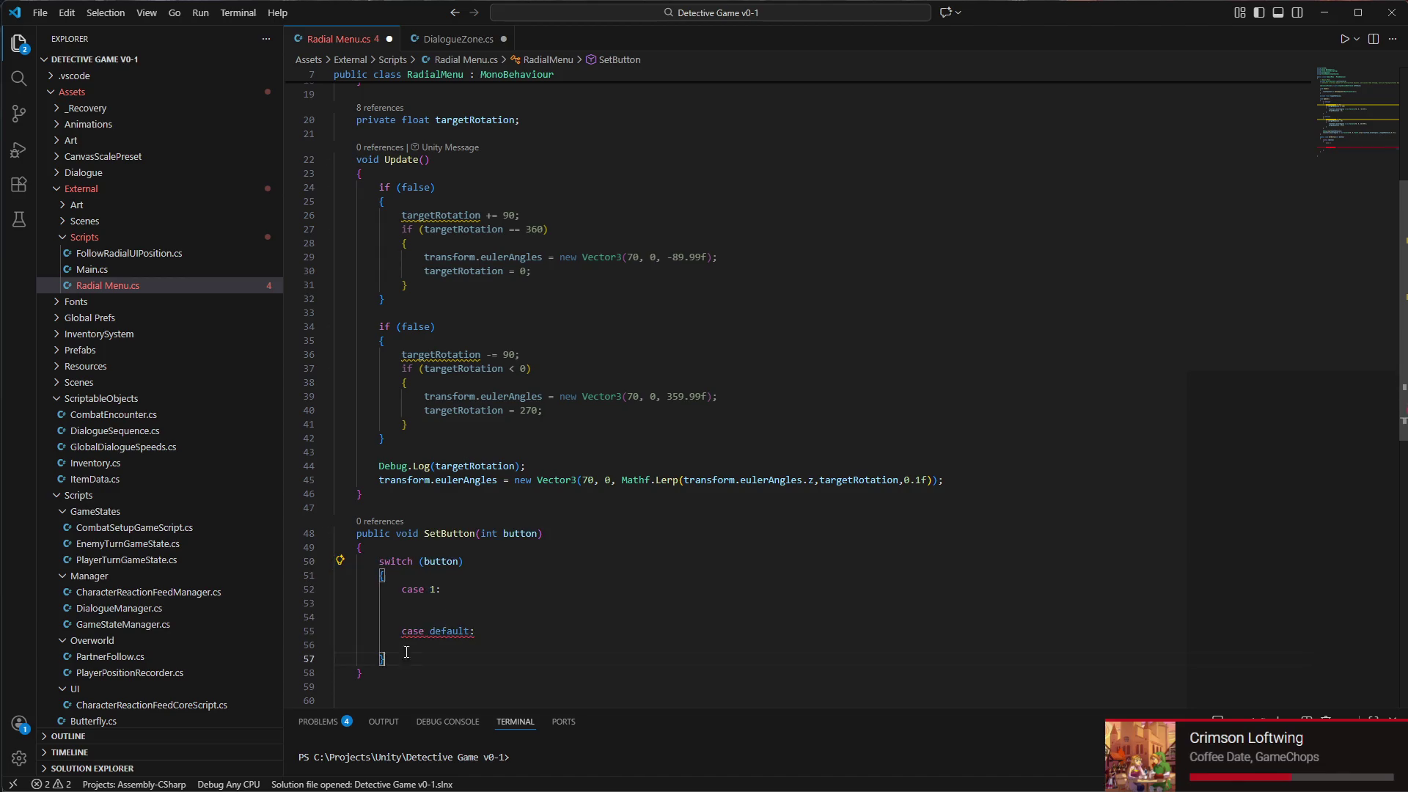
drag(410, 657, 338, 563)
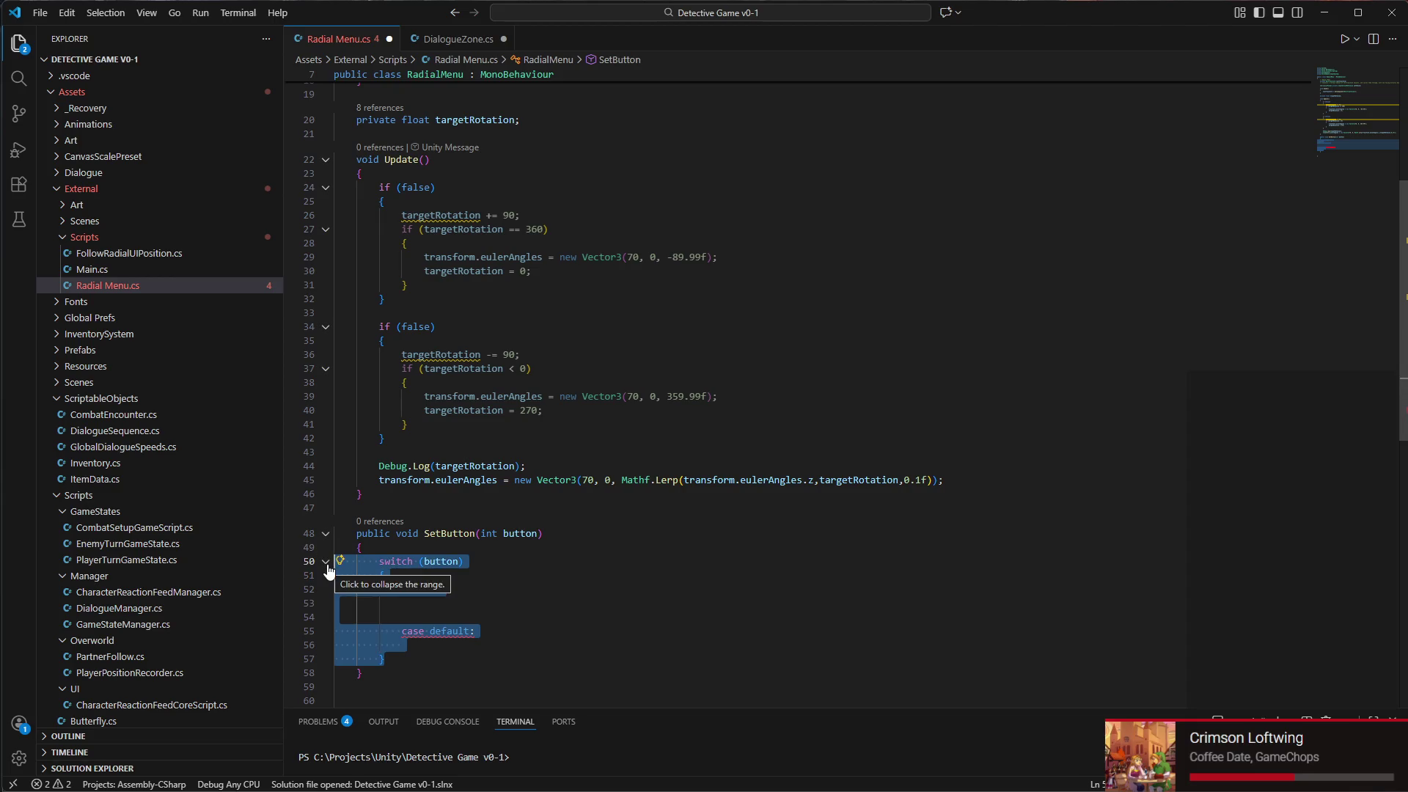
key(BackSpace)
key(Return)
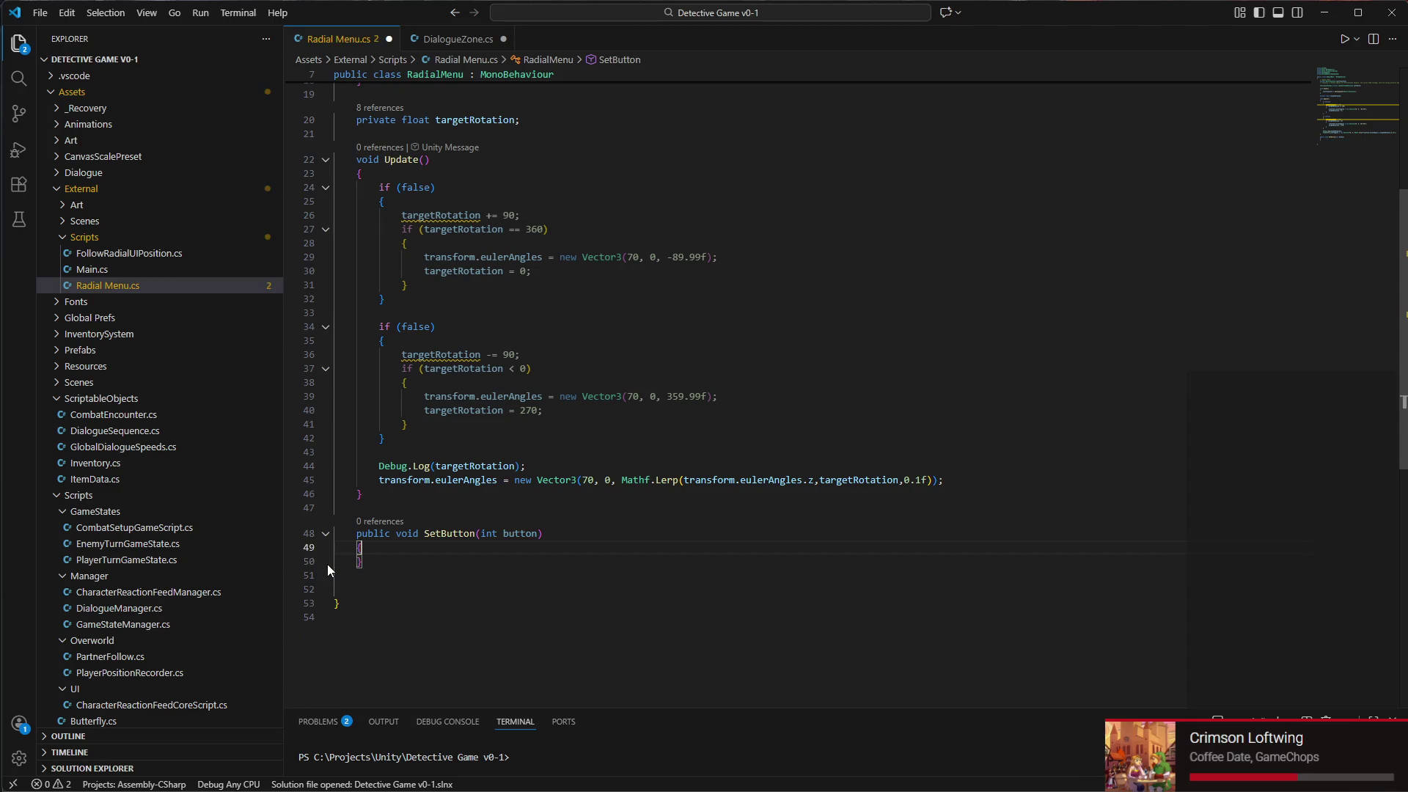
Add an if (button == 1) condition inside SetButton
key(Return)
key(Return)
key(Up)
text(==)
key(BackSpace)
key(BackSpace)
key(BackSpace)
text(if ()
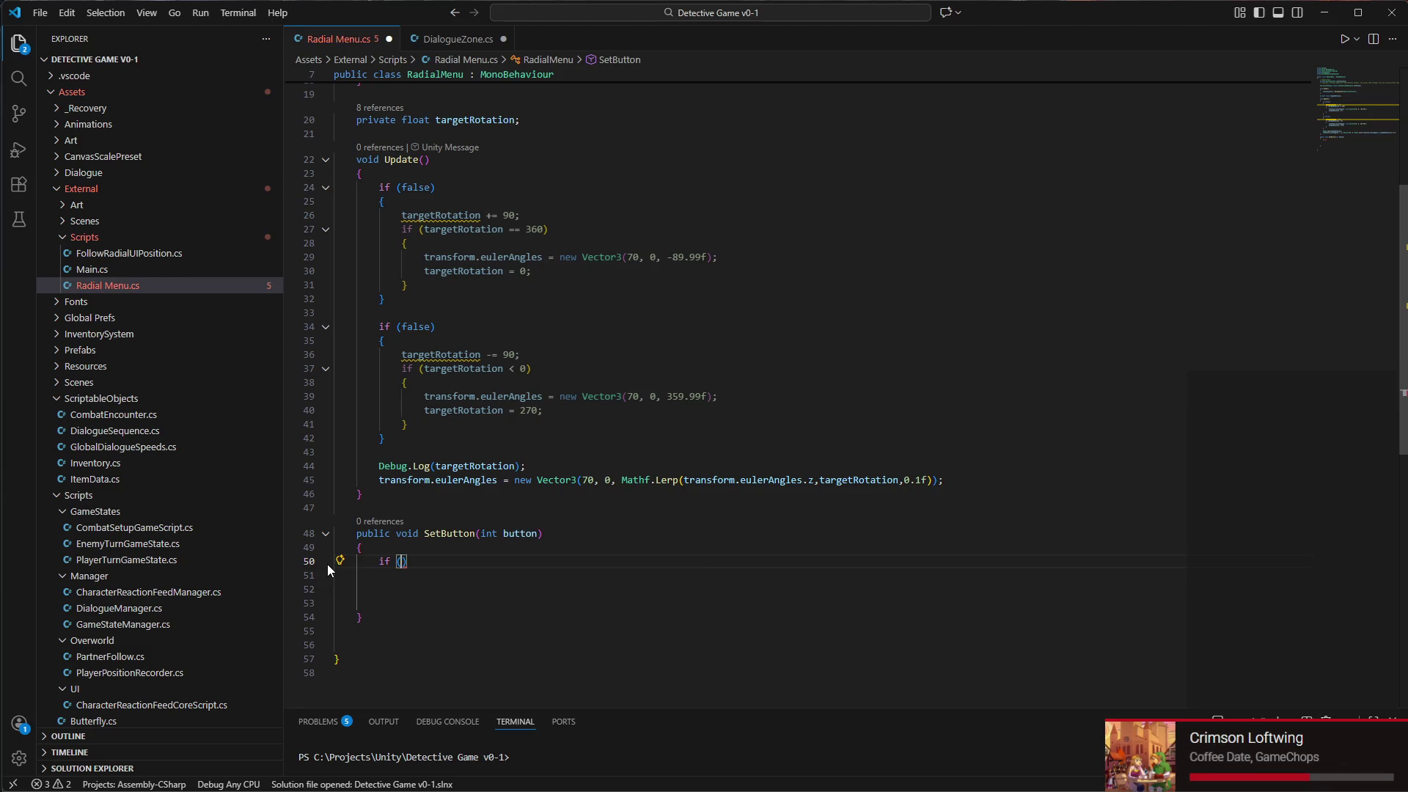
text(button)
text() = 1)
key(BackSpace)
key(BackSpace)
key(BackSpace)
text(== 1)
text())
key(Return)
In the if body, start targetRotation = with a comment about the rotation where button 1 faces outwards
text({)
key(Return)
text(targetr)
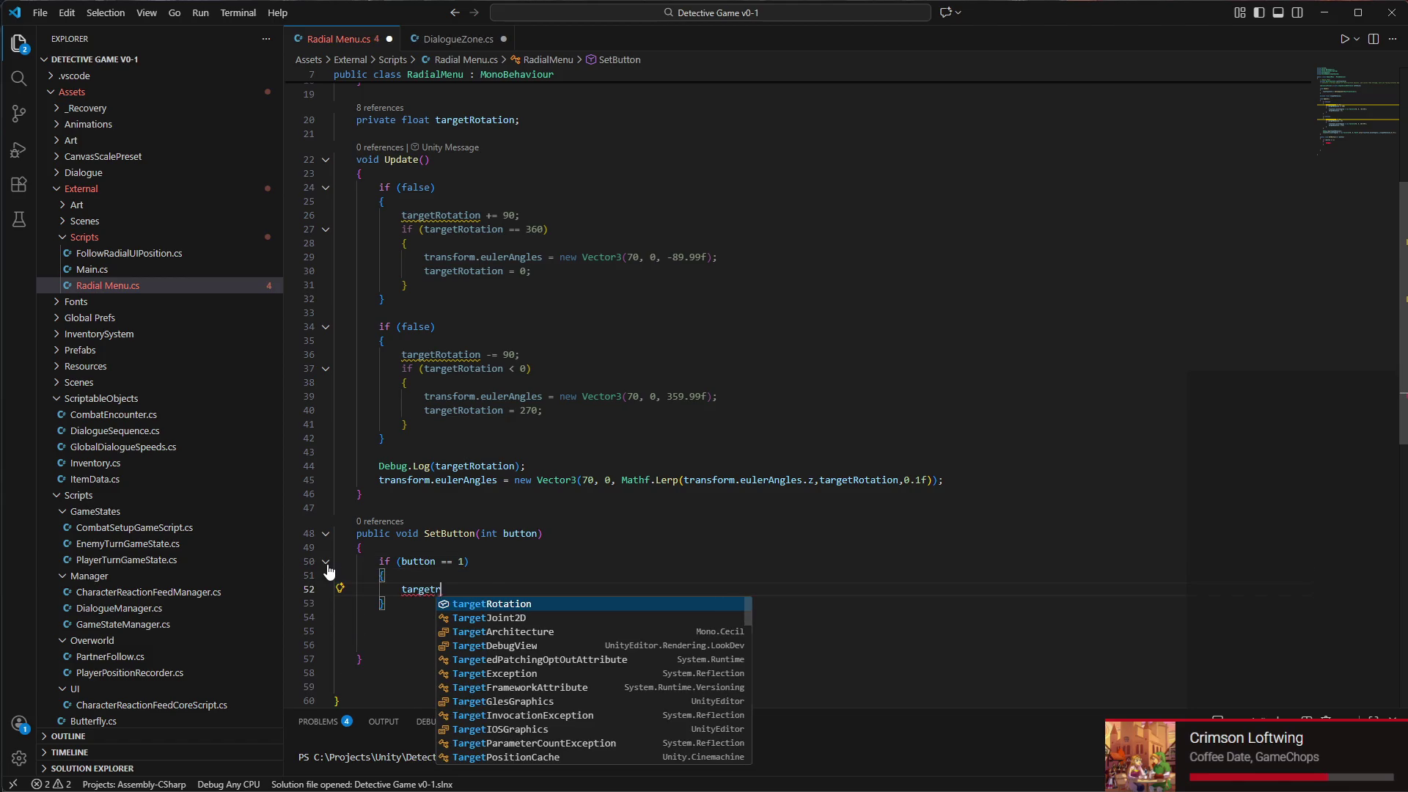
key(Tab)
text(//)
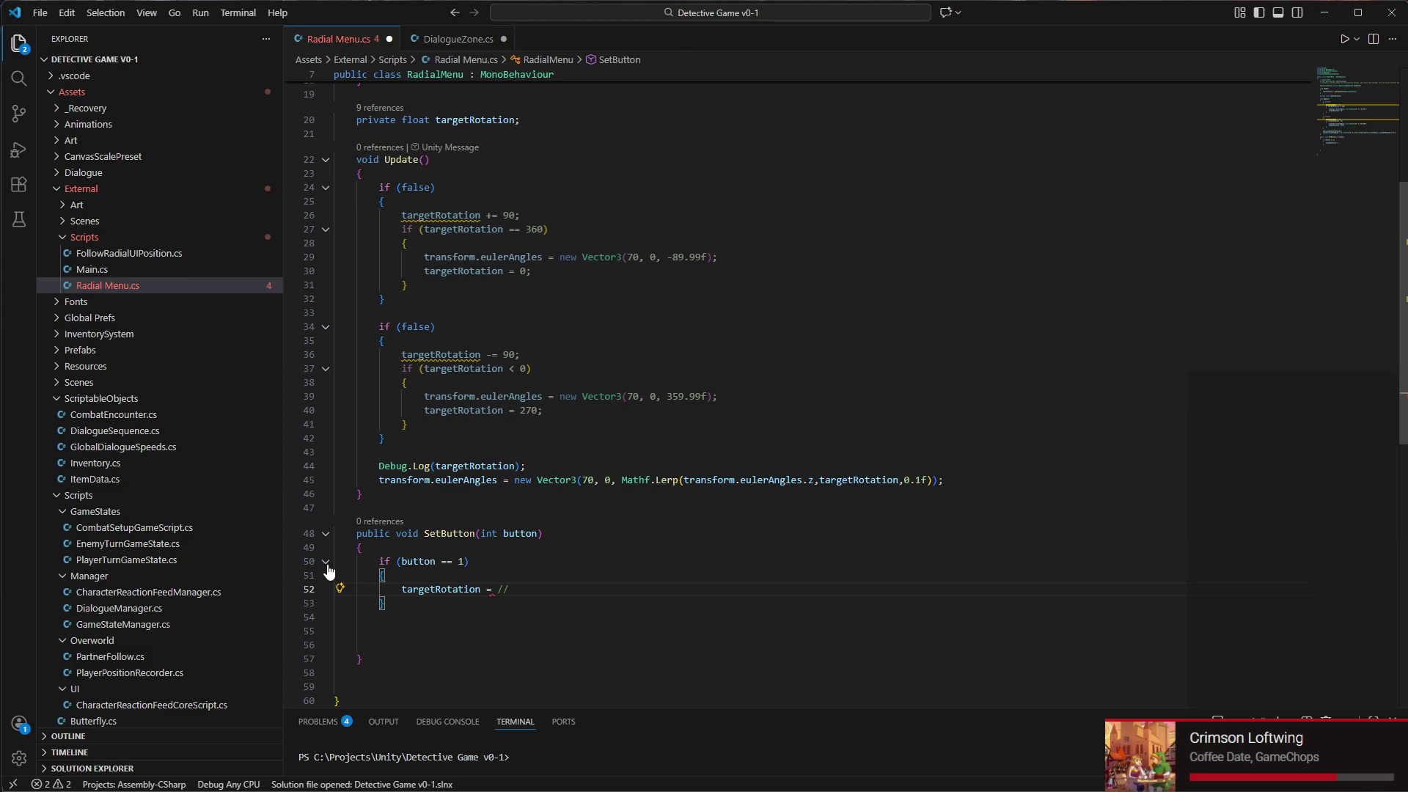
text(the rotation in which 1 c)
key(BackSpace)
text(face )
text(outwards)
text(button)
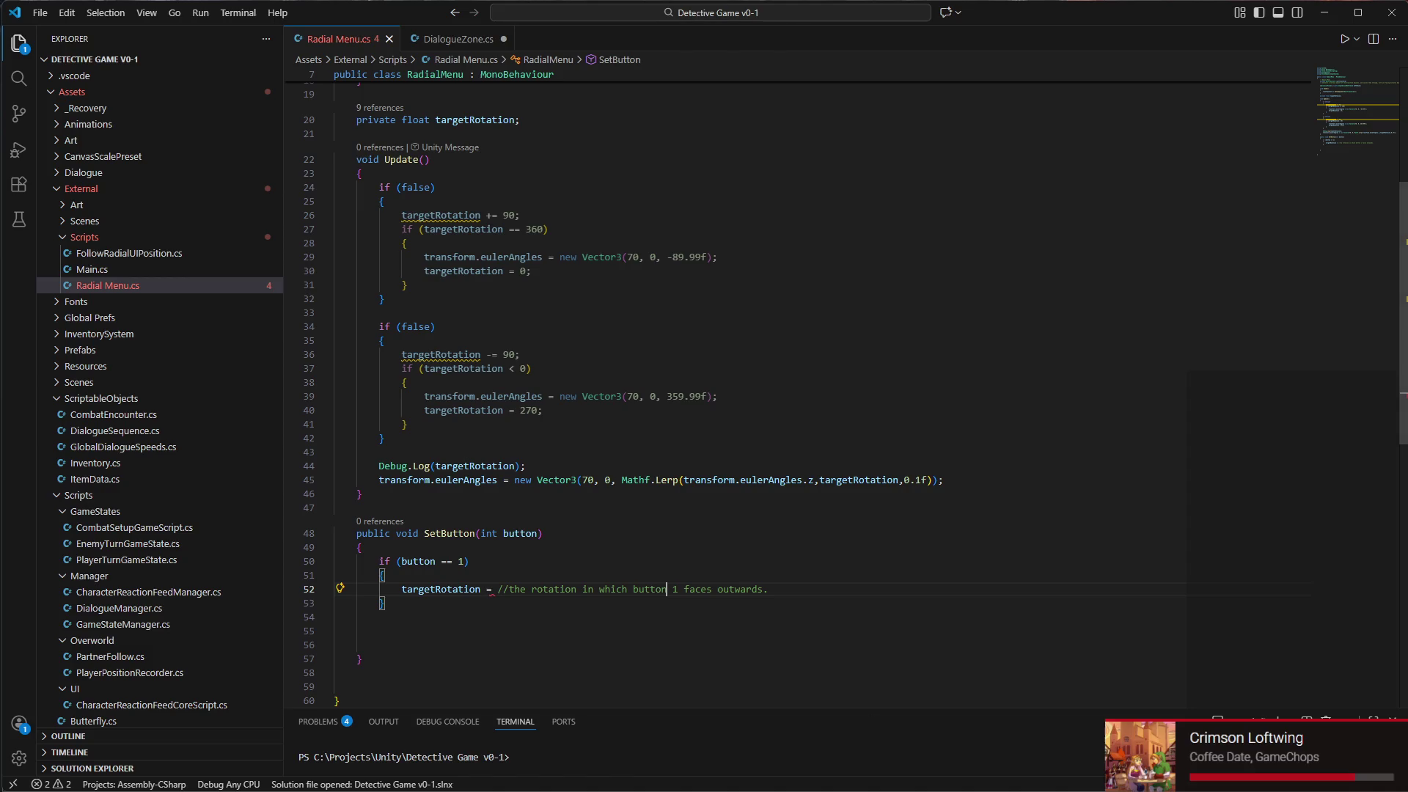
In Unity, select the Rotator and spin it around its Y axis in the Inspector
click(997, 778)
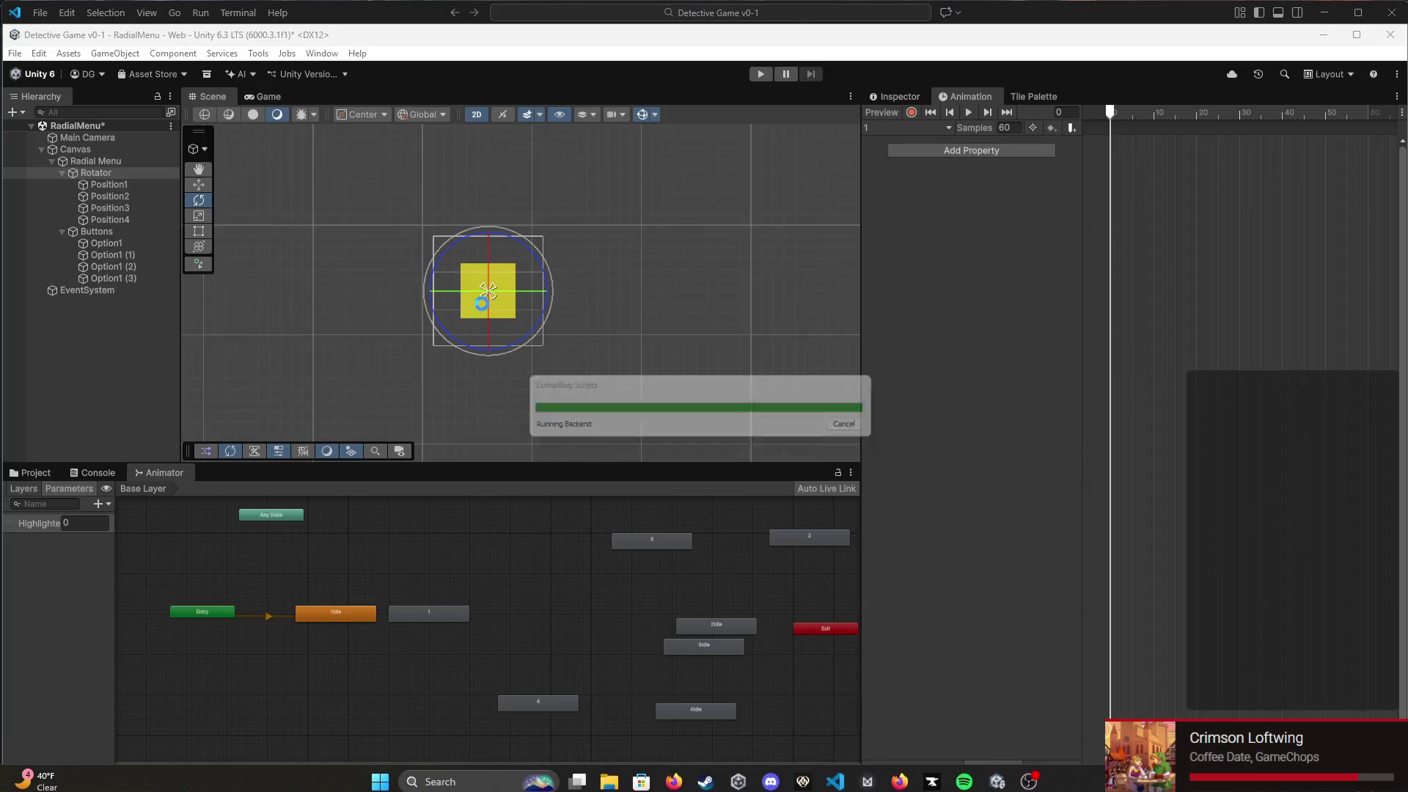
scroll(463, 306, up, 2)
scroll(478, 311, up, 1)
click(883, 95)
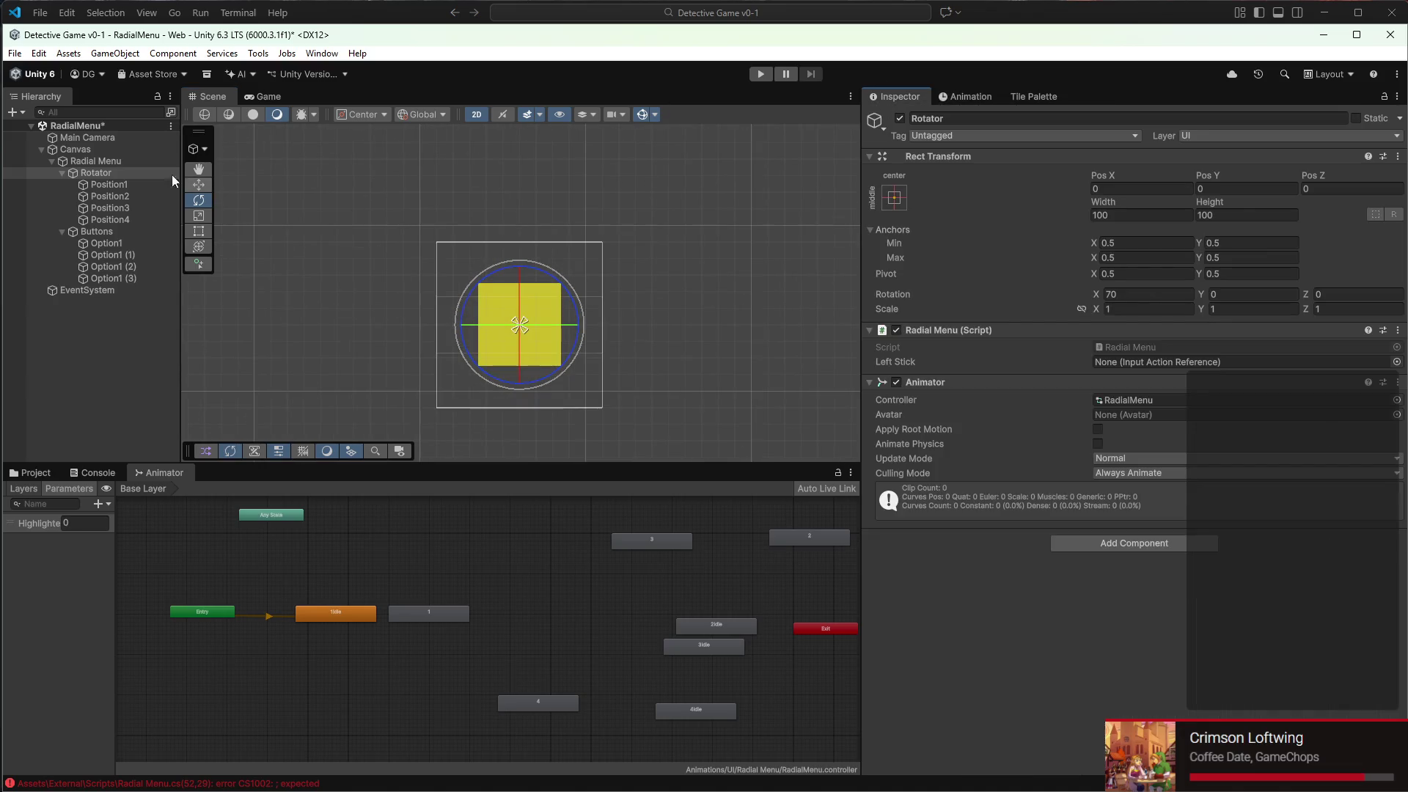
scroll(447, 323, down, 3)
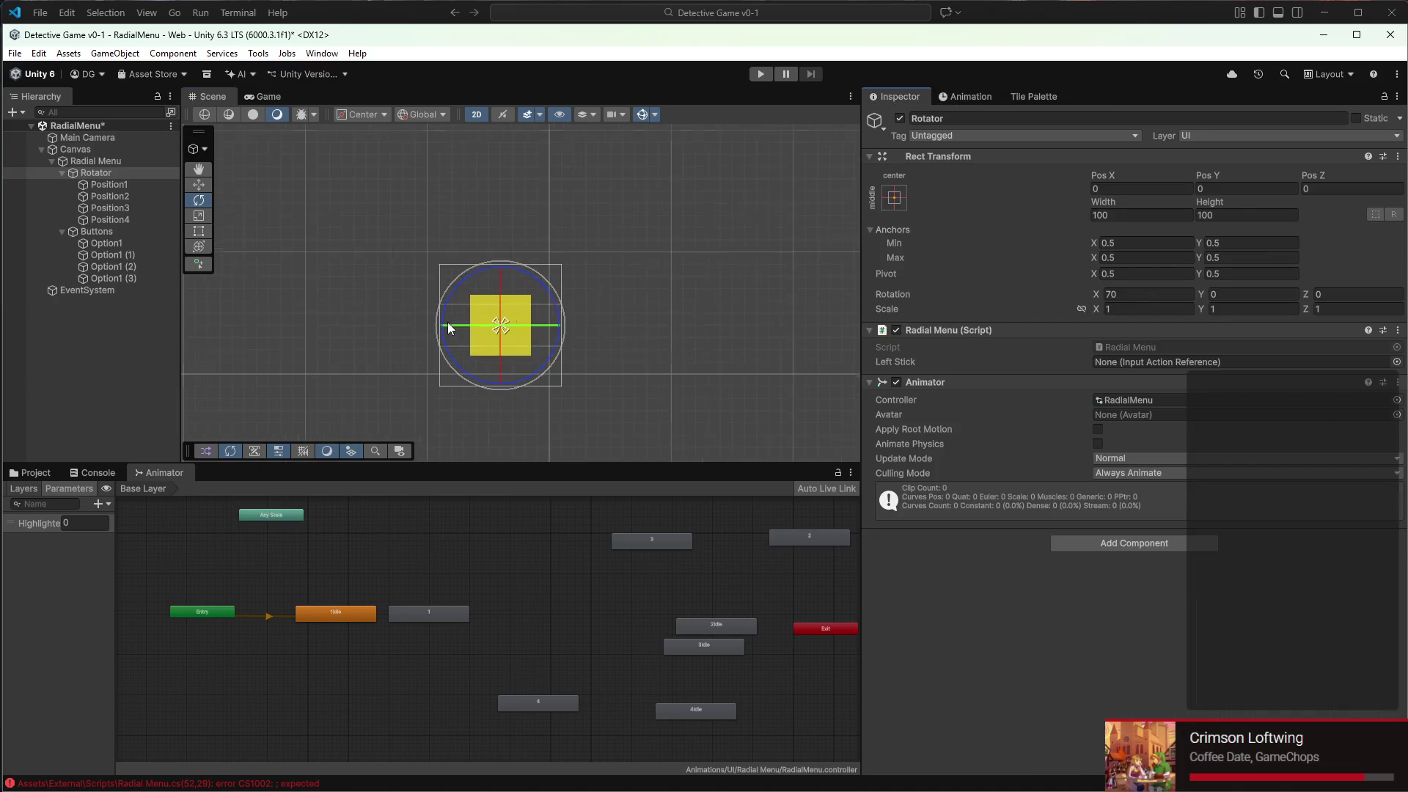
click(126, 187)
click(121, 176)
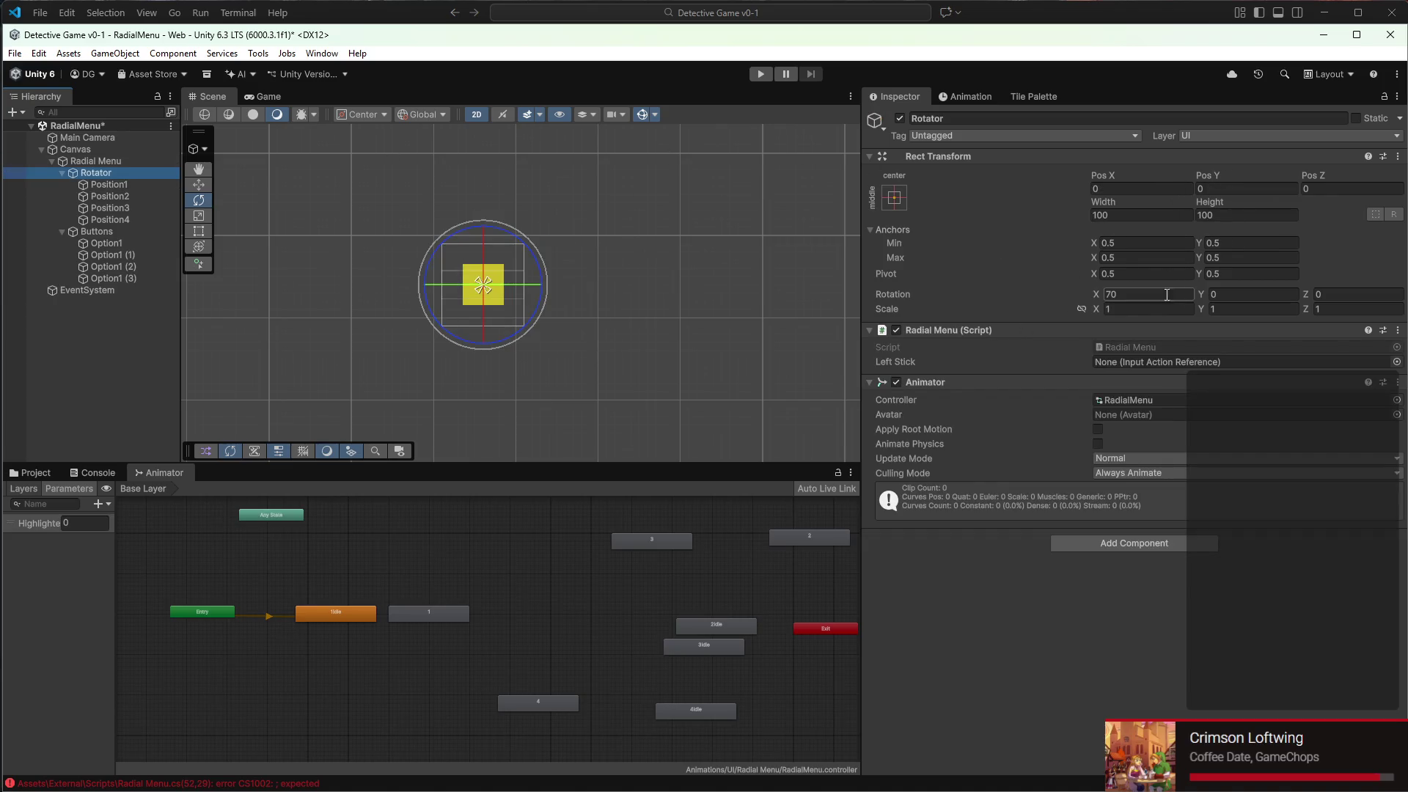
mouse_move(1203, 297)
mouse_down()
mouse_move(1349, 299)
mouse_move(377, 315)
mouse_move(688, 340)
mouse_move(120, 413)
mouse_move(204, 431)
mouse_up()
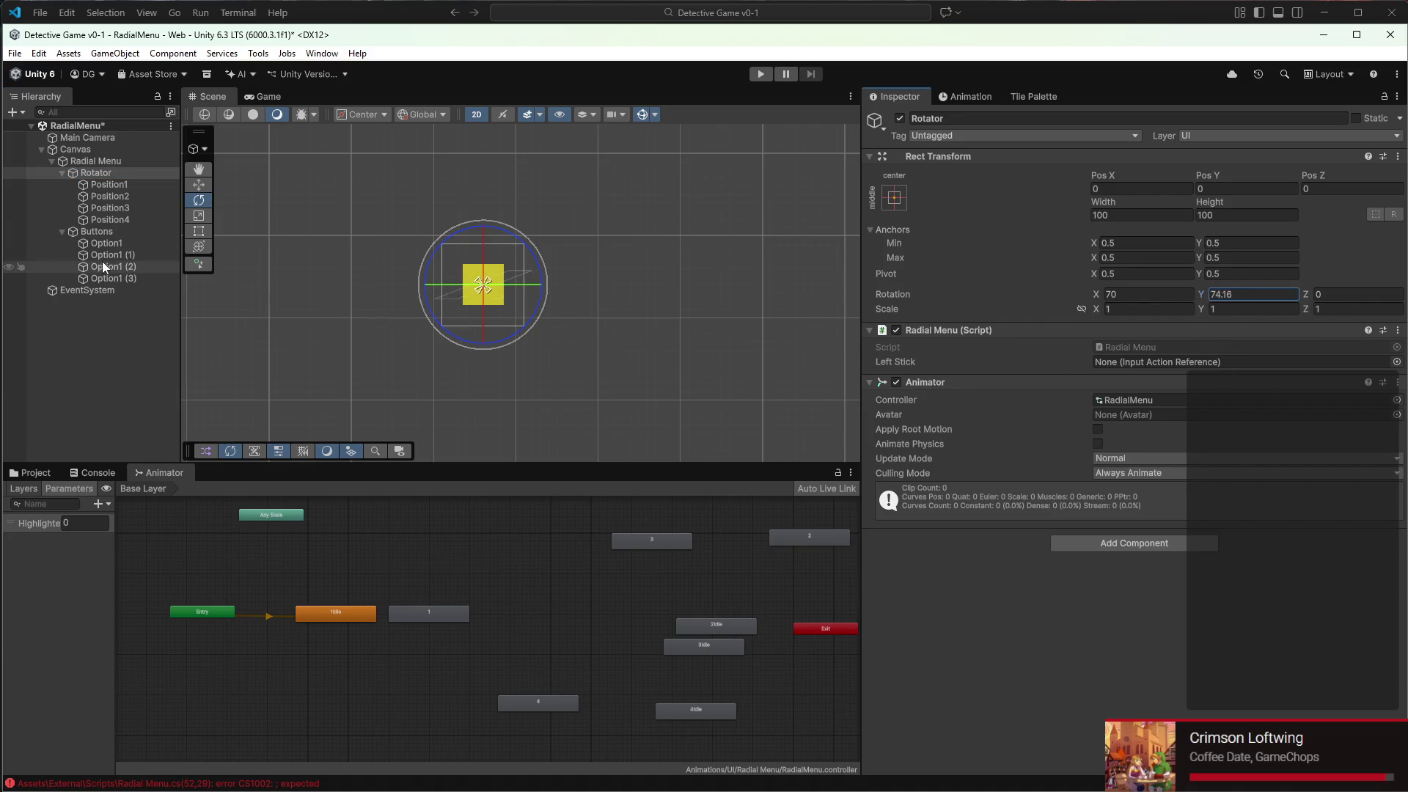
click(114, 185)
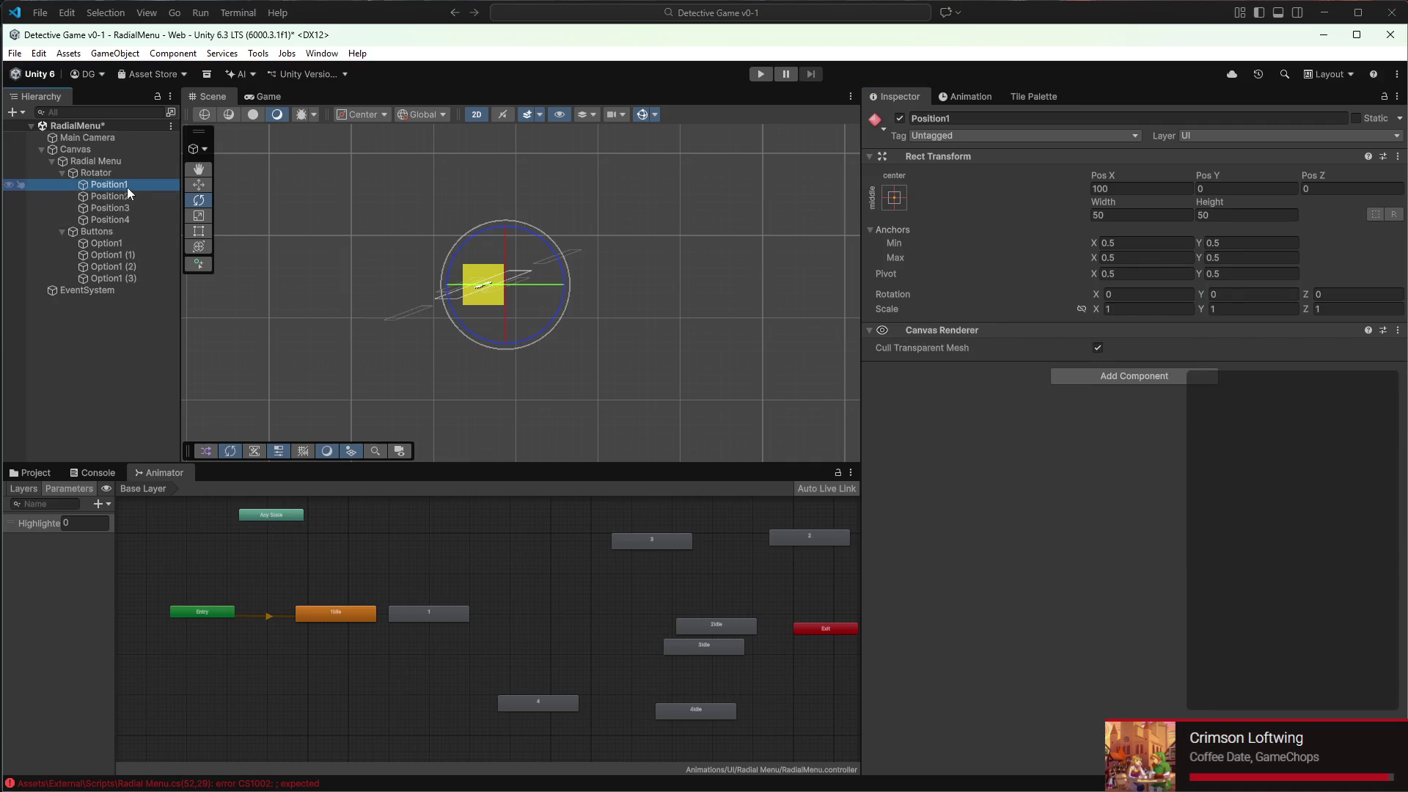
Switch the scene to 3D perspective and reset the Rotator's Y rotation to 0
click(476, 114)
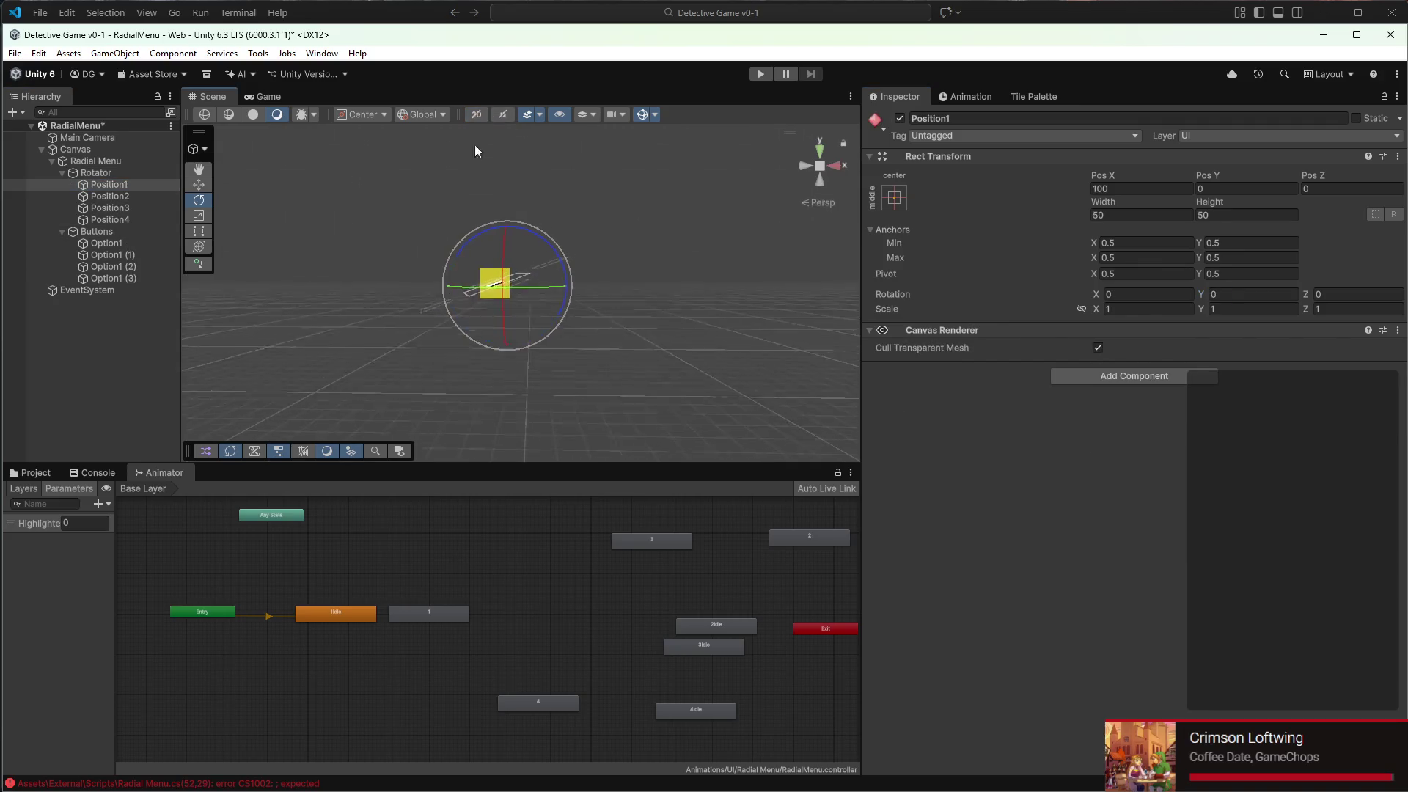
mouse_move(491, 275)
mouse_down()
mouse_move(506, 367)
mouse_move(491, 497)
mouse_move(572, 295)
mouse_move(637, 222)
mouse_move(641, 365)
mouse_up()
click(139, 174)
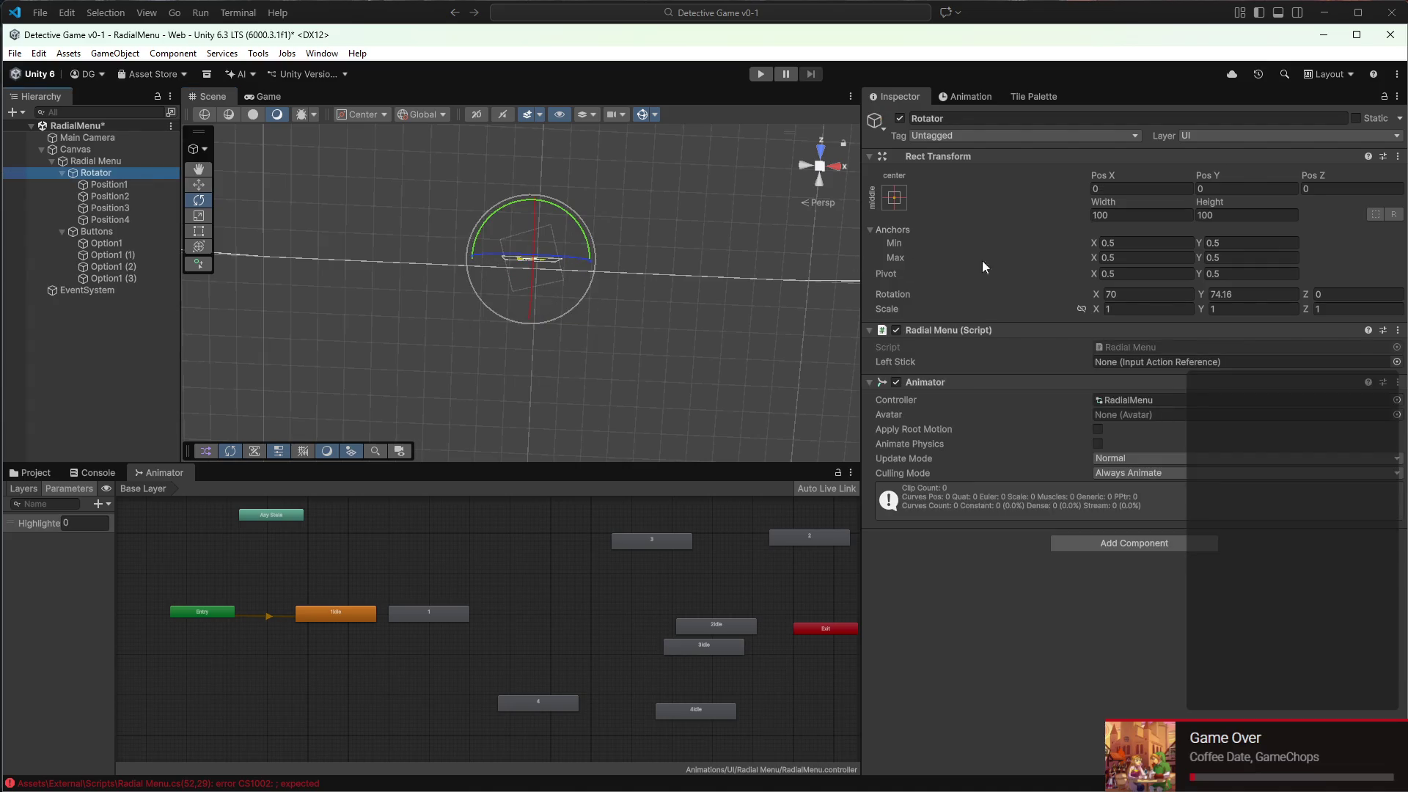
click(1218, 295)
text(0)
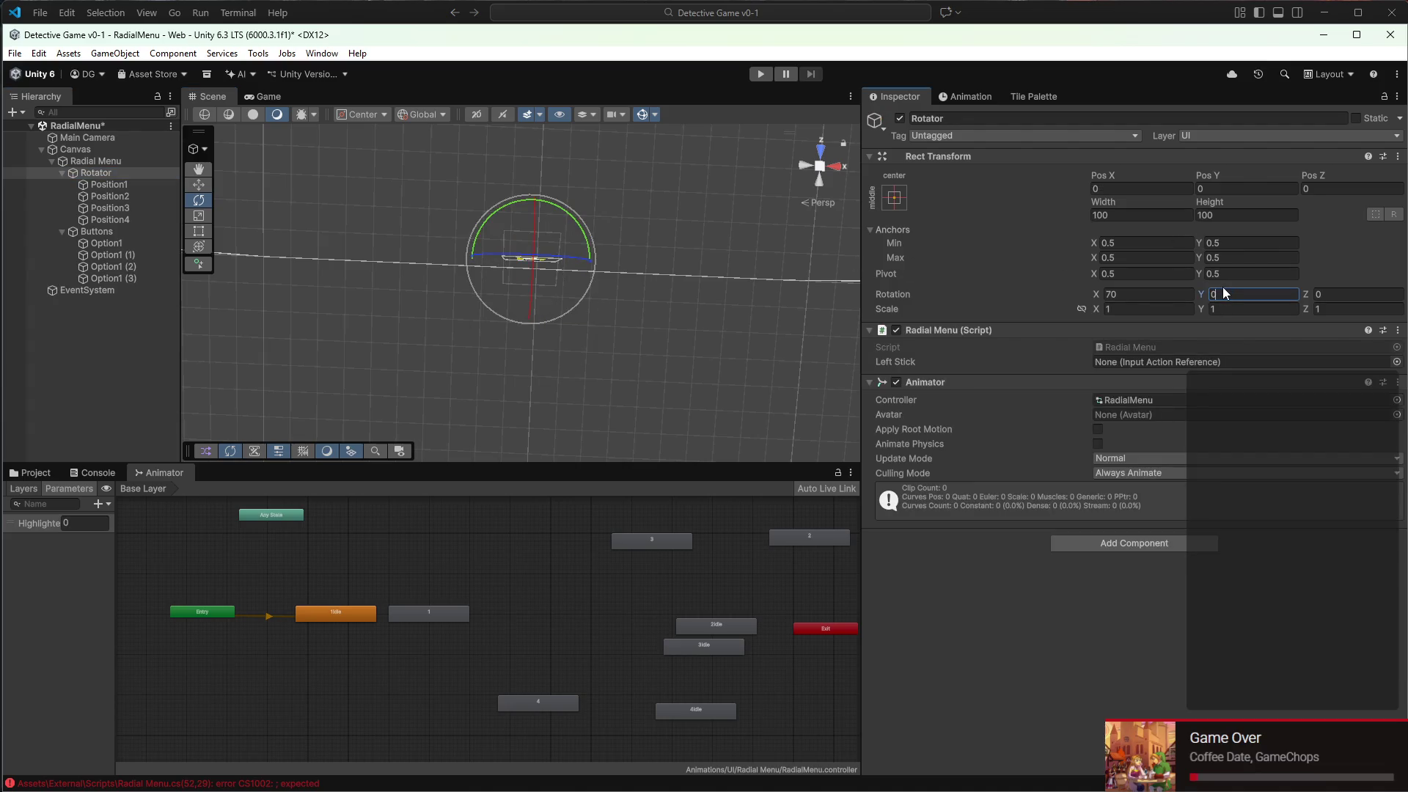
drag(644, 368, 579, 327)
mouse_move(935, 788)
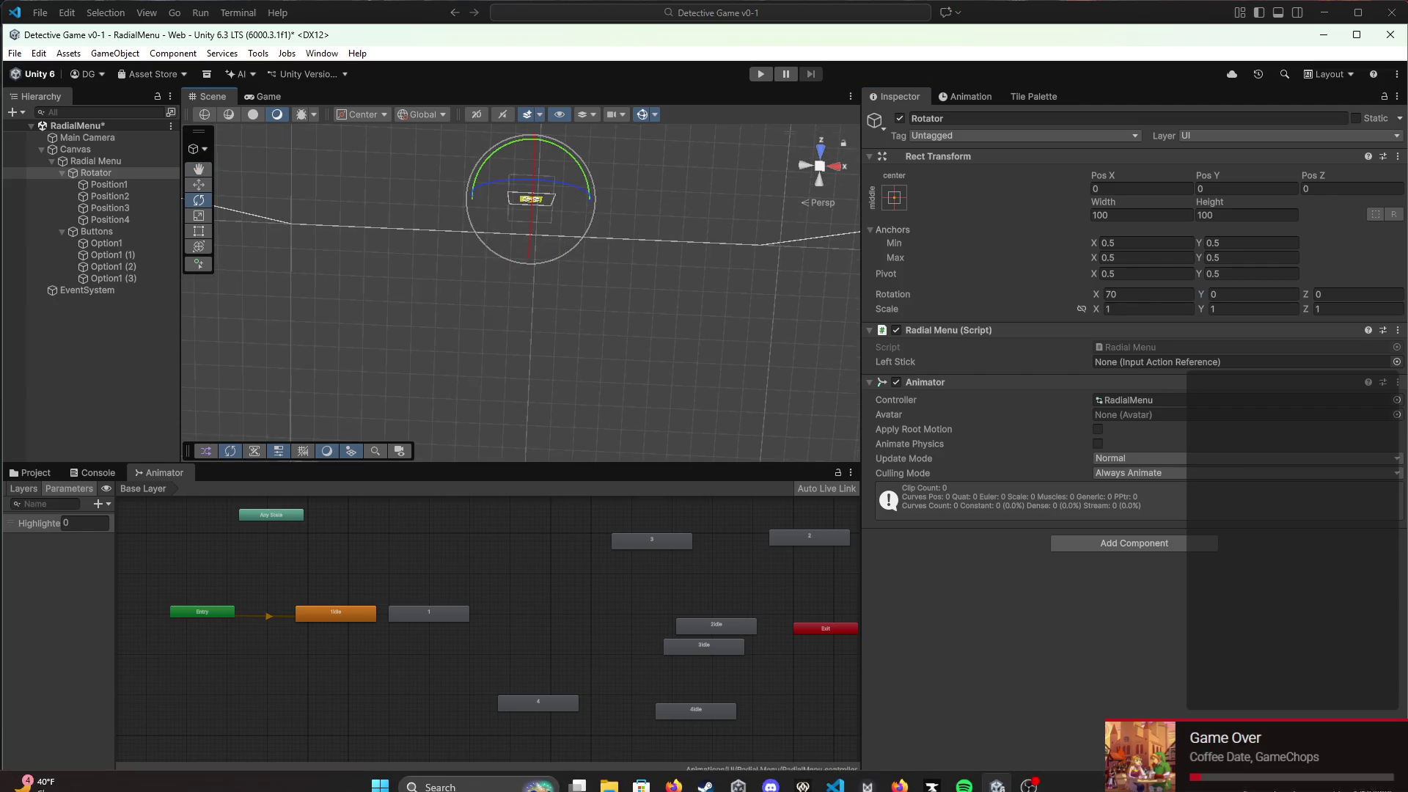
click(836, 774)
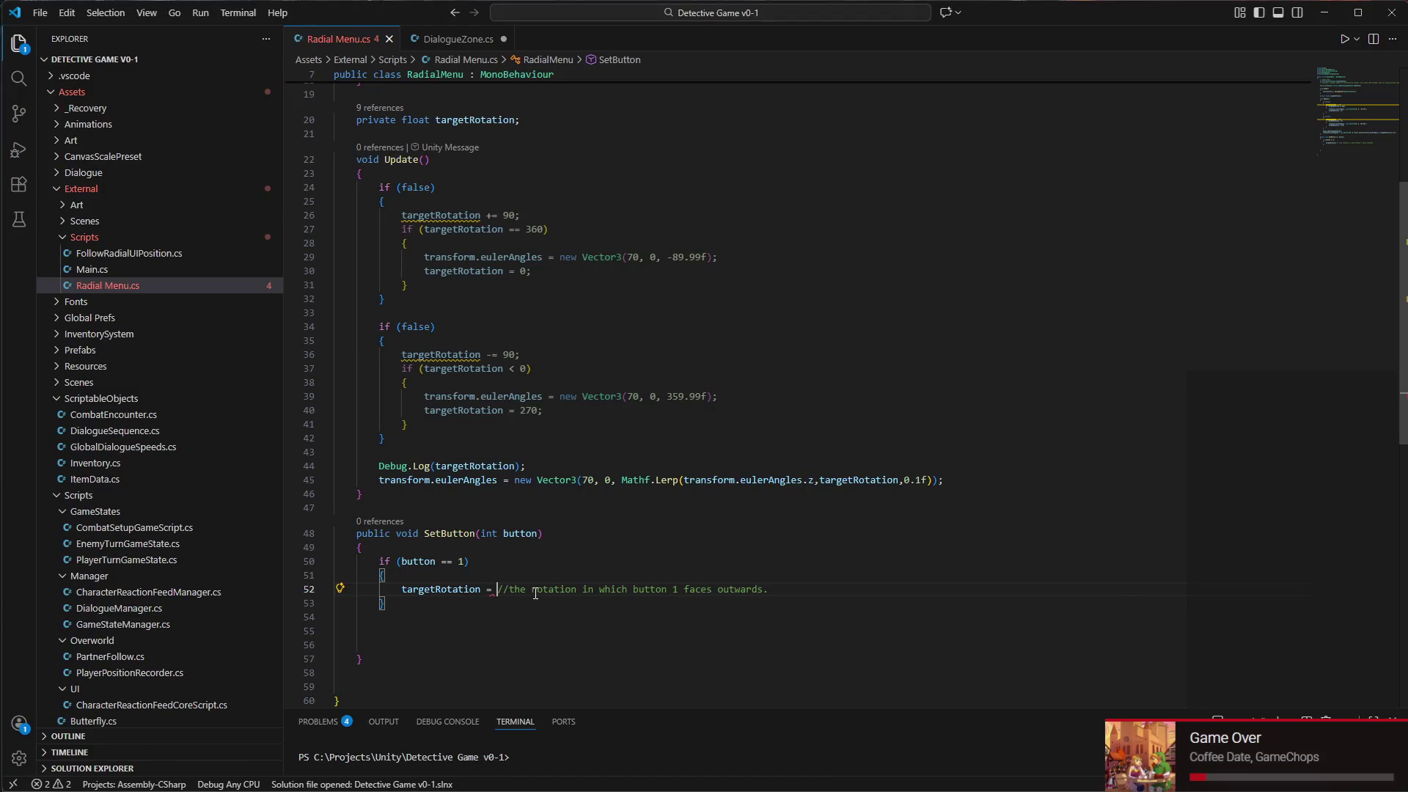
Set button 1's targetRotation to 90, paste a copy of the if-block below it, and save
text(90;)
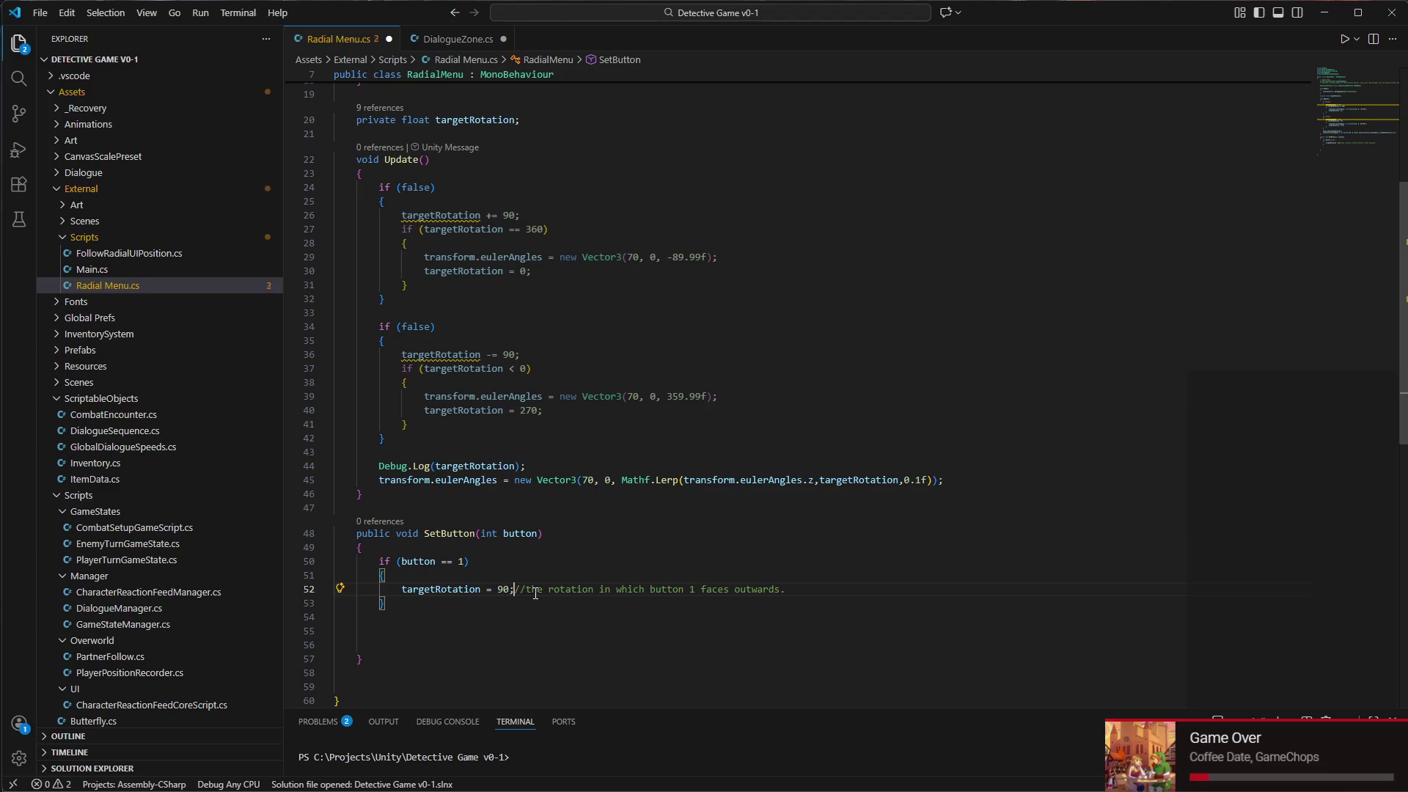
mouse_move(385, 603)
mouse_down()
mouse_move(403, 587)
mouse_move(337, 561)
mouse_move(404, 598)
mouse_up()
key(Return)
text(if (button == 1)         {             targetRotation = 90; //the rotation in which button 1 faces outwards.         })
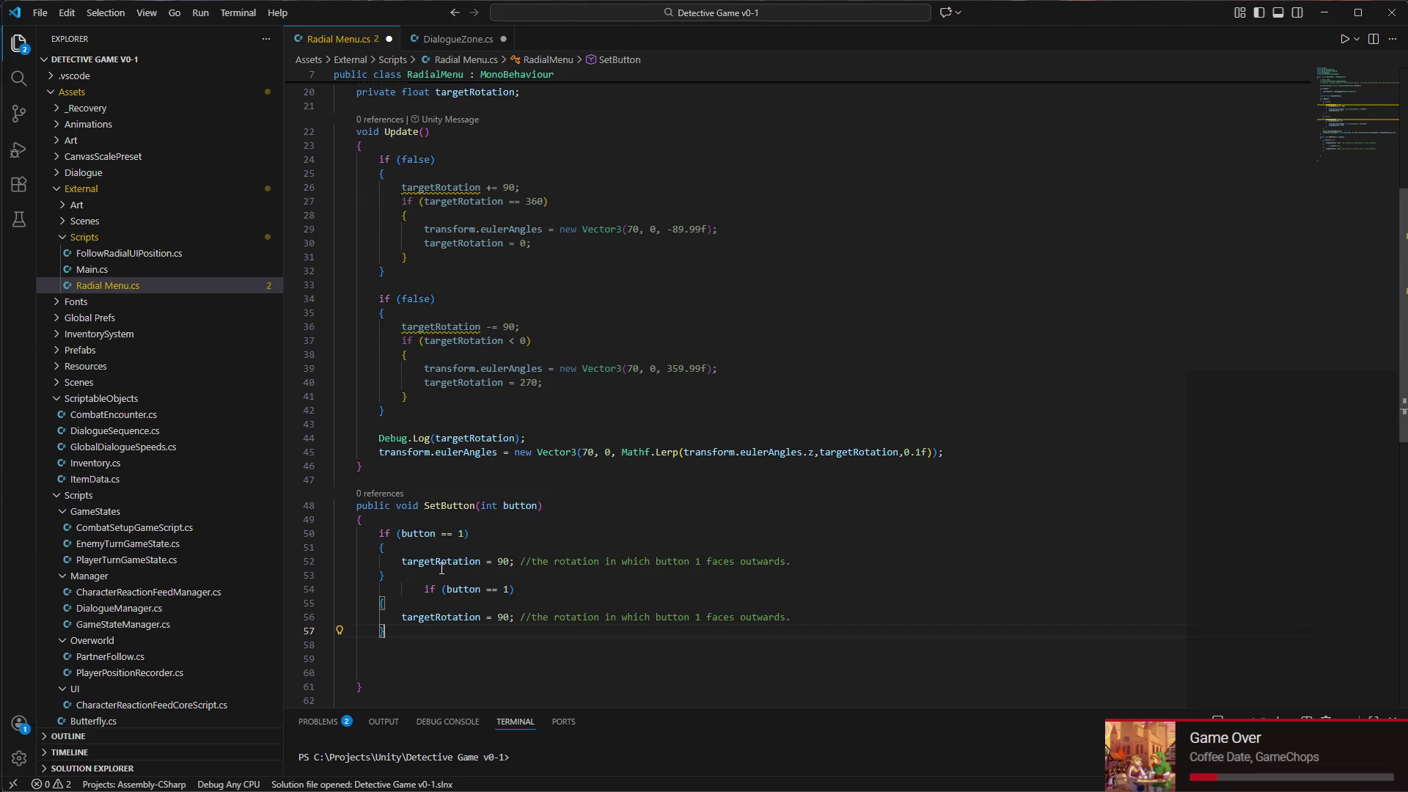
click(425, 588)
key(BackSpace)
key(BackSpace)
click(463, 575)
key(Return)
key(ctrl+s)
click(996, 781)
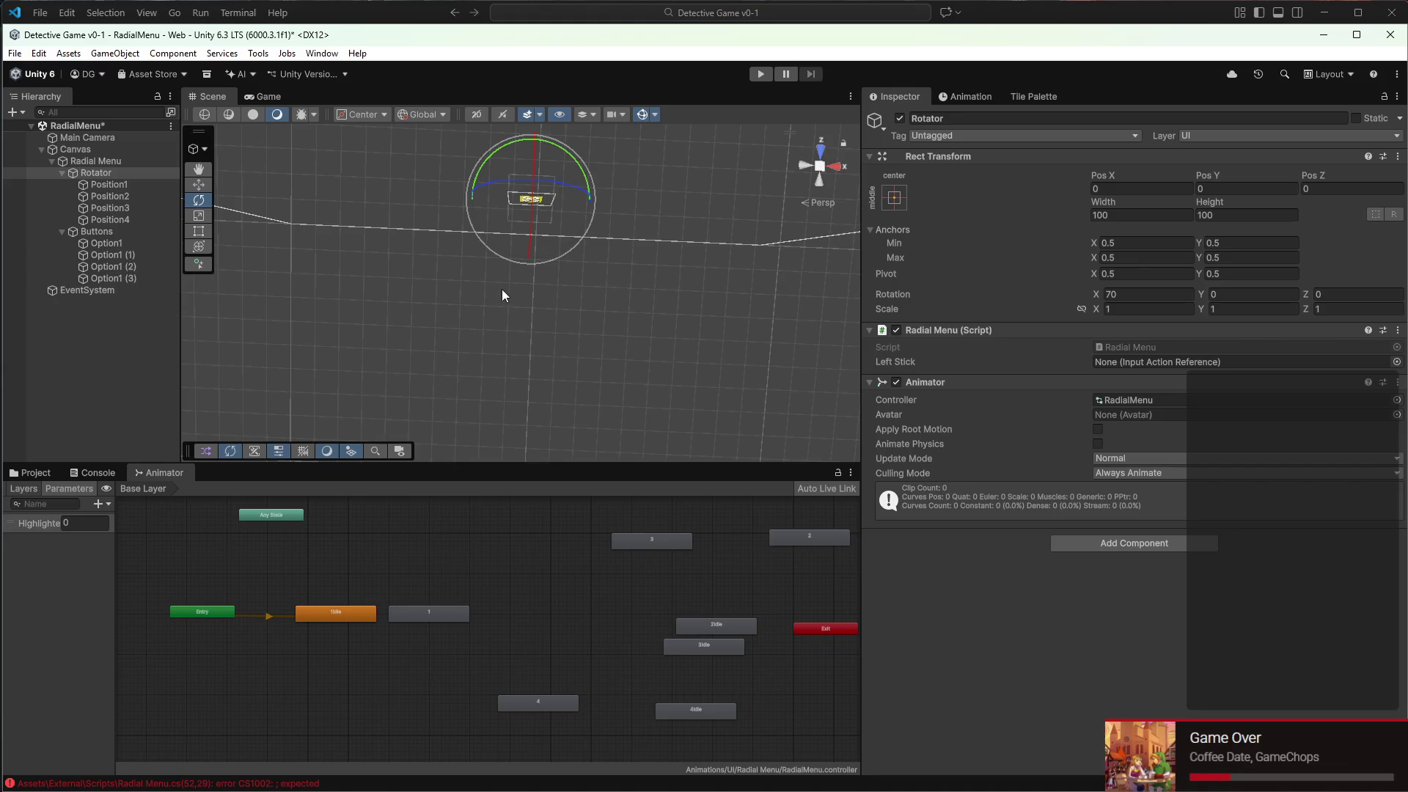
Remove the Animator component from the Rotator
mouse_move(472, 330)
mouse_down()
mouse_move(446, 389)
mouse_move(484, 323)
mouse_up()
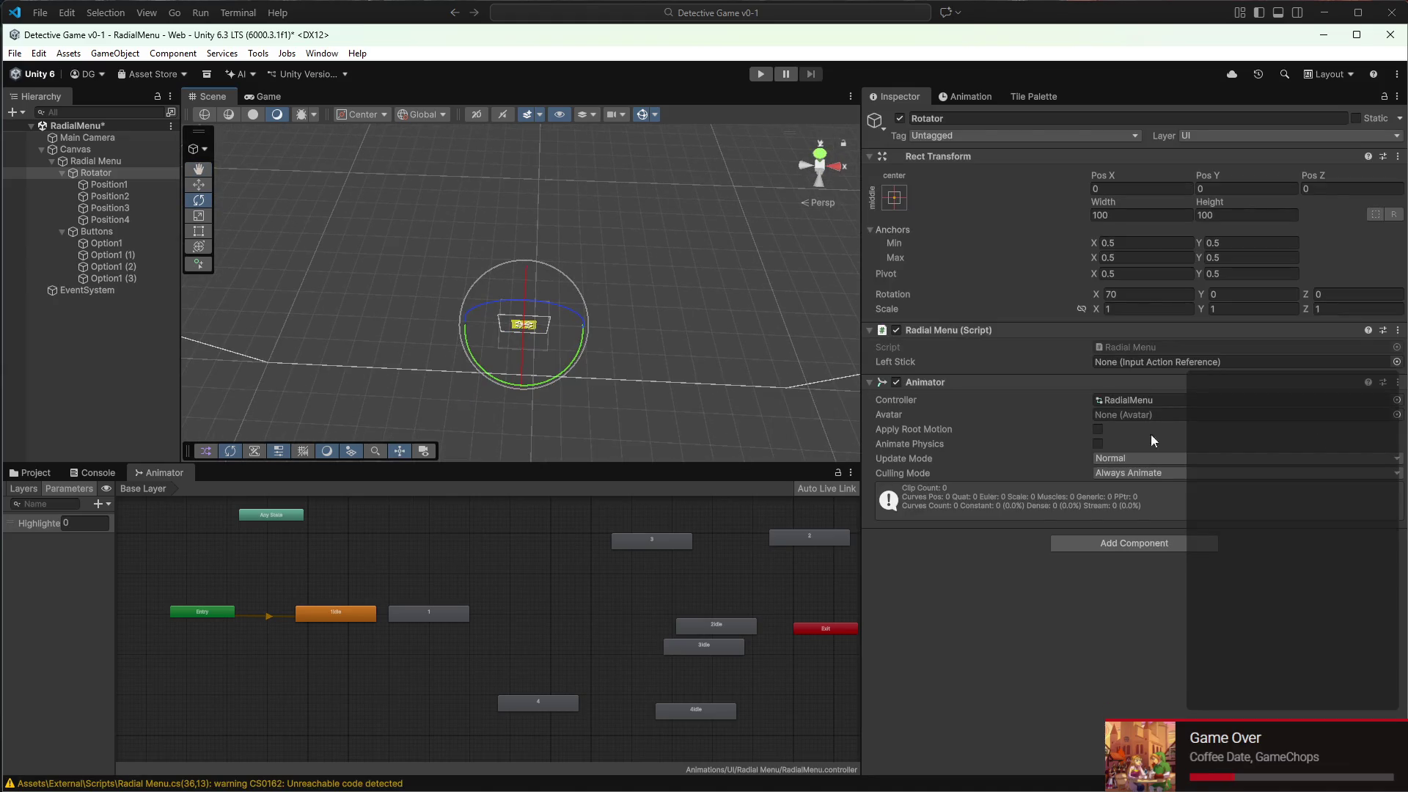
click(1404, 382)
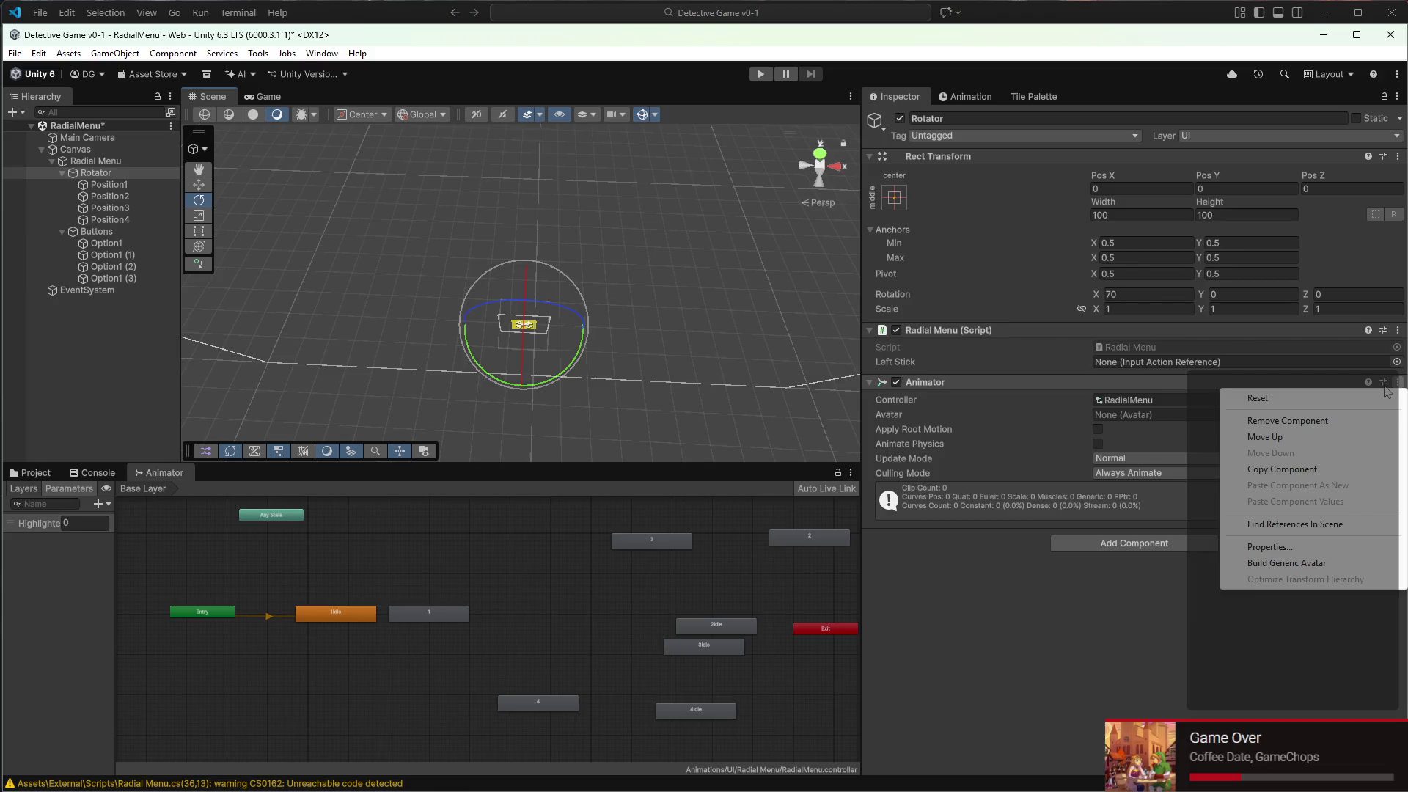
click(1278, 422)
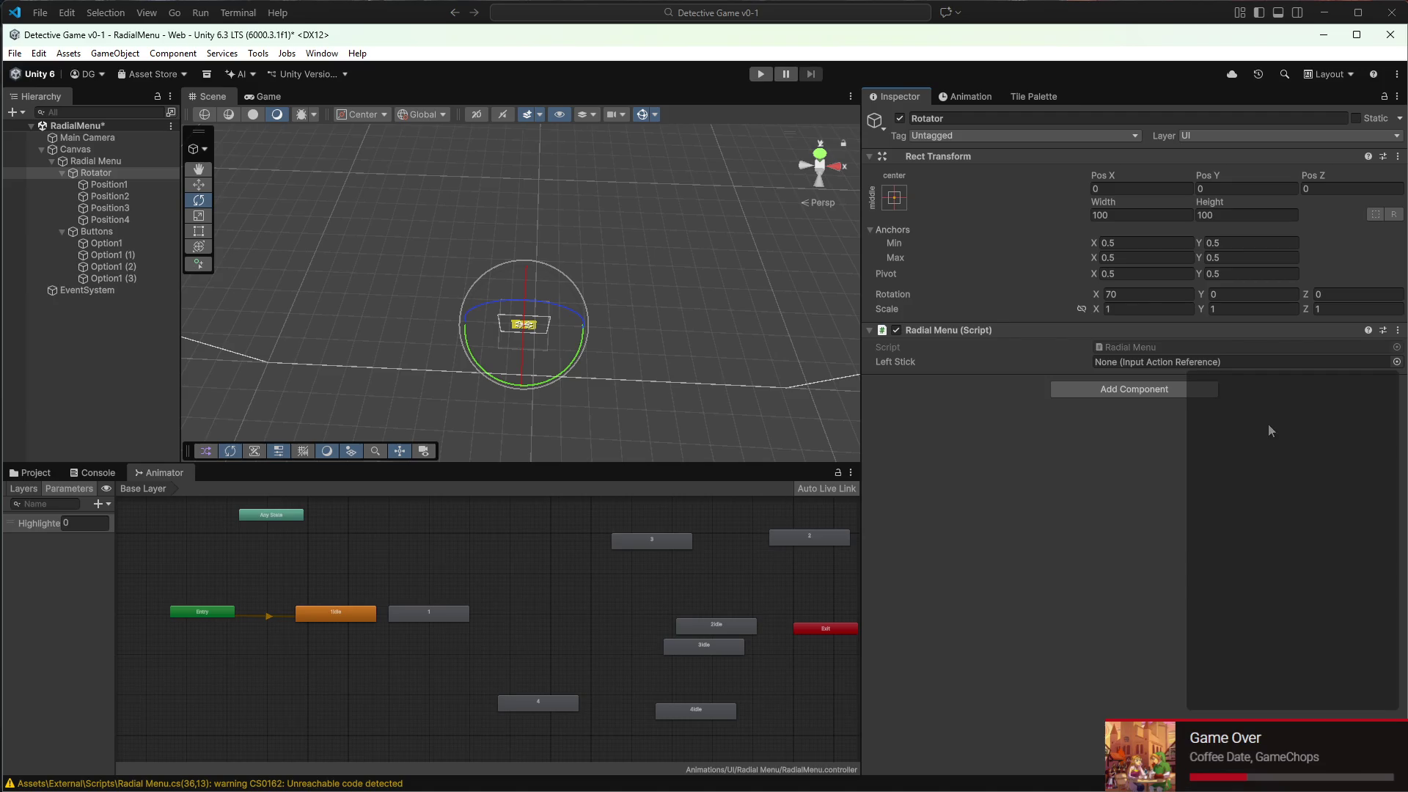
mouse_move(619, 323)
mouse_down()
mouse_move(622, 377)
mouse_move(594, 336)
mouse_move(606, 281)
mouse_up()
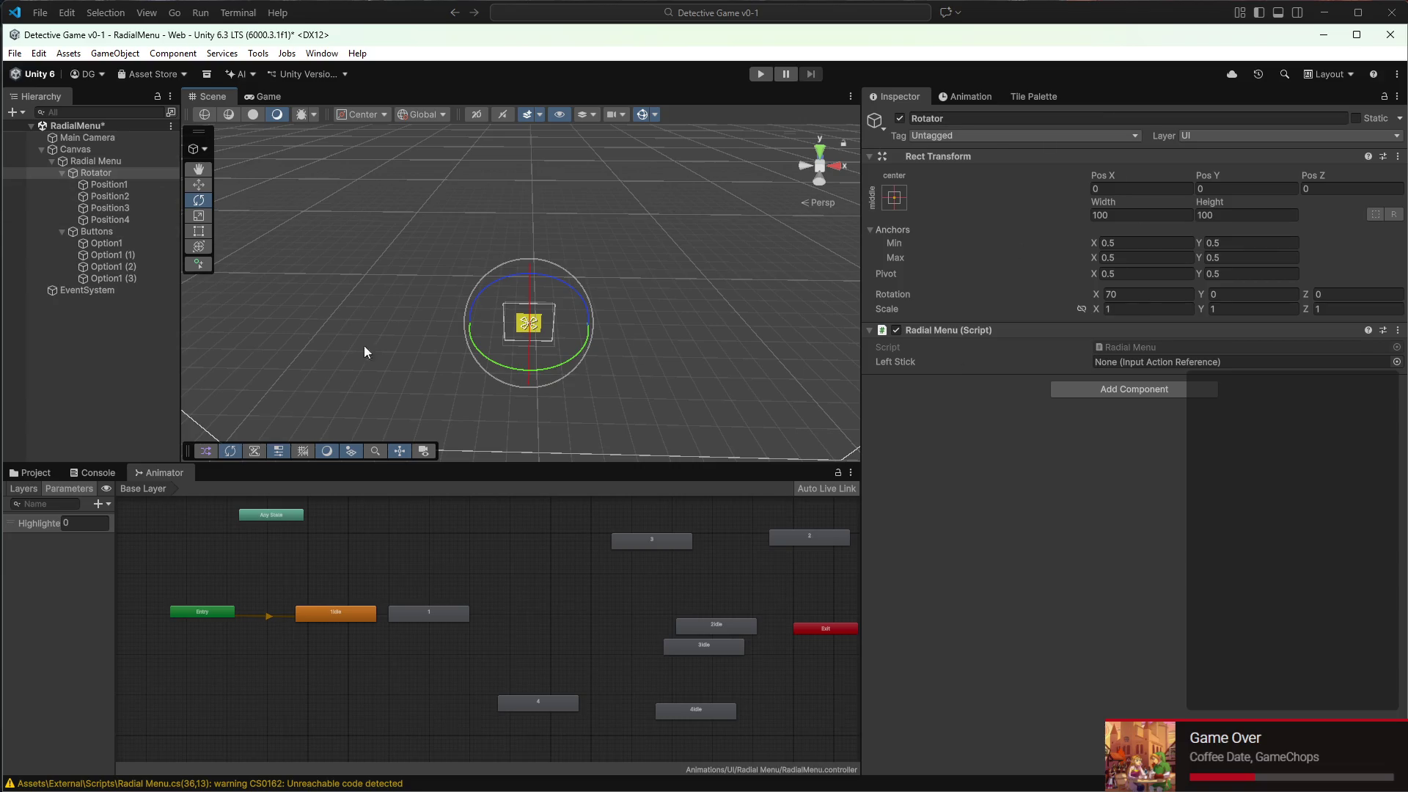
scroll(76, 587, down, 2)
mouse_move(455, 319)
mouse_down()
mouse_move(434, 302)
mouse_move(446, 333)
mouse_move(464, 295)
mouse_move(516, 337)
mouse_move(521, 401)
mouse_move(509, 315)
mouse_up()
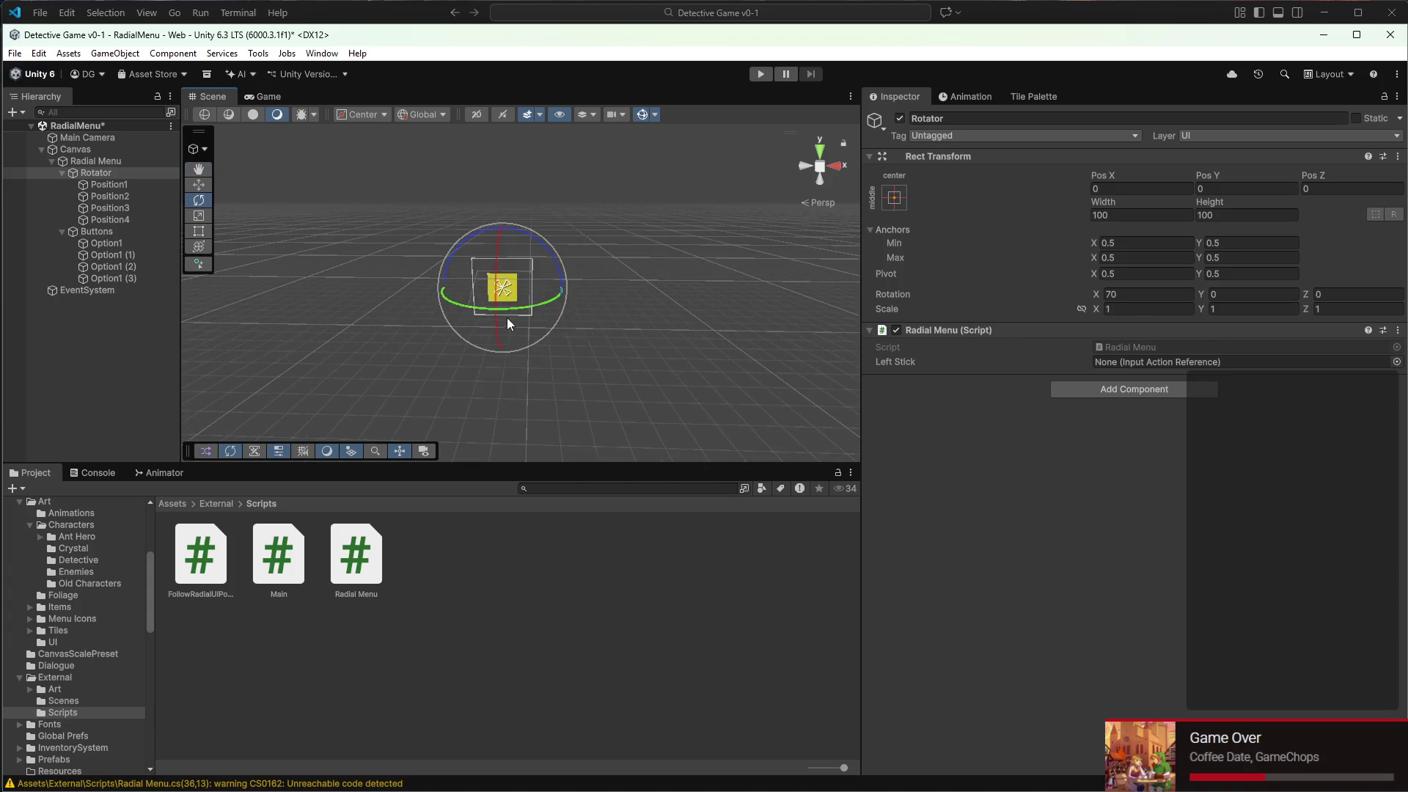
Inspect Position1, Position2 and Position3 in the Hierarchy
click(107, 183)
click(111, 197)
click(113, 209)
click(113, 196)
click(115, 187)
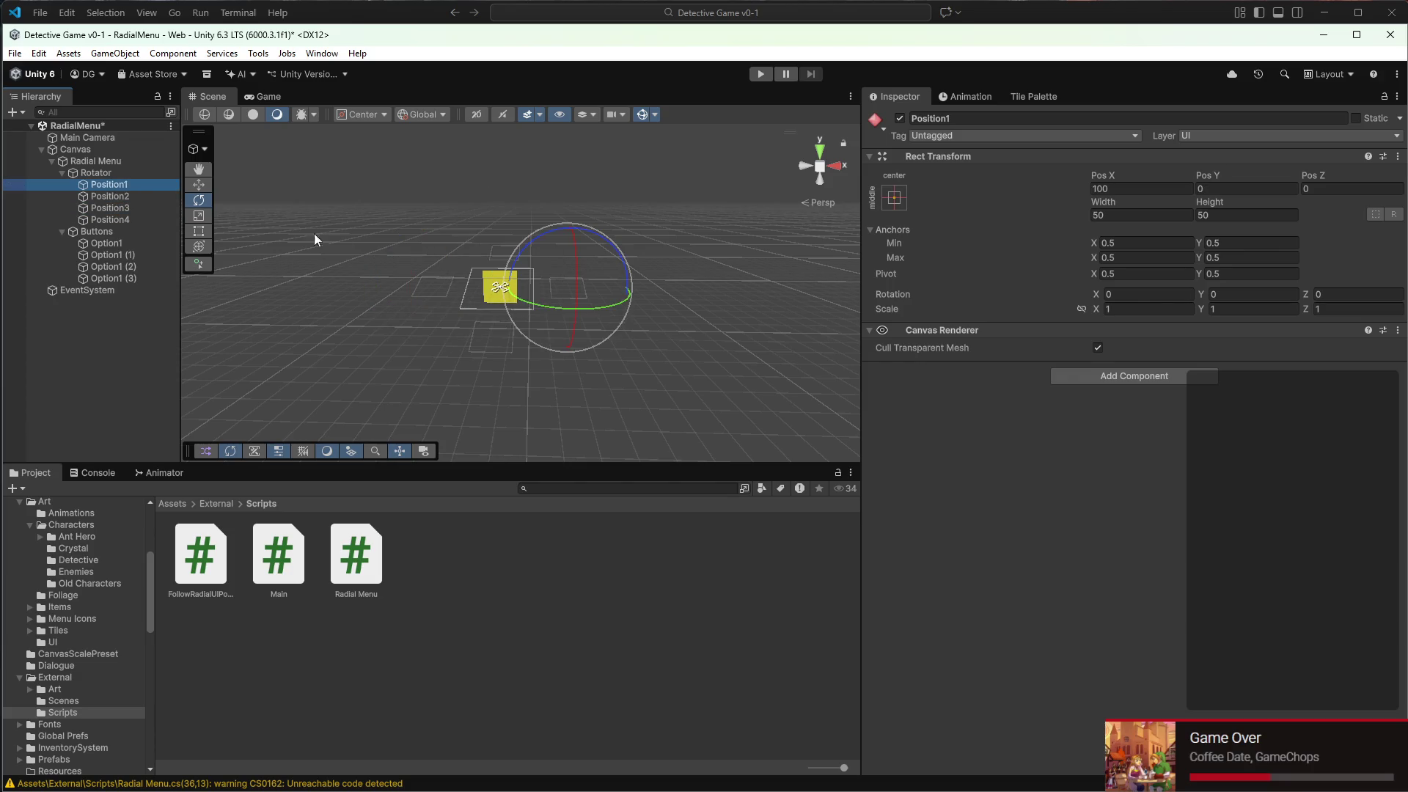
click(112, 197)
mouse_move(455, 788)
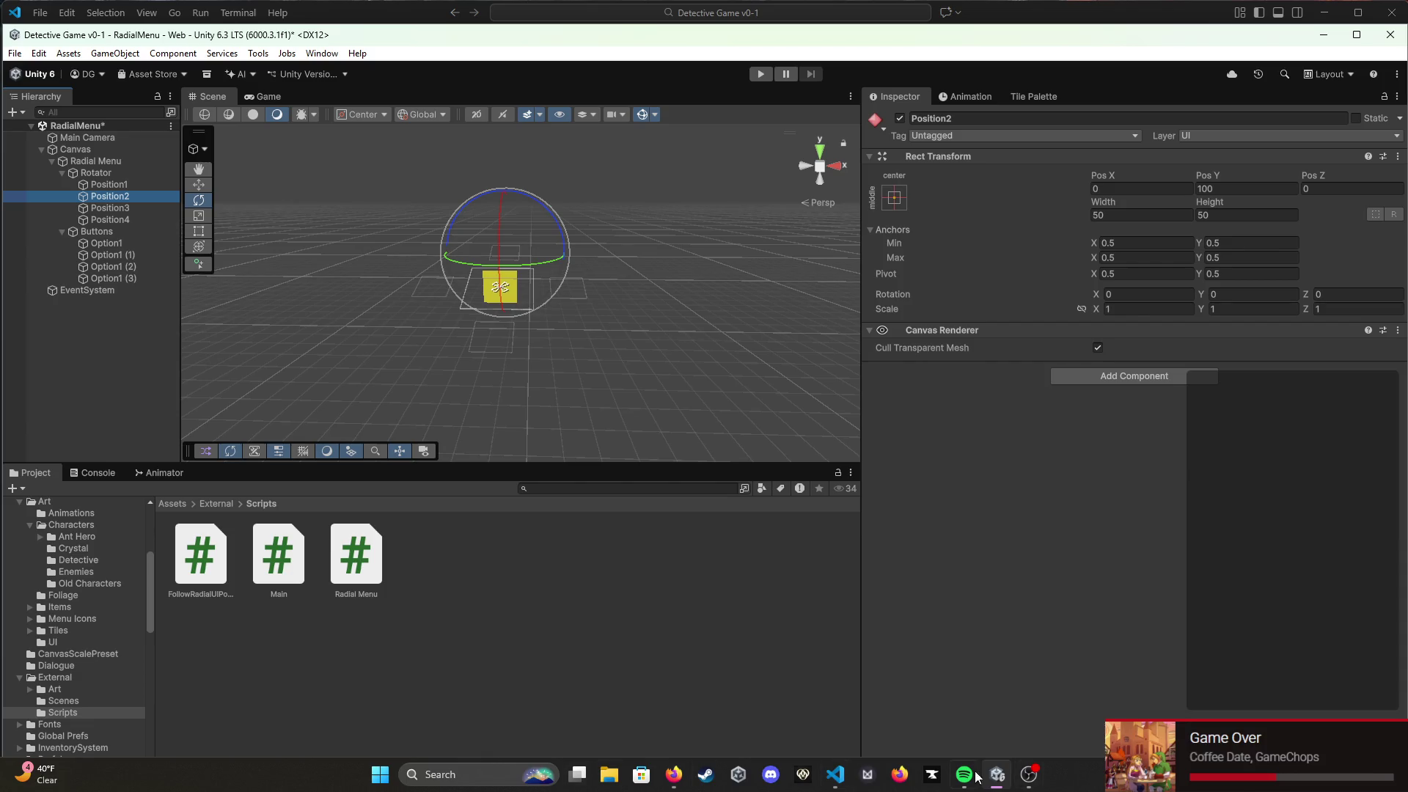
In the code editor, make the copied block check button == 2 and target 180
click(835, 775)
click(466, 603)
double_click(501, 631)
text(180)
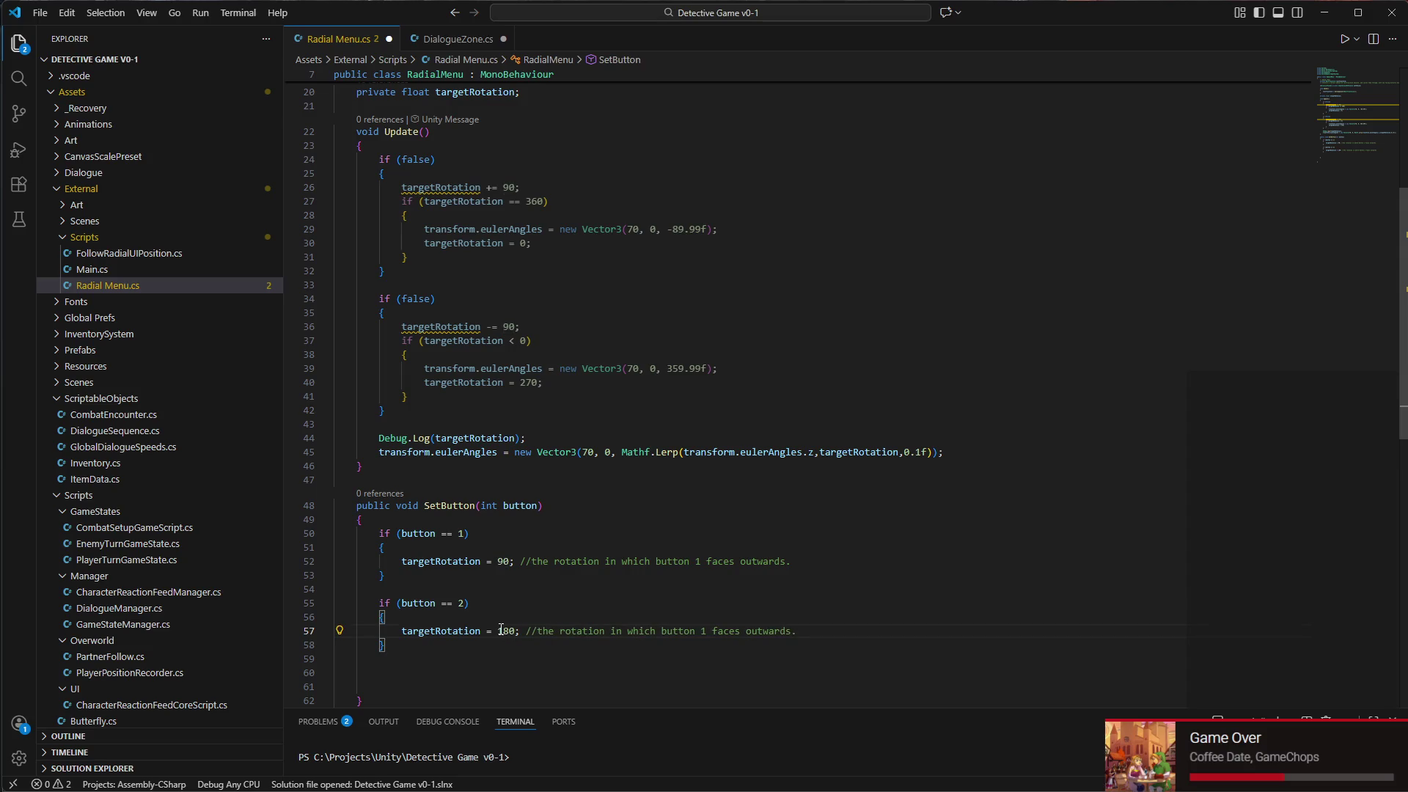
Duplicate the button 2 block as a button 3 block with rotation 270, and save
drag(408, 650, 342, 603)
click(431, 646)
scroll(432, 640, down, 2)
key(Return)
key(Return)
text(if (button == 2)         {             targetRotation = 180; //the rotation in which button 1 faces outwards.         })
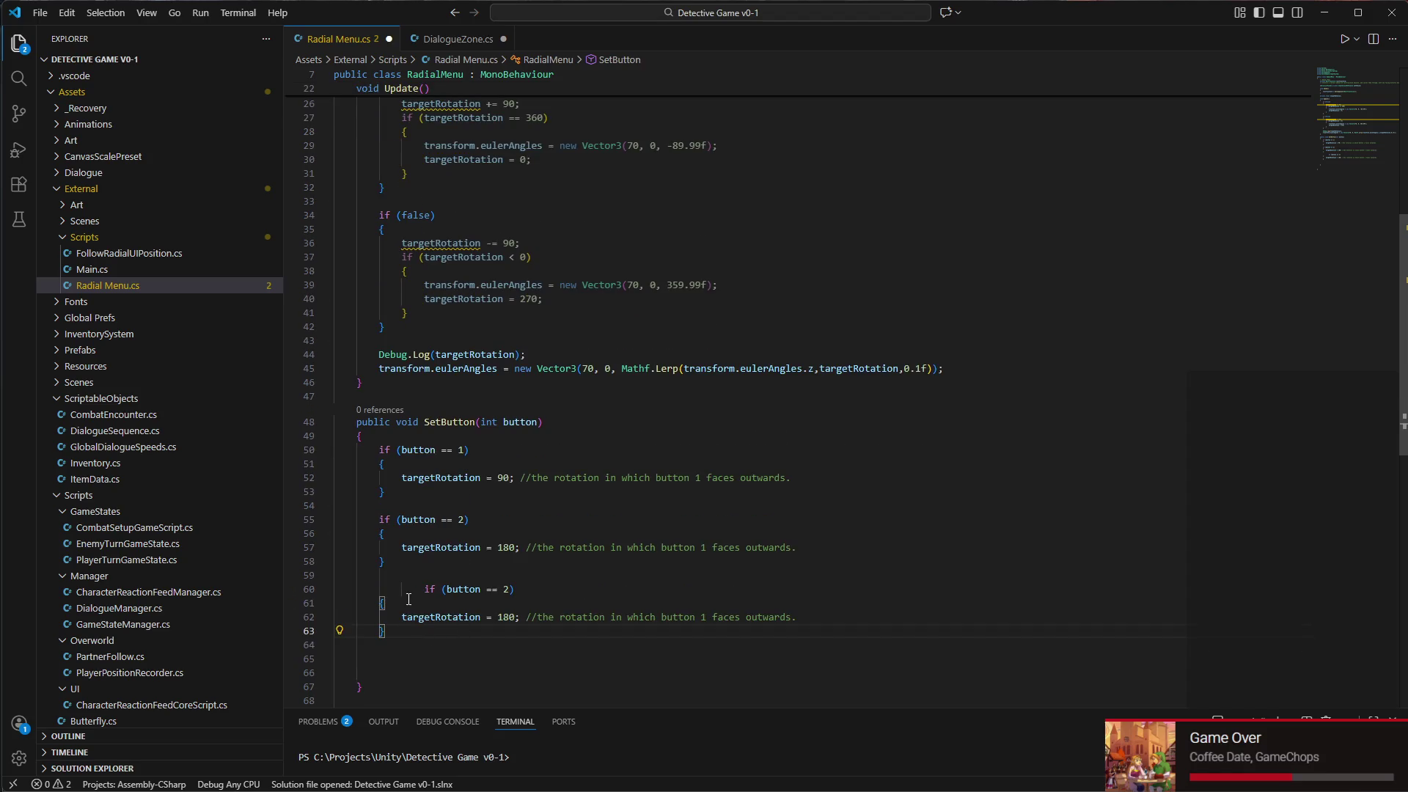
key(BackSpace)
key(BackSpace)
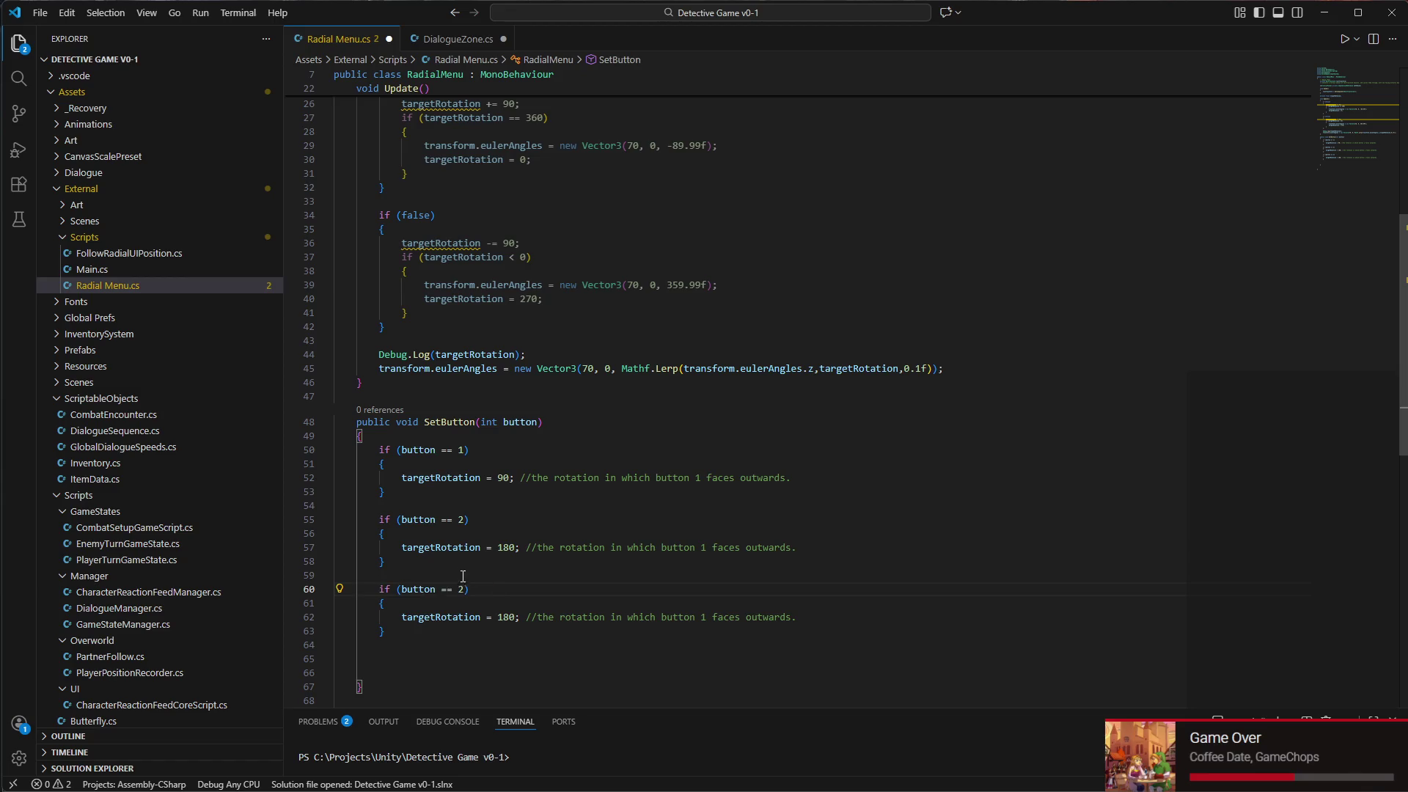
click(463, 589)
text(3)
double_click(501, 616)
text(270)
key(ctrl+s)
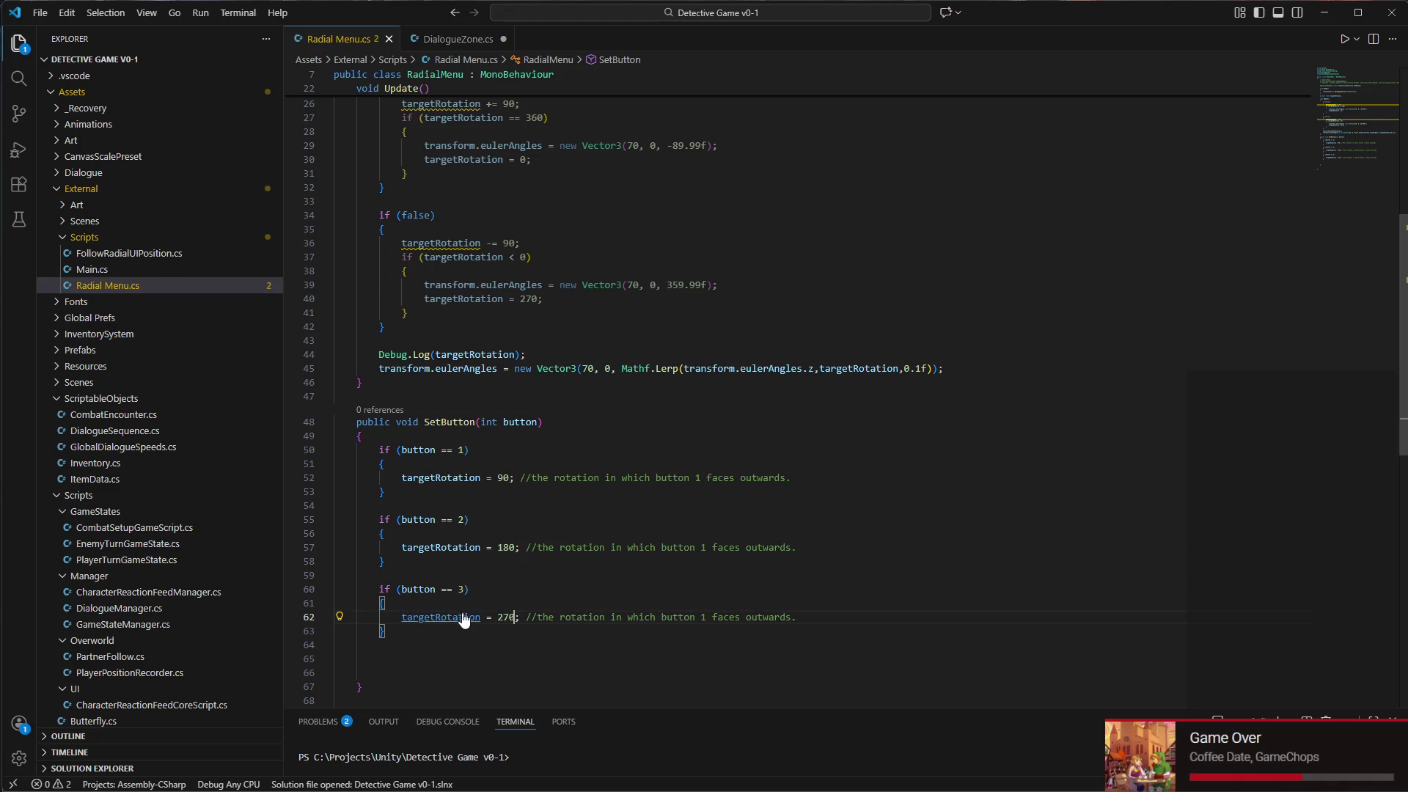
Copy the button 3 block into a fourth block for button 4 with rotation 360
drag(385, 632, 334, 589)
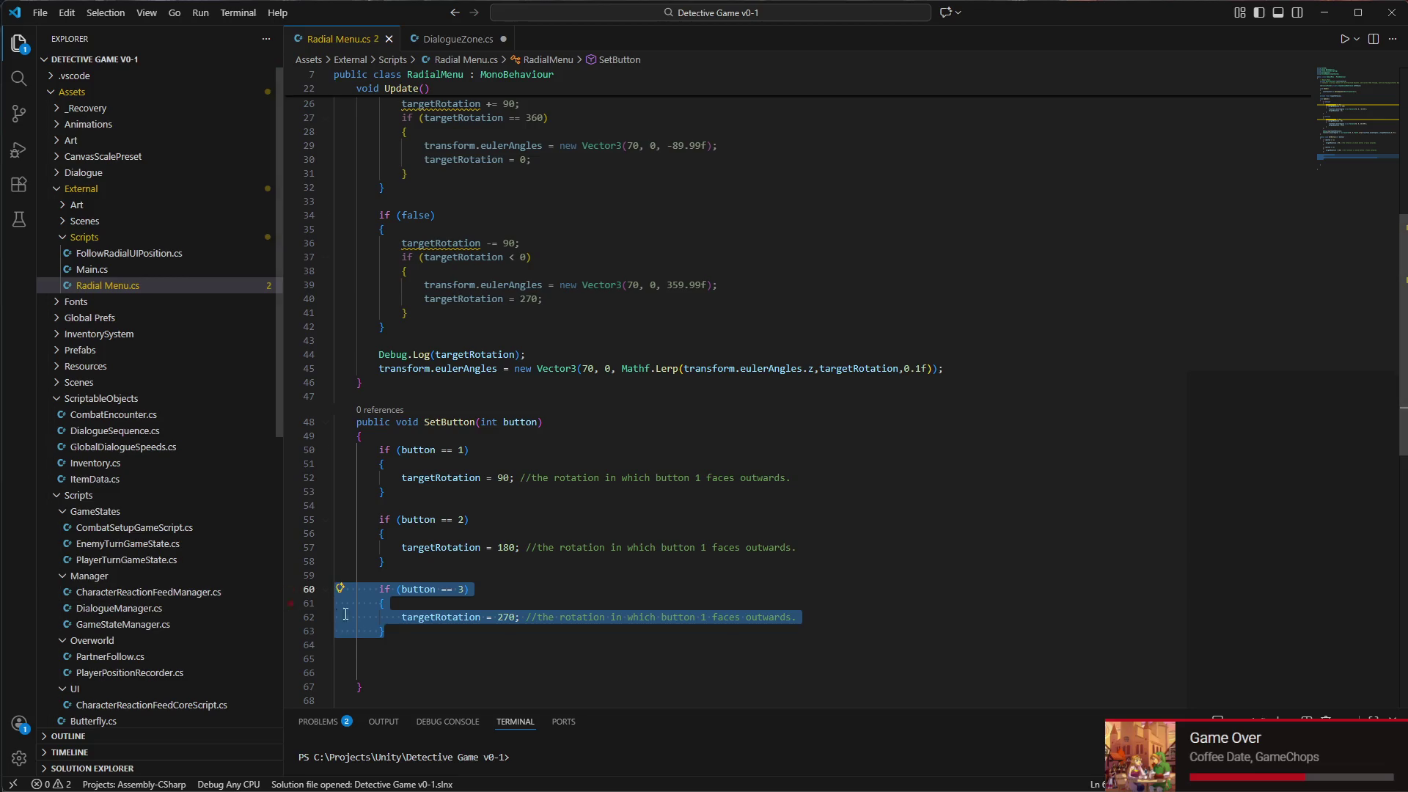
key(ctrl+c)
click(390, 654)
key(ctrl+v)
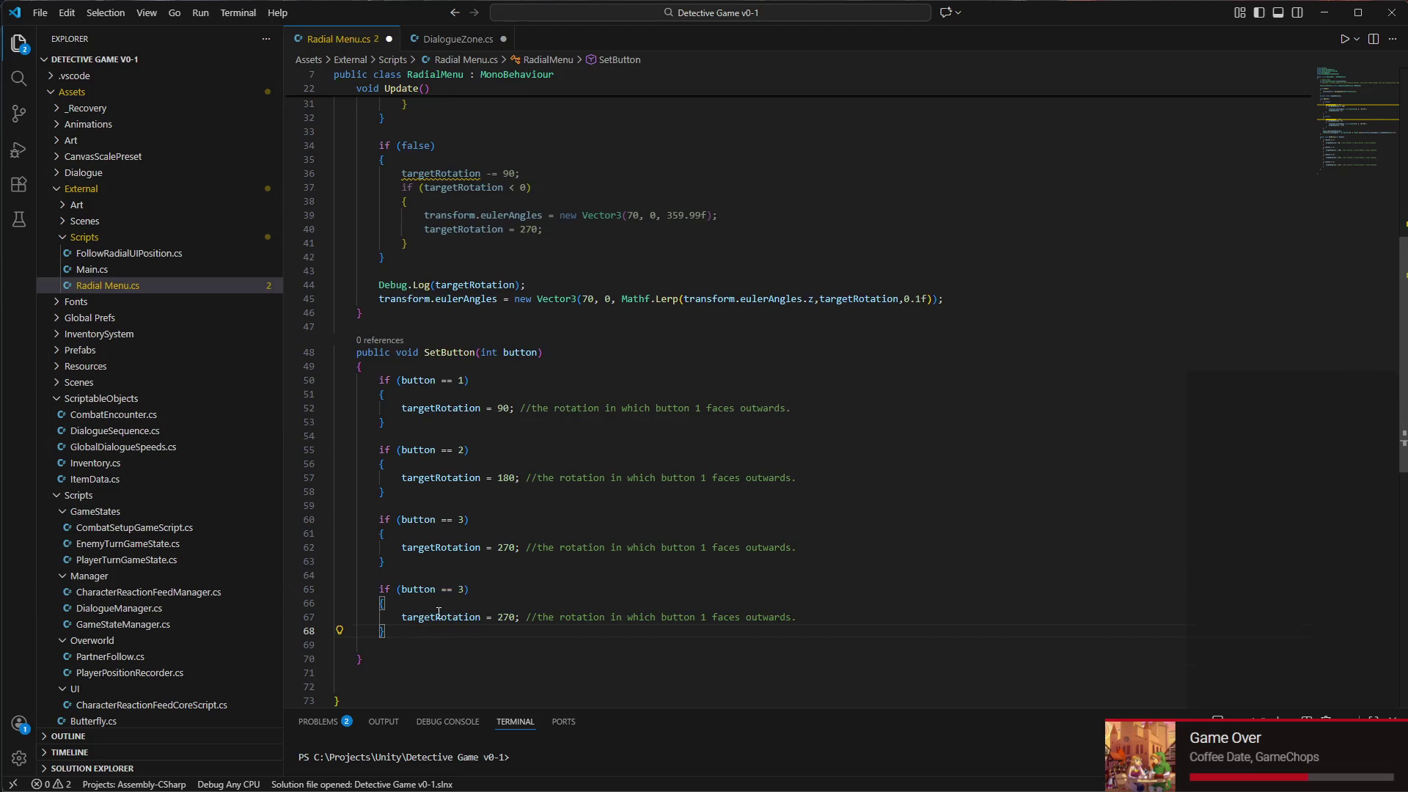
click(464, 593)
double_click(504, 616)
text(360)
Correct the button numbers in the blocks' comments to match each block
click(706, 477)
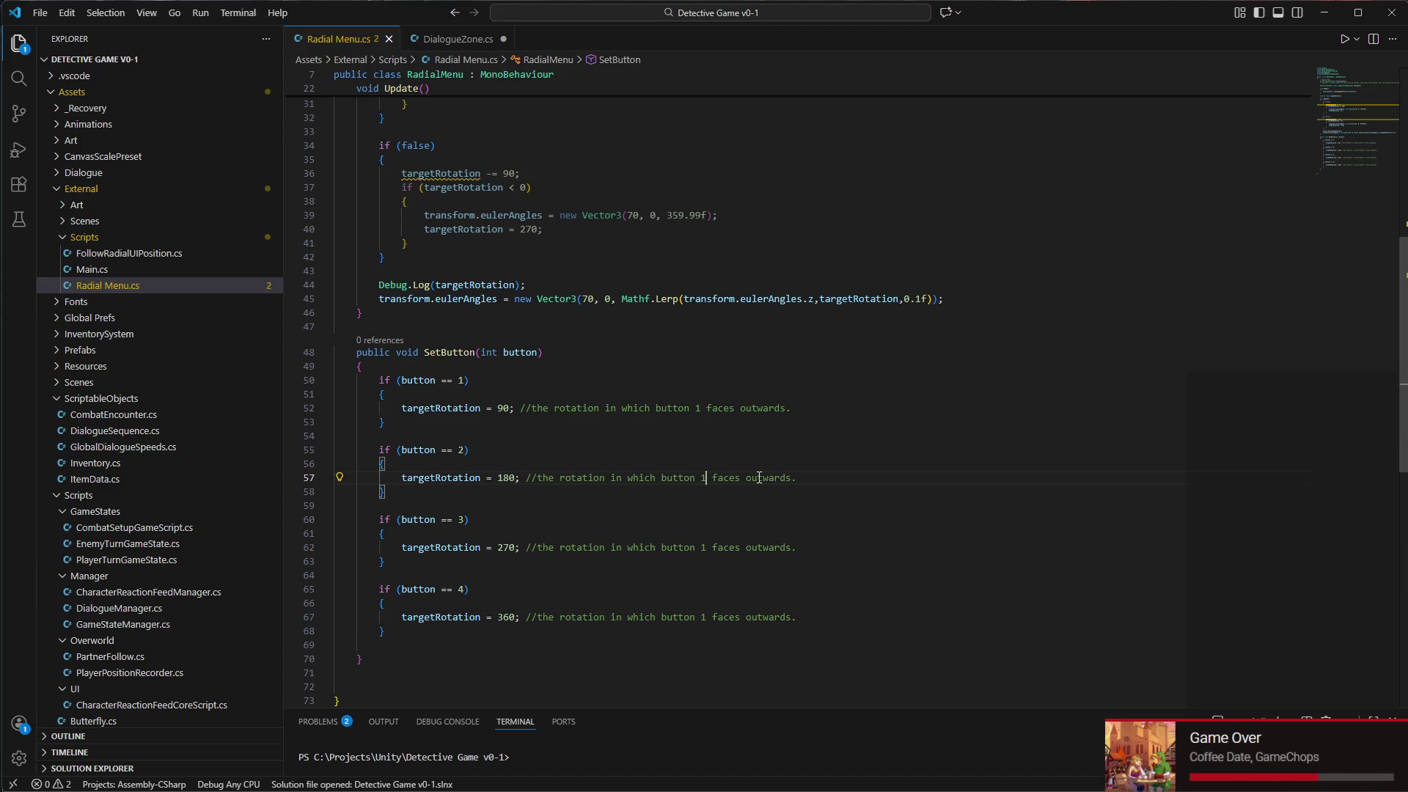
click(706, 547)
key(BackSpace)
text(3)
click(707, 617)
click(998, 785)
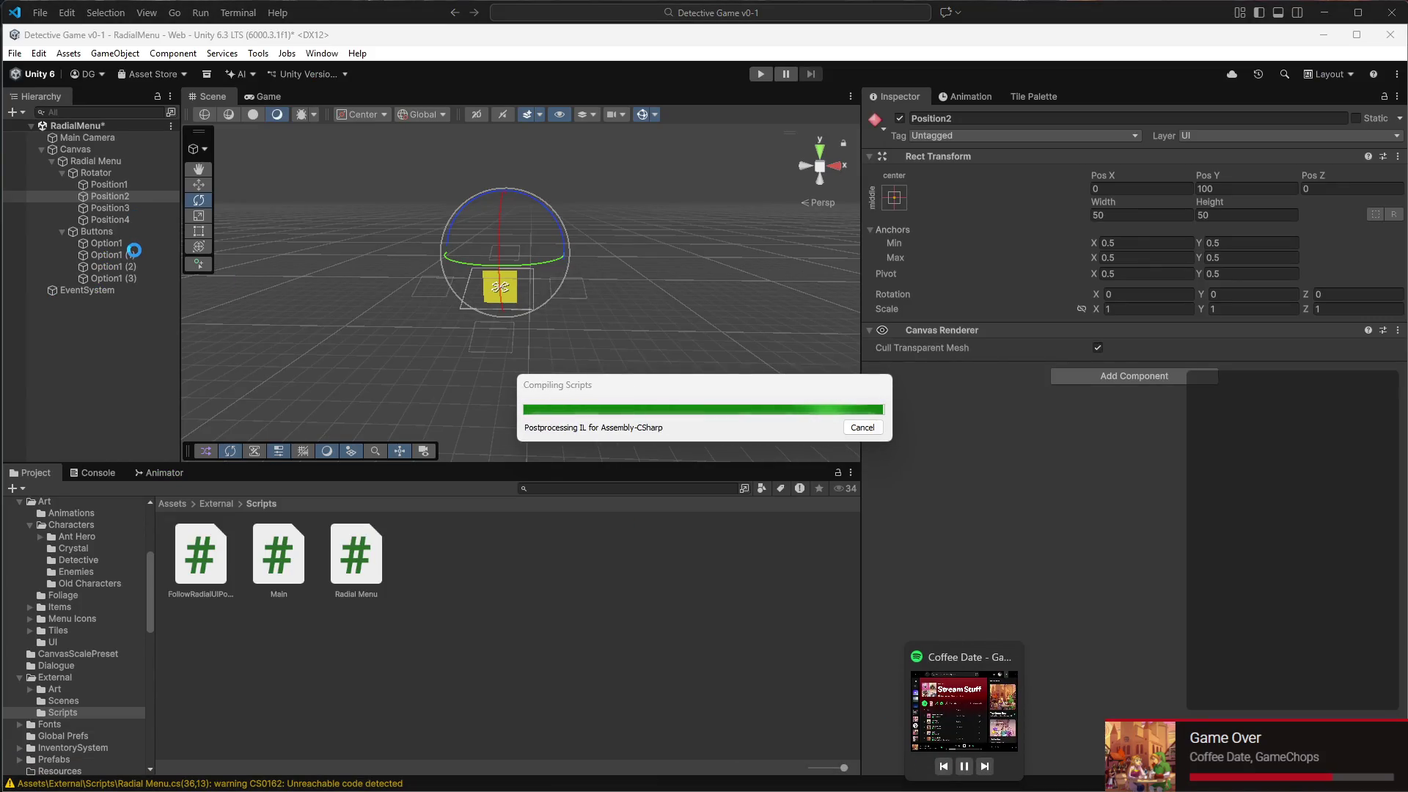
Inspect Option1, Option1 (1), the Rotator and Position1–2, framing each in the Scene view
click(147, 243)
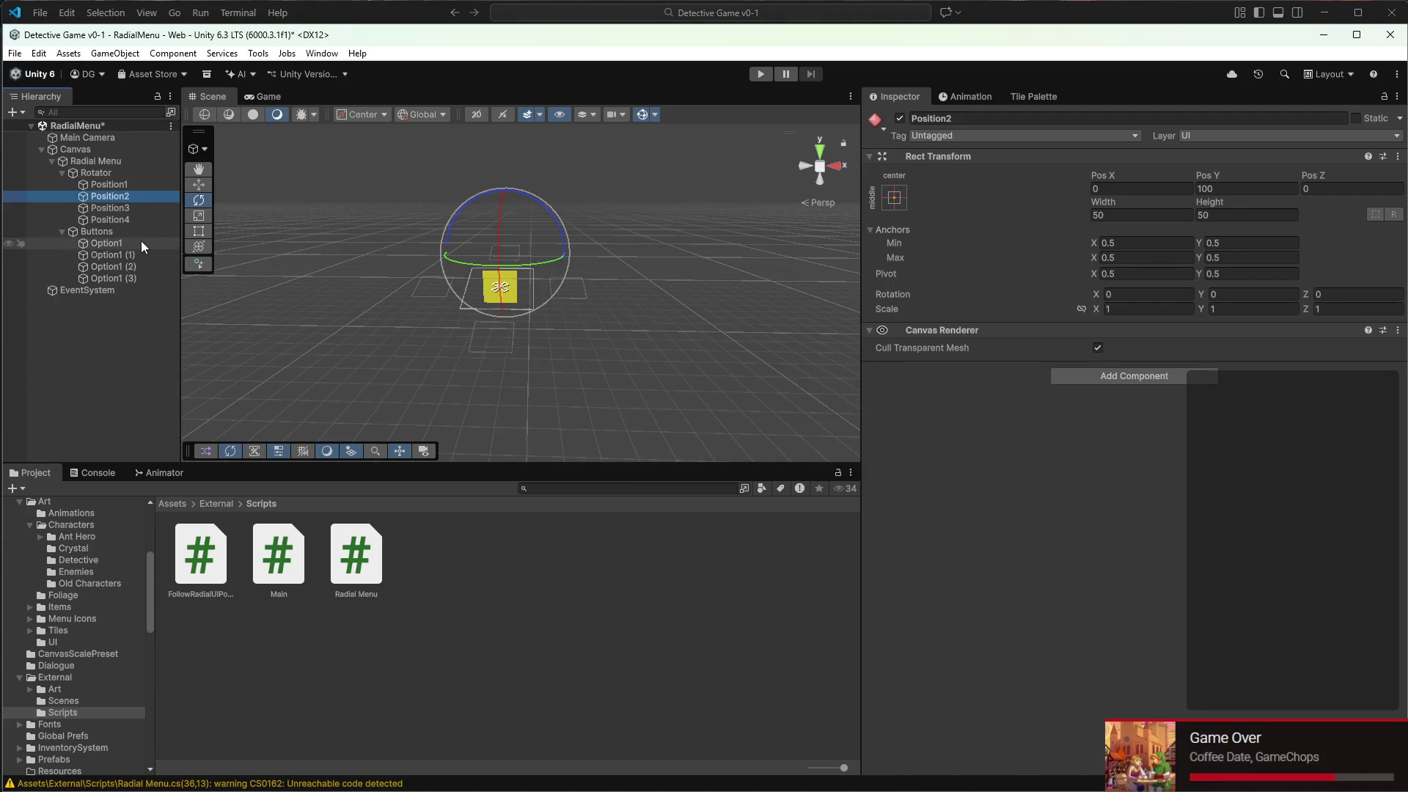
scroll(1005, 448, down, 2)
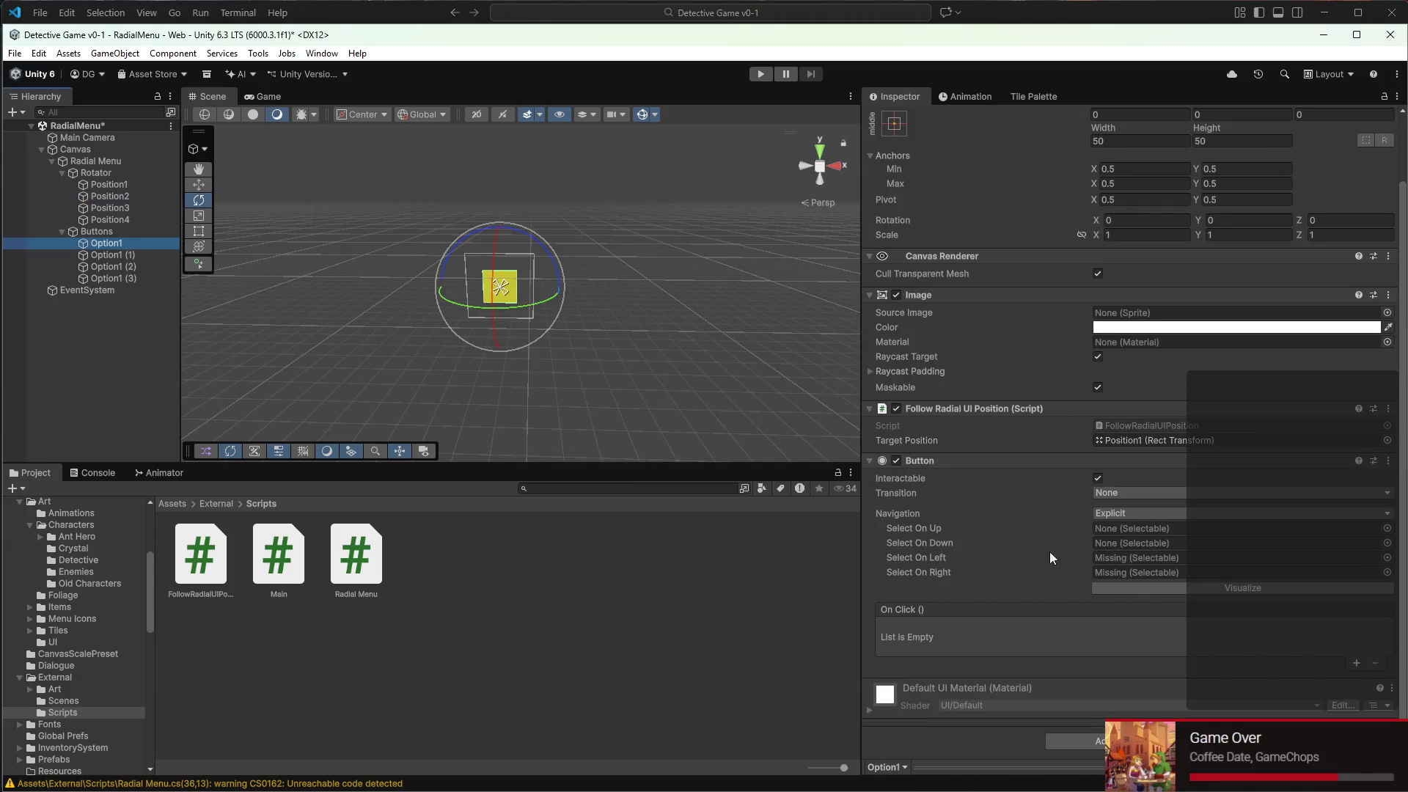
click(129, 253)
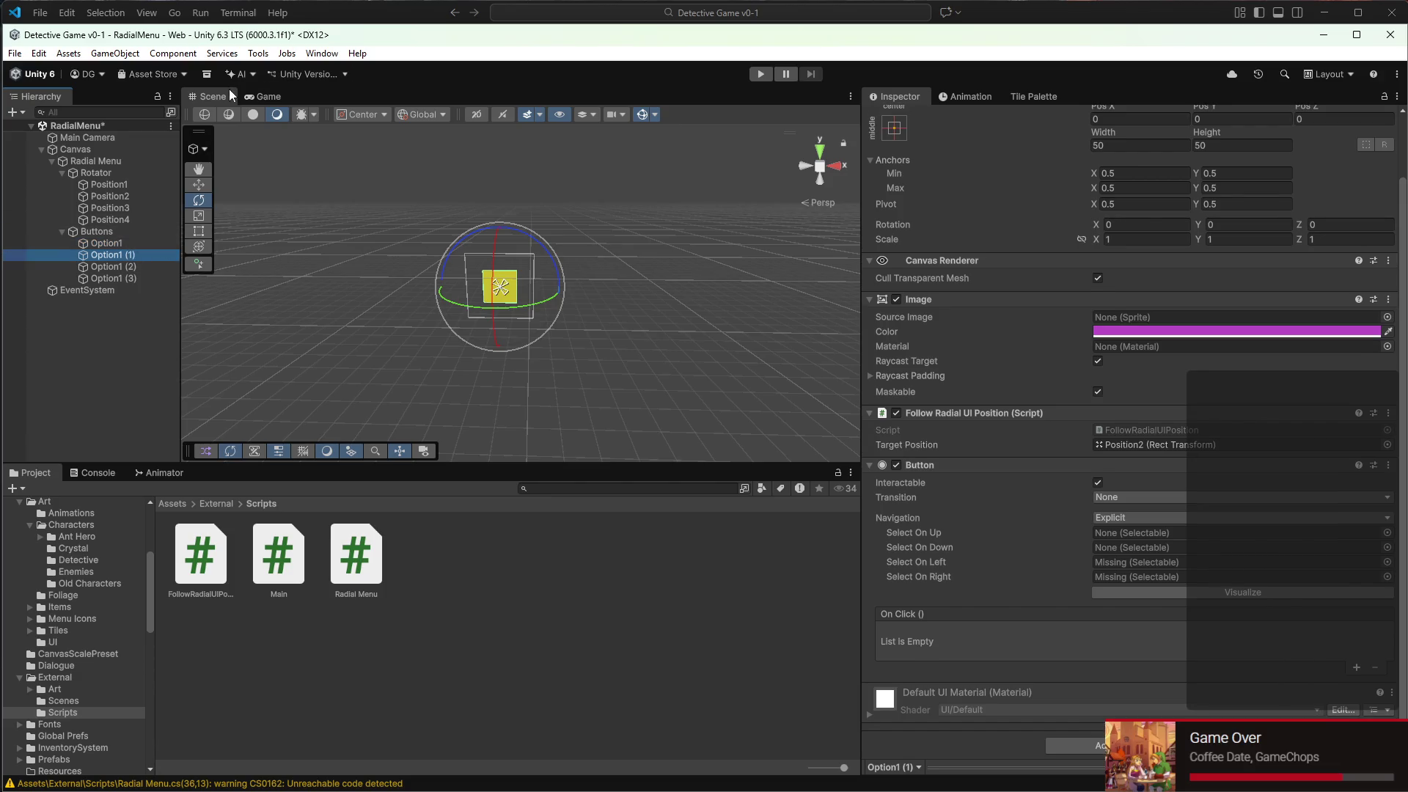
mouse_move(353, 196)
mouse_down()
mouse_move(358, 244)
mouse_move(704, 361)
mouse_move(719, 260)
mouse_up()
double_click(139, 243)
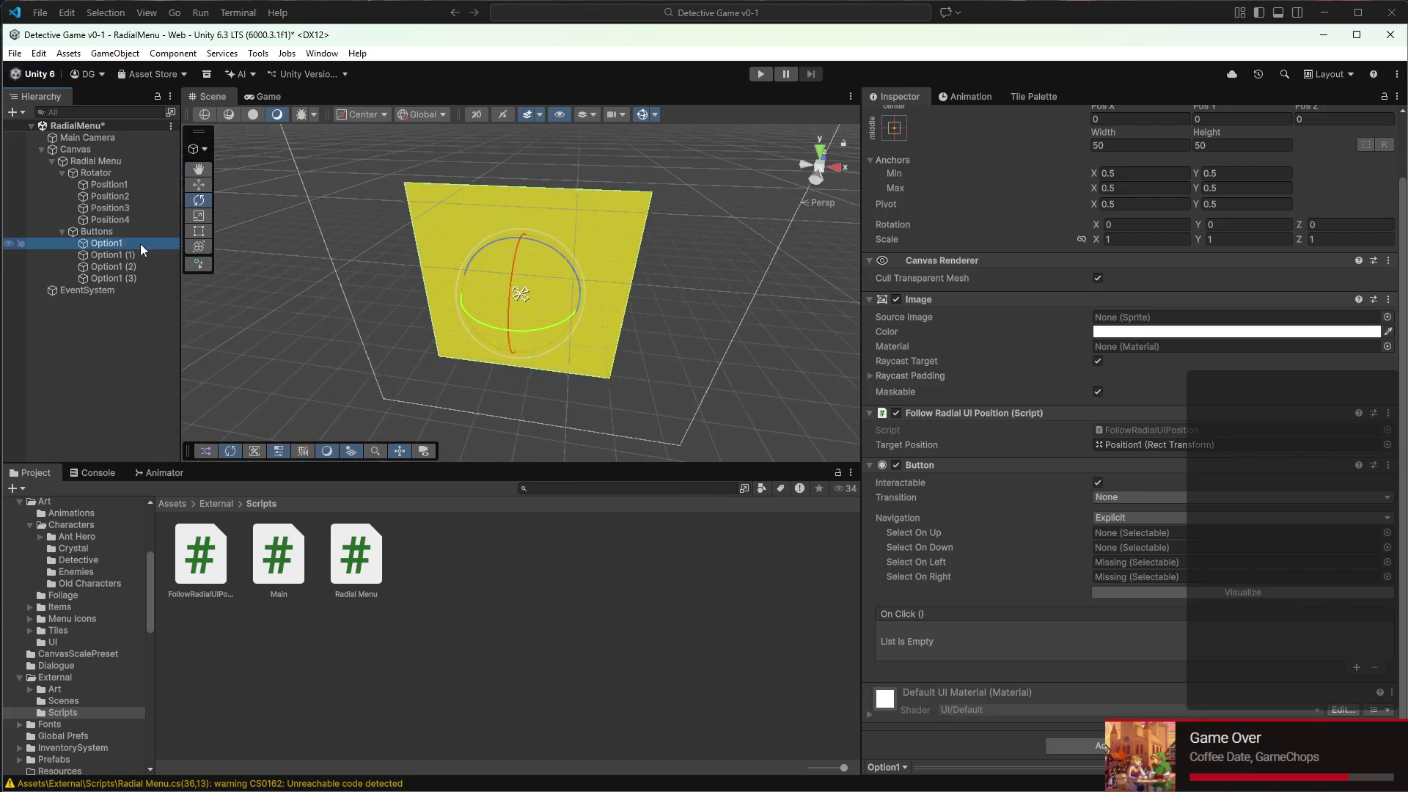
mouse_move(482, 209)
mouse_down()
mouse_move(479, 276)
mouse_move(525, 169)
mouse_move(534, 306)
mouse_up()
click(111, 174)
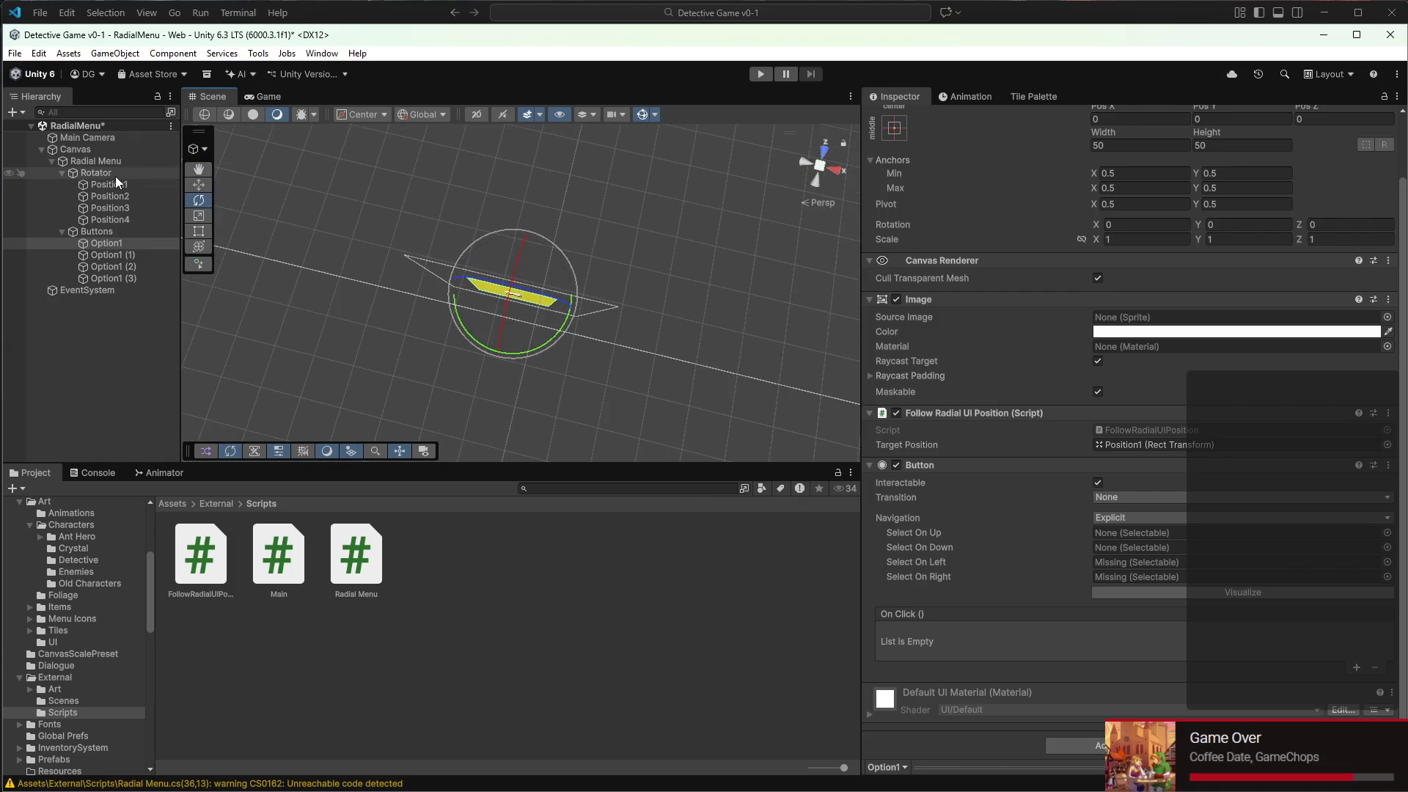
double_click(117, 182)
double_click(124, 195)
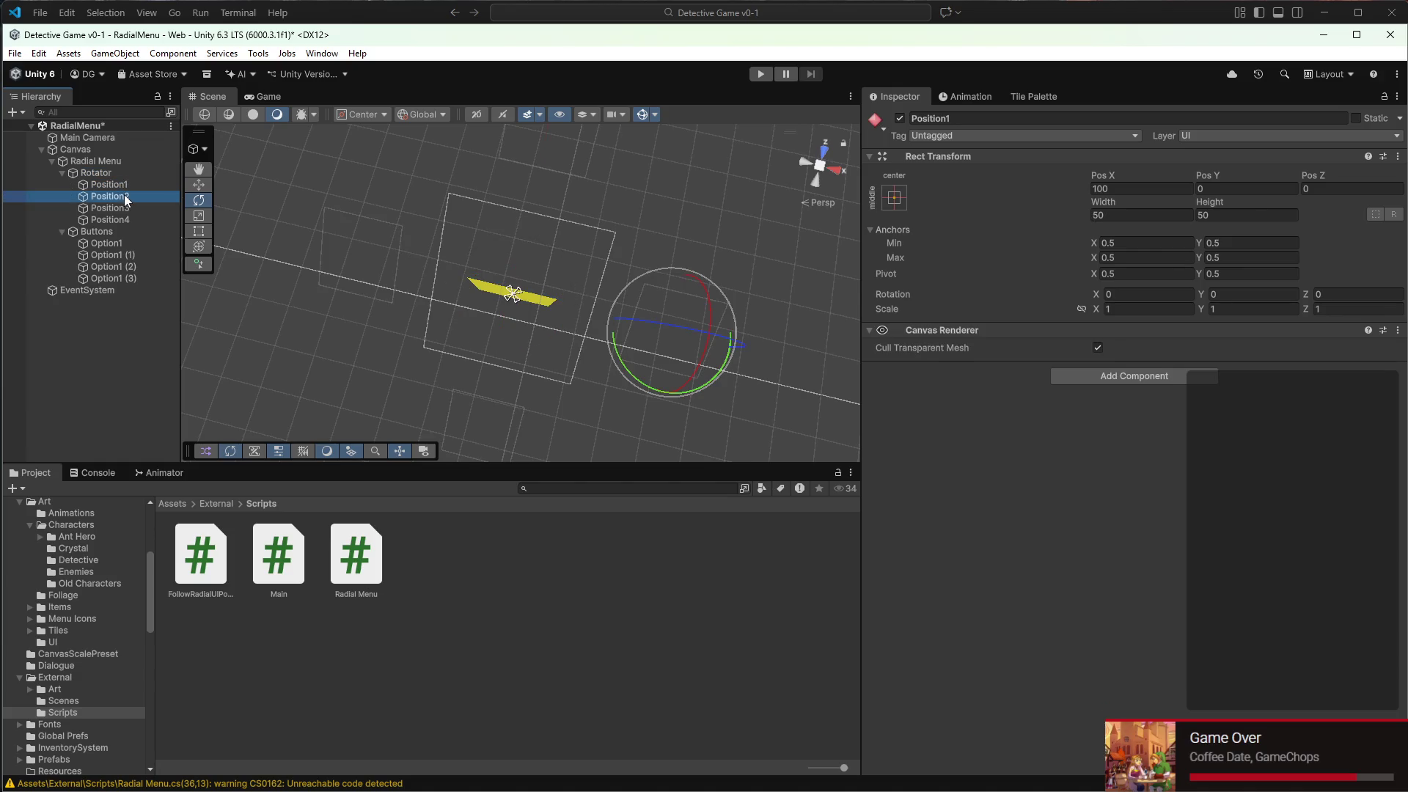
click(127, 254)
double_click(125, 243)
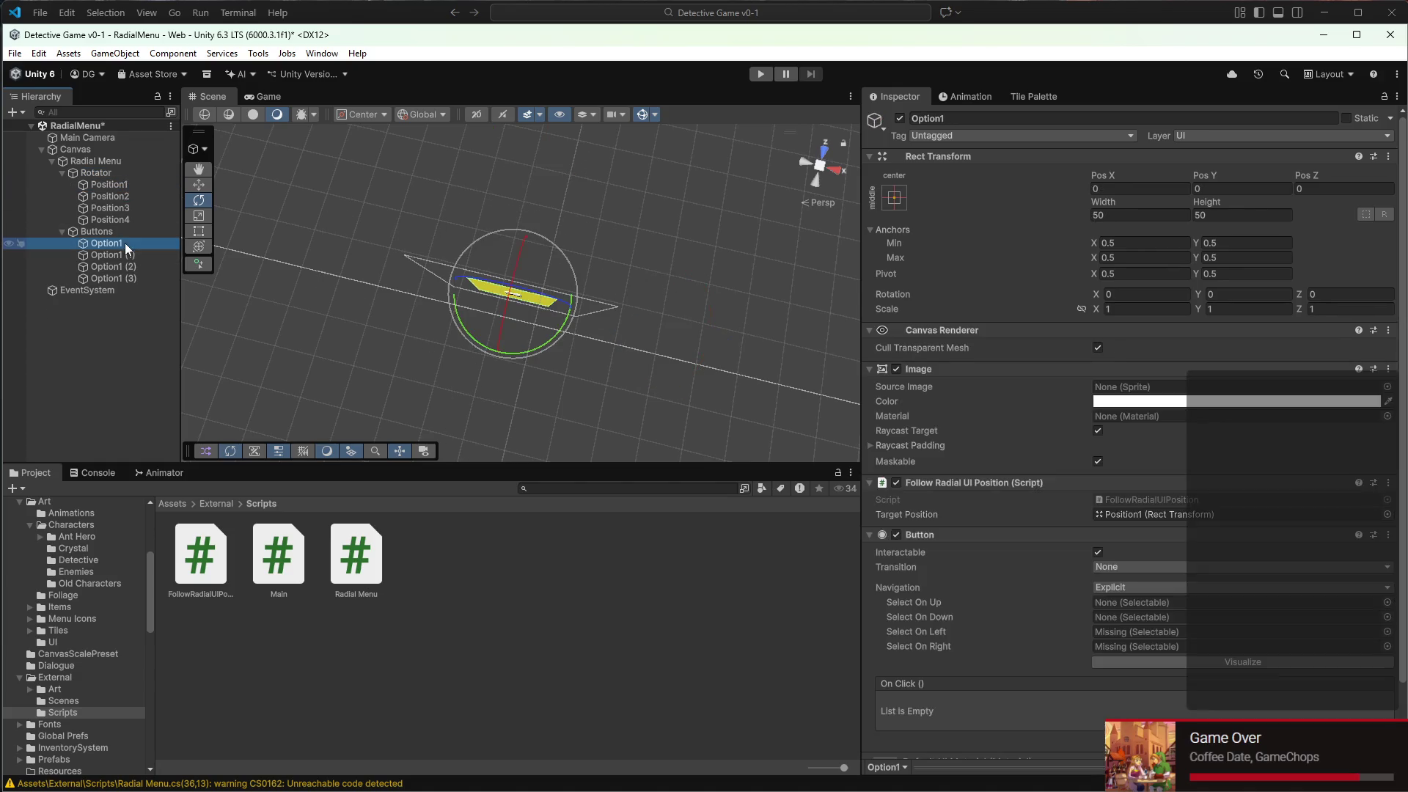
Link Option1's right to Option1 (1) and left to Option1 (3), then set Option1 (1)'s right neighbour
drag(127, 253, 1116, 649)
mouse_move(134, 279)
mouse_down()
mouse_move(953, 524)
mouse_move(1132, 632)
mouse_up()
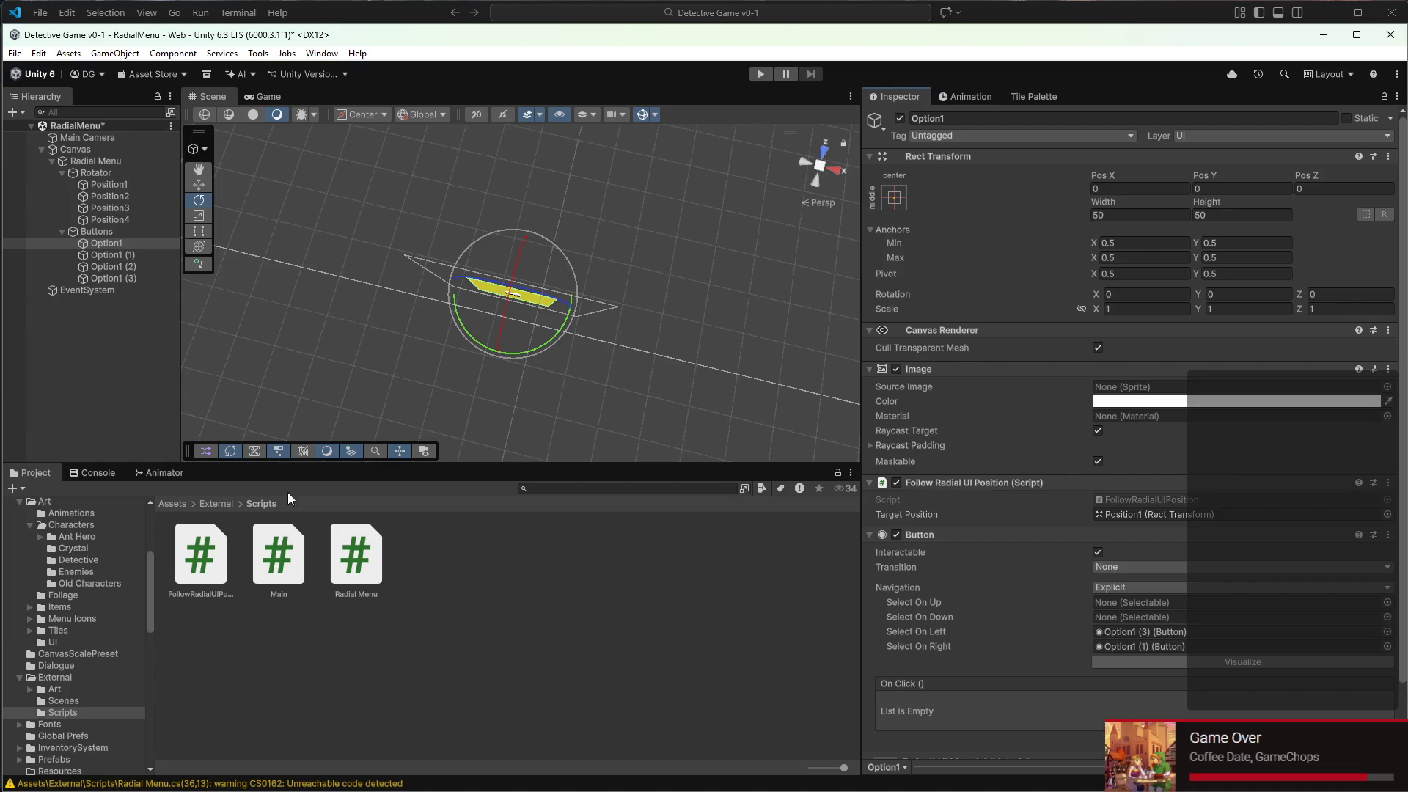
click(105, 258)
mouse_move(105, 261)
mouse_down()
mouse_move(1136, 629)
mouse_move(1138, 645)
mouse_move(166, 232)
mouse_move(121, 249)
mouse_move(472, 418)
mouse_move(1128, 637)
mouse_up()
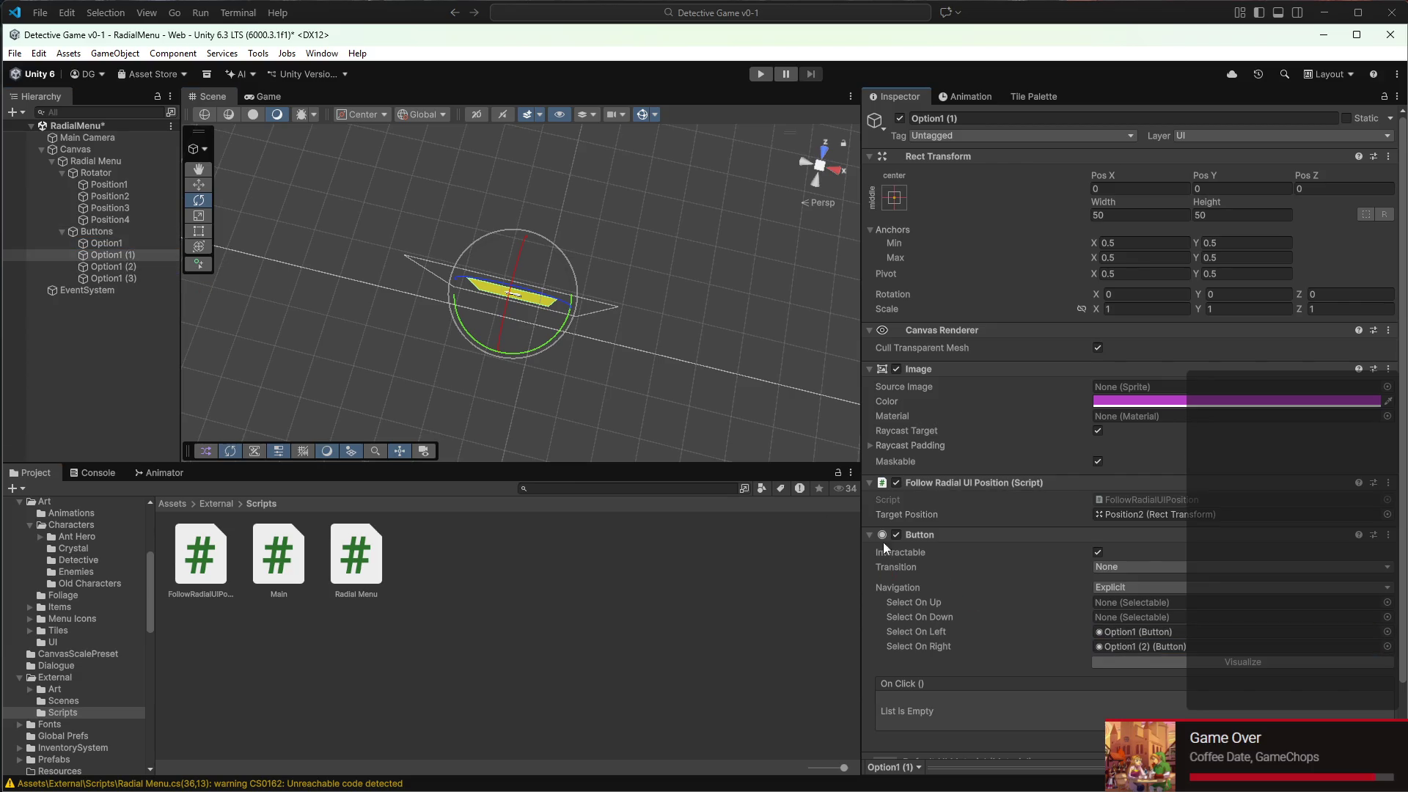
Compare the placements of Position1 through Position4 to confirm the buttons' order around the menu
click(125, 197)
click(125, 186)
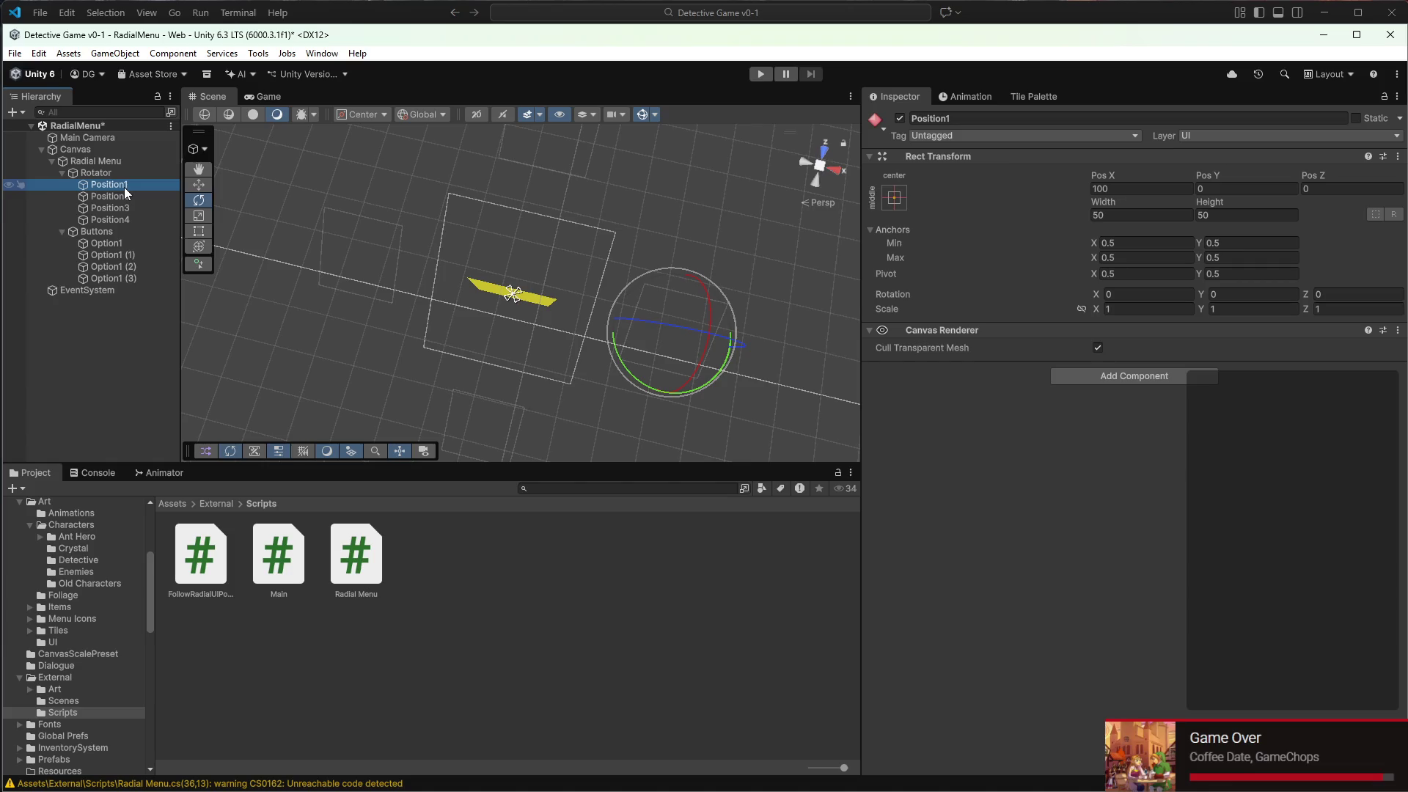
click(125, 198)
click(125, 209)
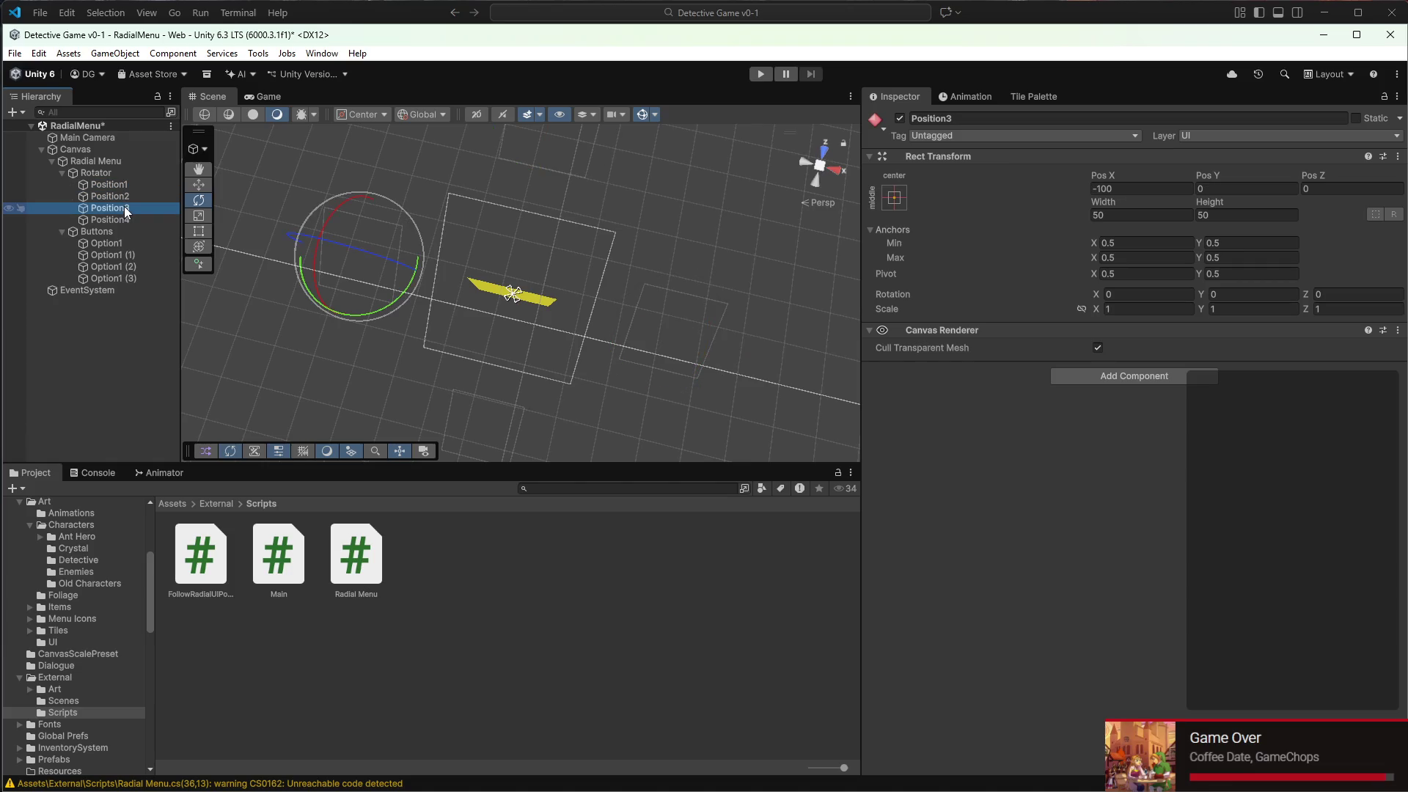
click(122, 201)
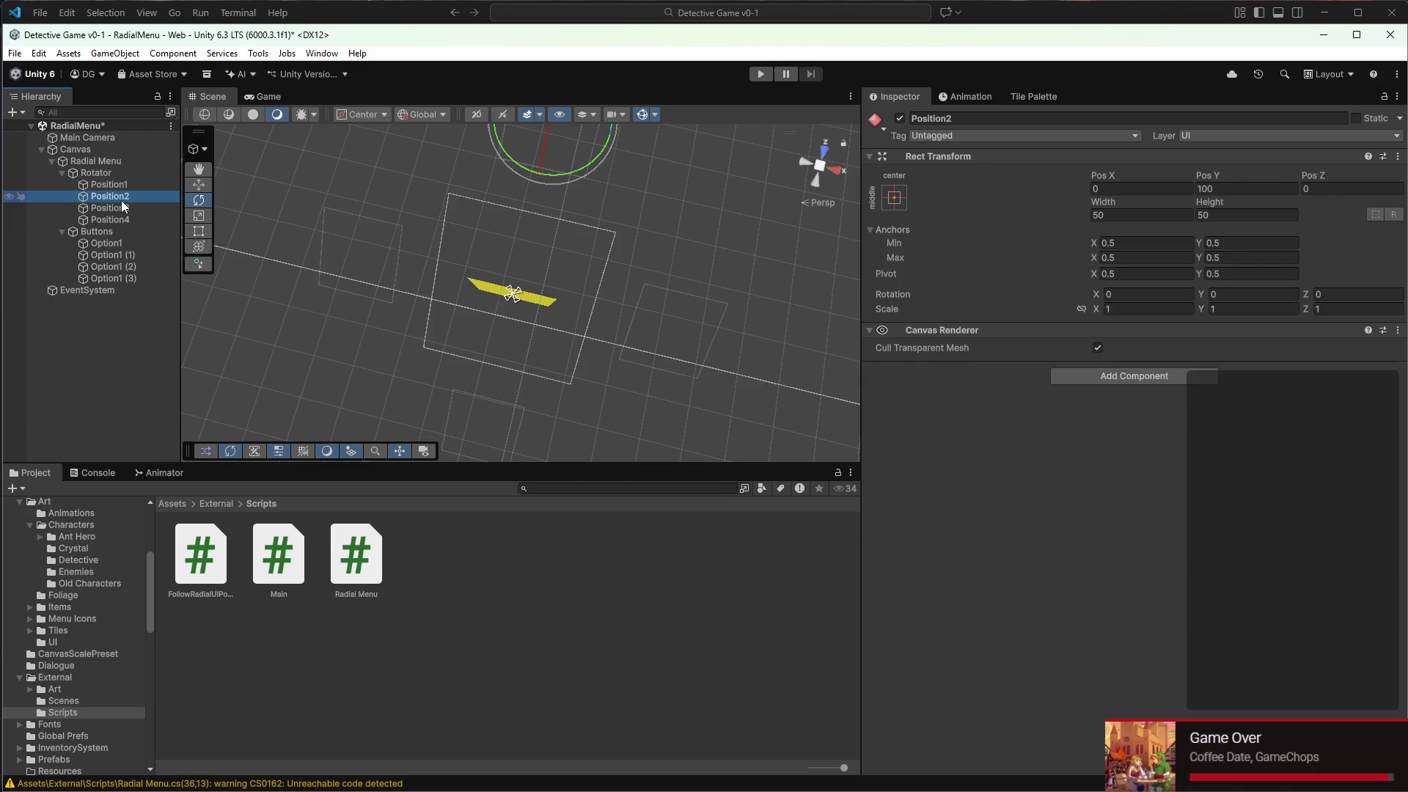
click(122, 207)
click(122, 200)
click(122, 209)
click(121, 219)
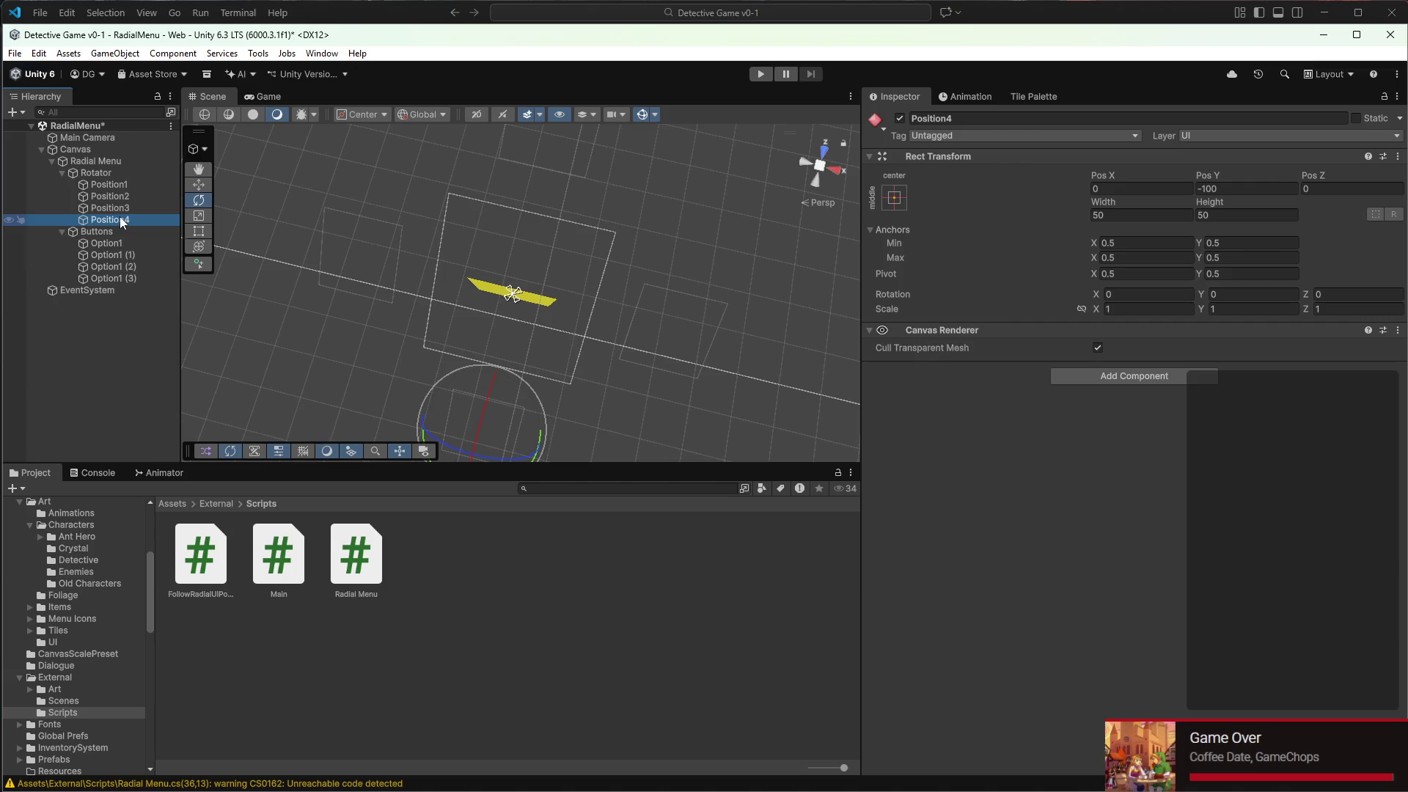
Give Option1 (2) Option1 (1) as its left and Option1 (3) as its right neighbour
click(108, 255)
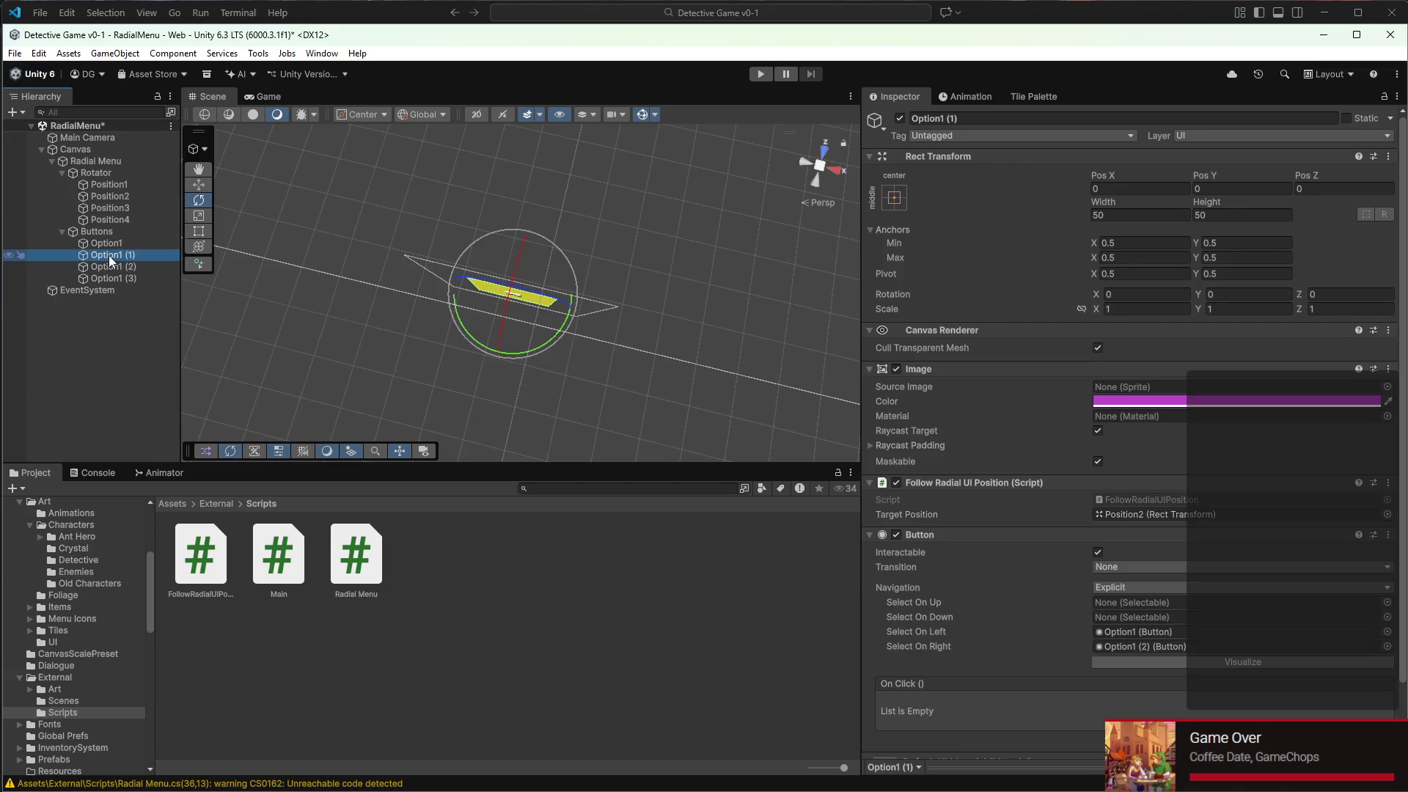
click(108, 261)
mouse_move(109, 257)
mouse_down()
mouse_move(269, 299)
mouse_move(1116, 631)
mouse_up()
mouse_move(113, 277)
mouse_down()
mouse_move(525, 409)
mouse_move(1144, 643)
mouse_up()
Give Option1 (3) Option1 (2) as its left and Option1 as its right neighbour
click(112, 279)
mouse_move(111, 269)
mouse_down()
mouse_move(1242, 635)
mouse_move(1187, 628)
mouse_up()
mouse_move(112, 243)
mouse_down()
mouse_move(1081, 569)
mouse_move(1159, 641)
mouse_up()
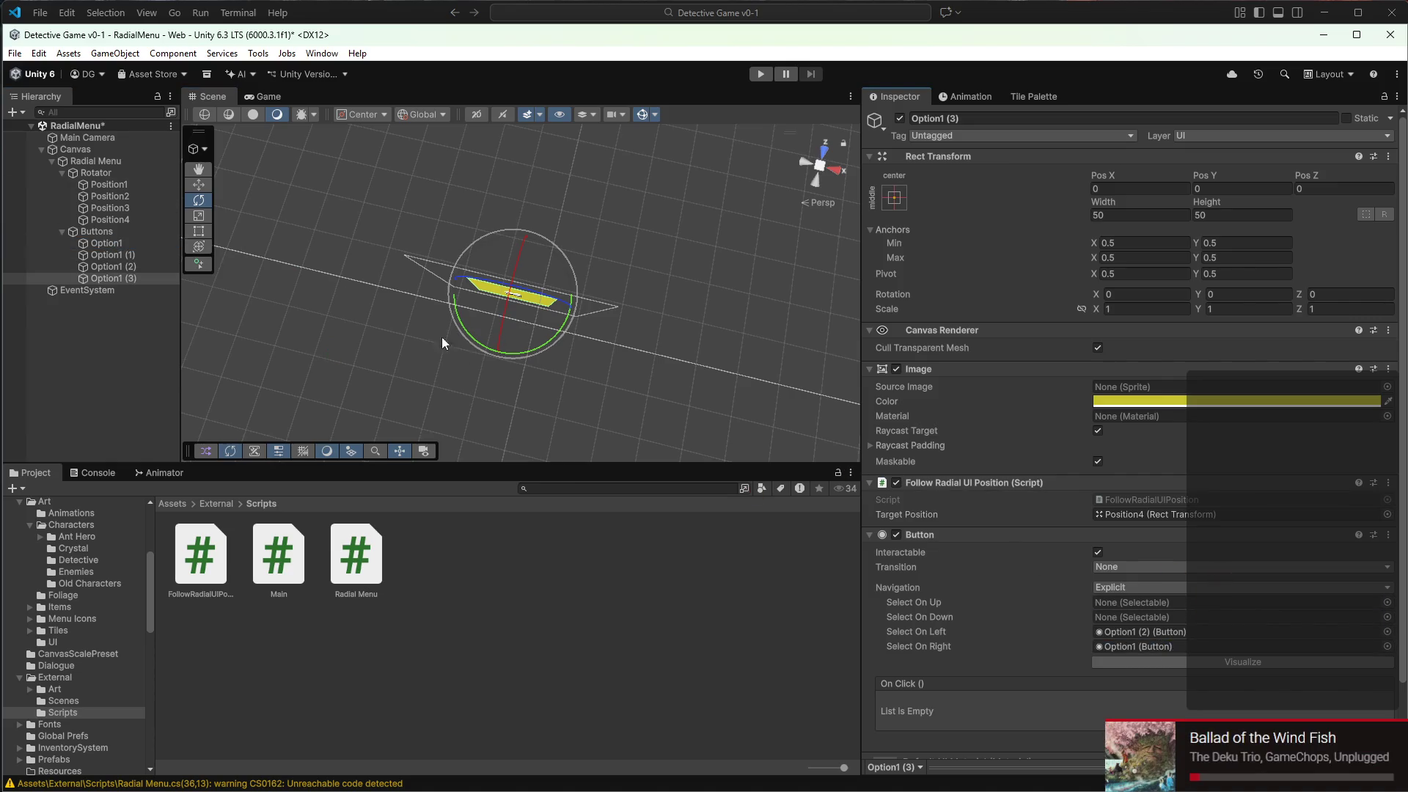
scroll(1084, 507, down, 2)
click(15, 242)
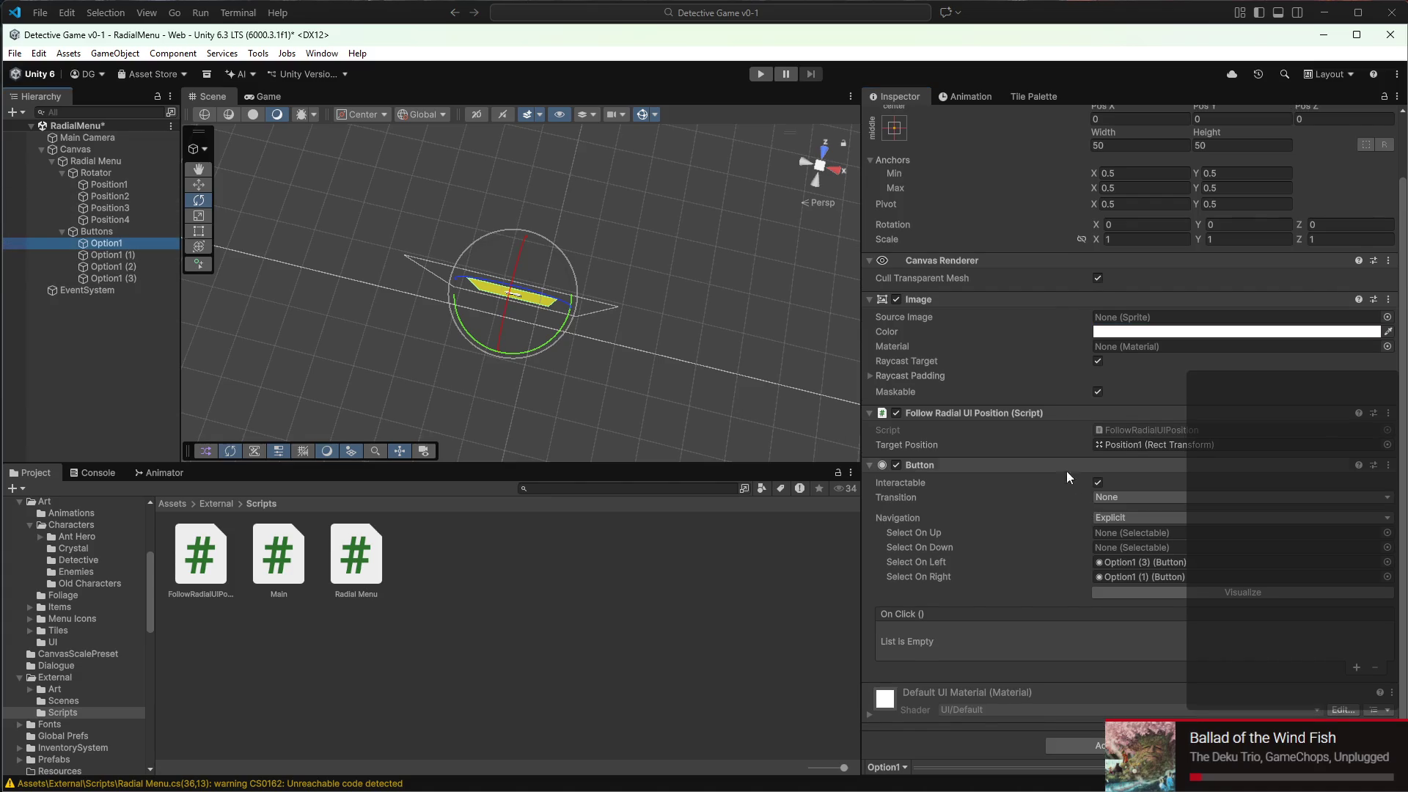
click(1075, 741)
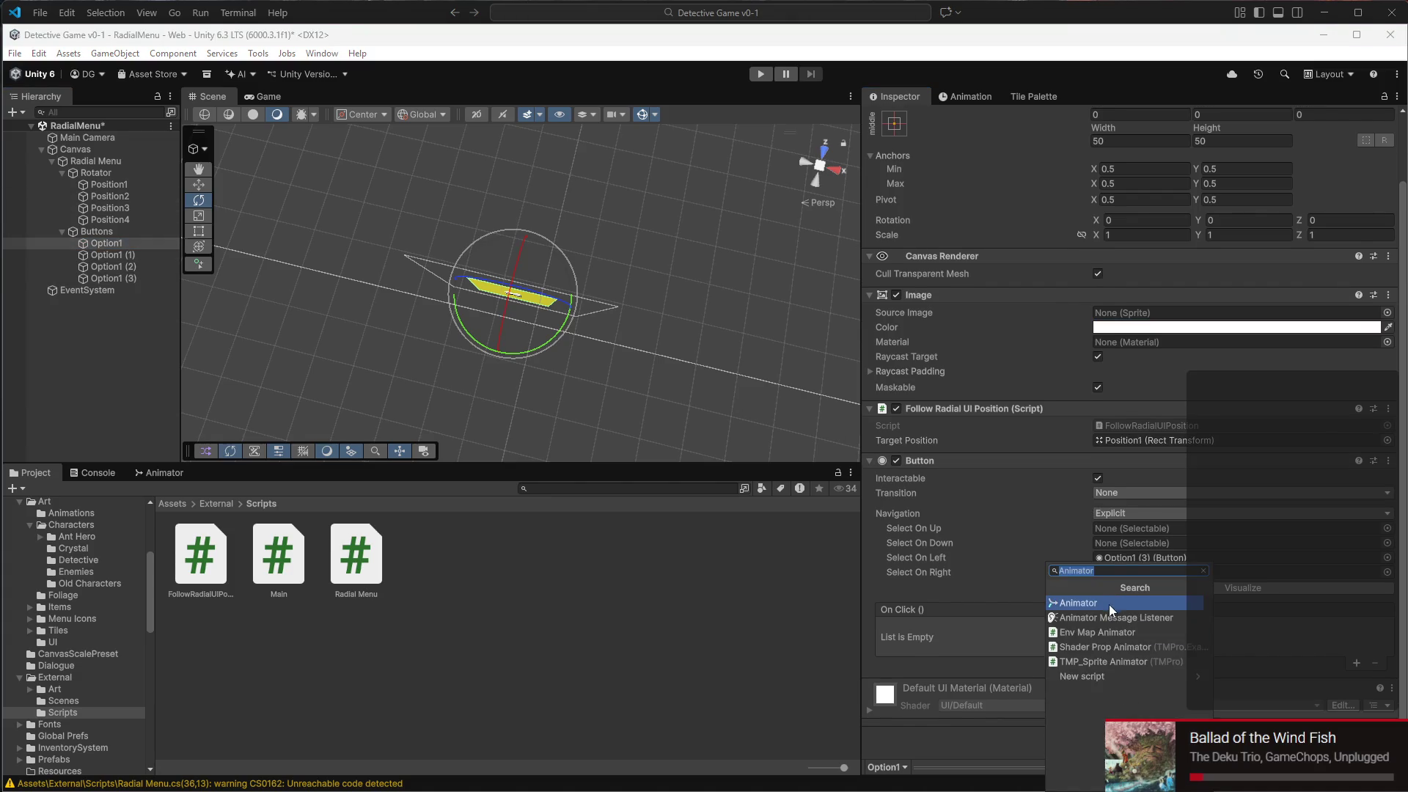
Add an Event Trigger to Option1 whose Select event calls RadialMenu.SetButton on the Rotator
text(event)
click(1089, 617)
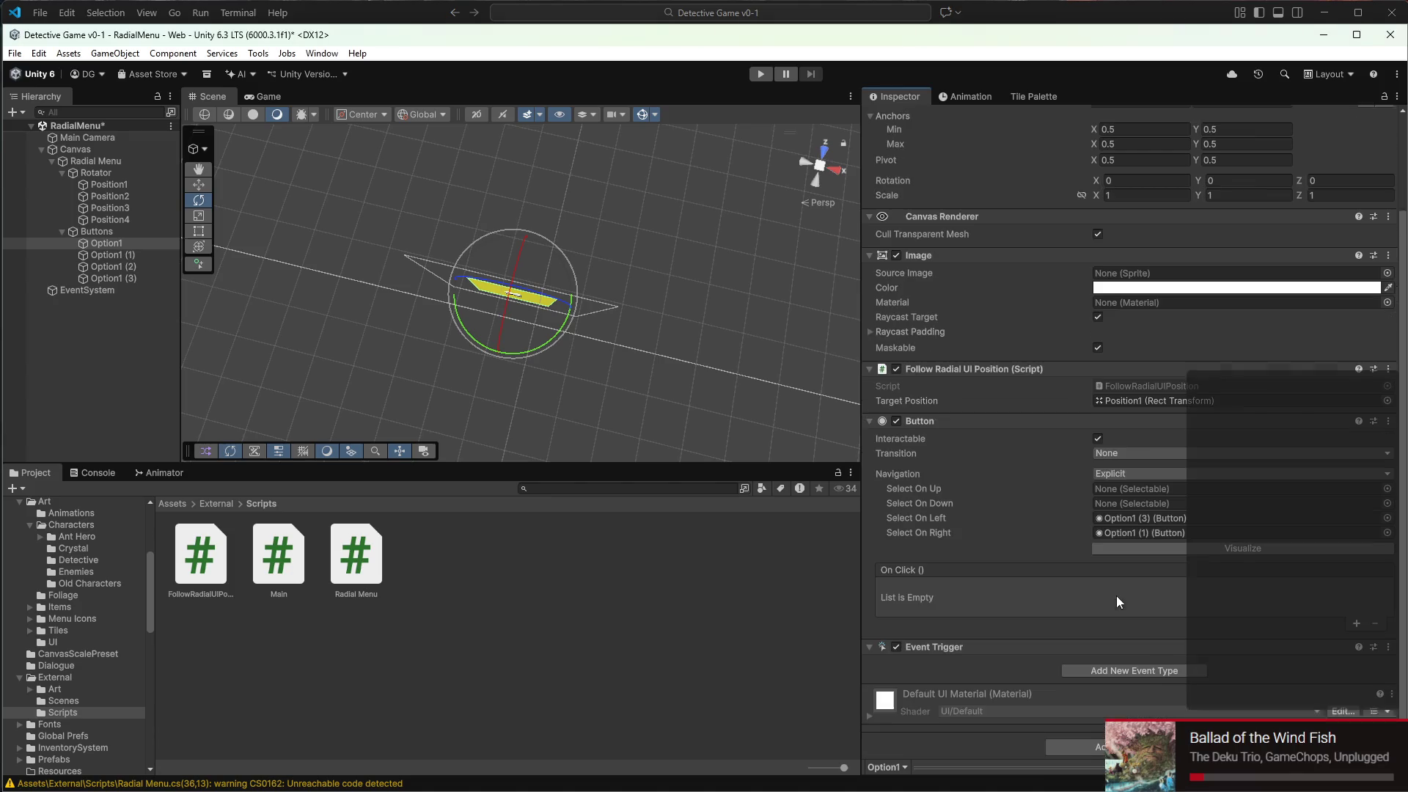
click(1137, 665)
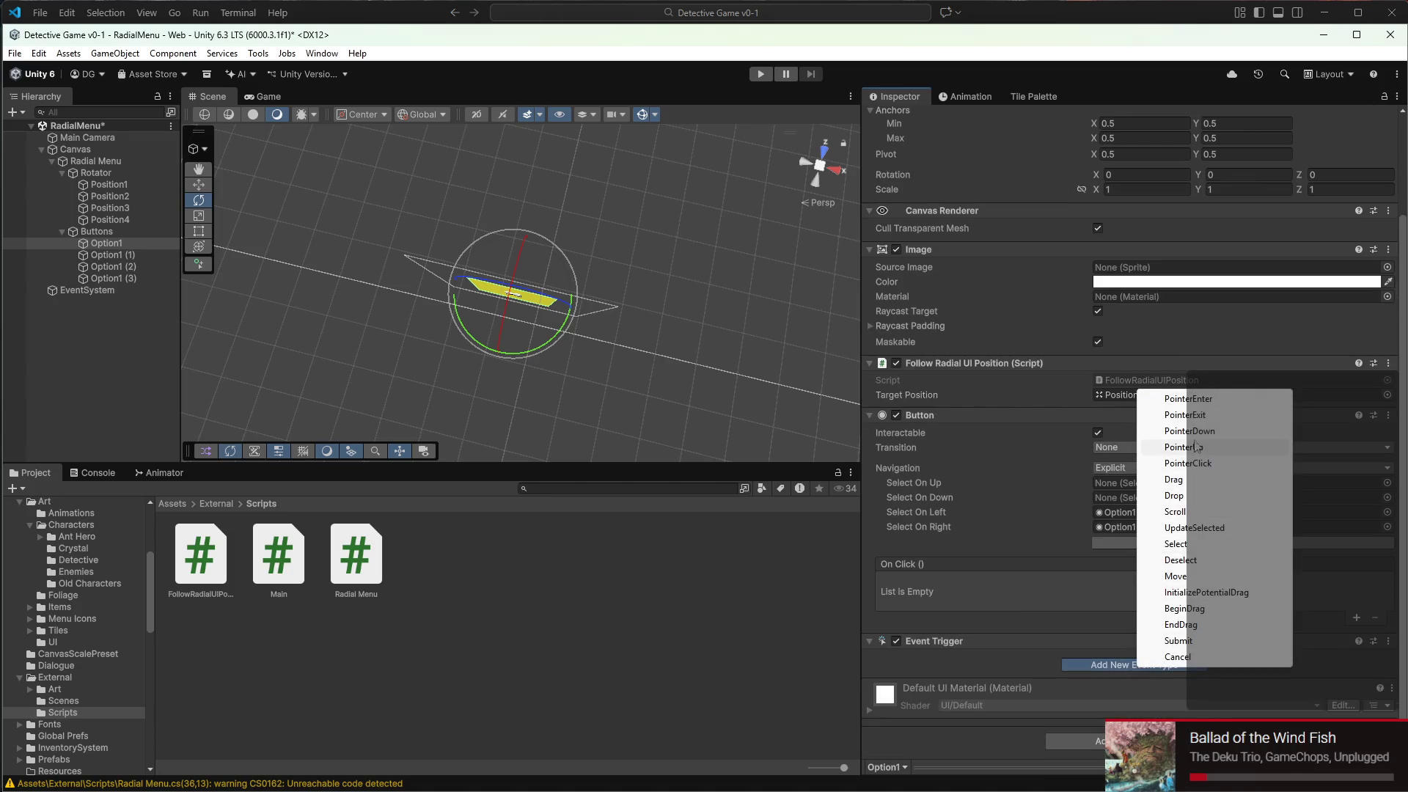
click(1176, 544)
click(1356, 643)
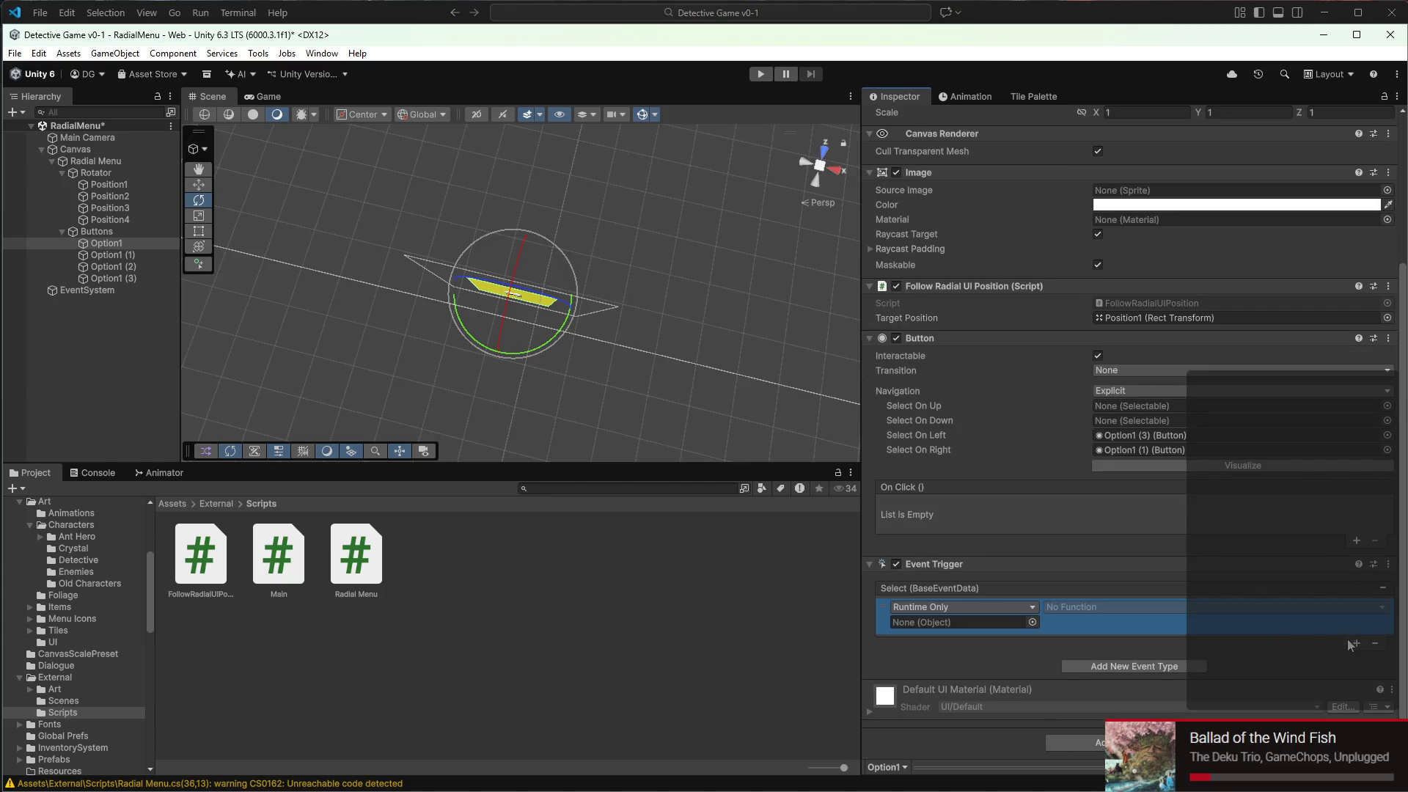
mouse_move(110, 169)
mouse_down()
mouse_move(1040, 668)
mouse_move(983, 622)
mouse_up()
click(1143, 607)
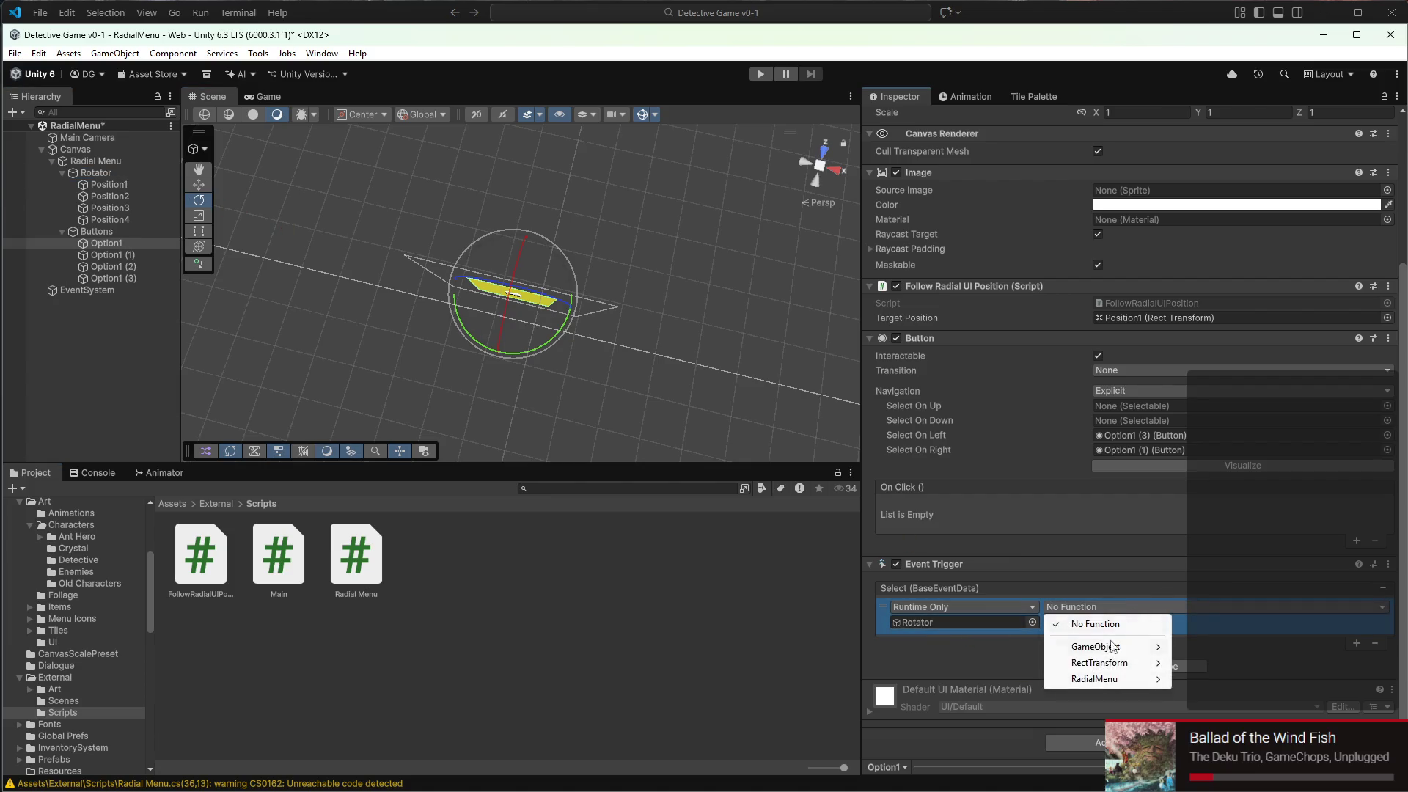
mouse_move(1103, 662)
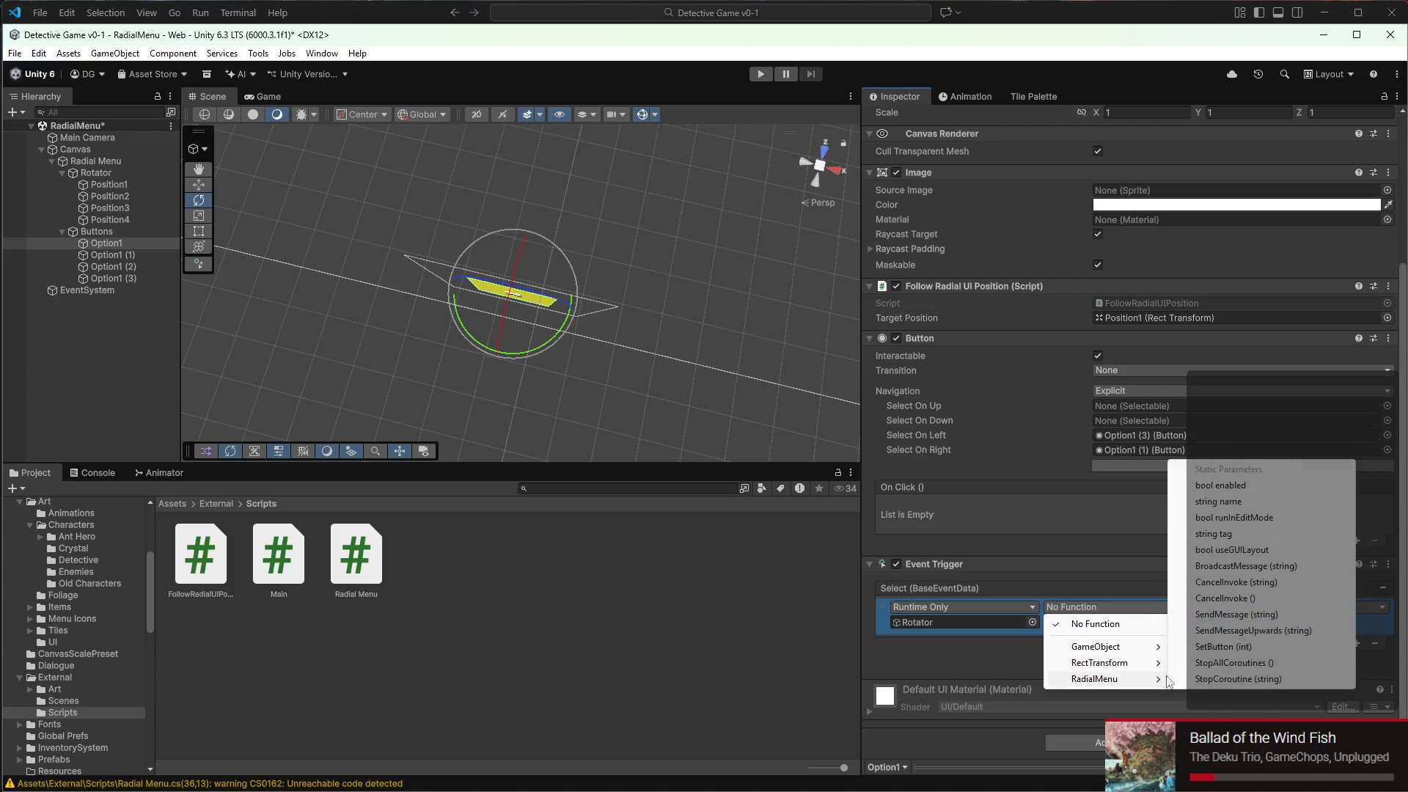
click(1234, 647)
click(1113, 622)
text(1)
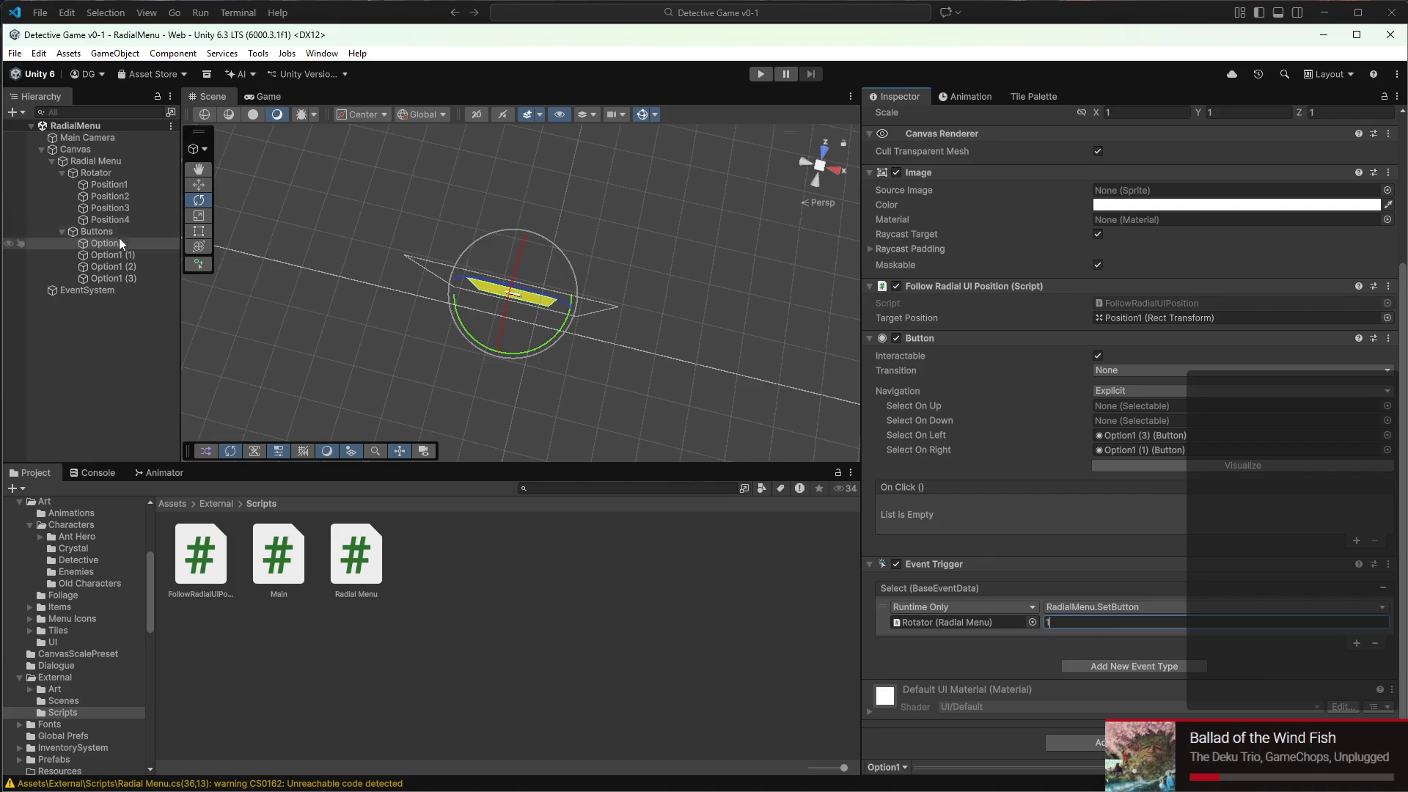
right_click(949, 564)
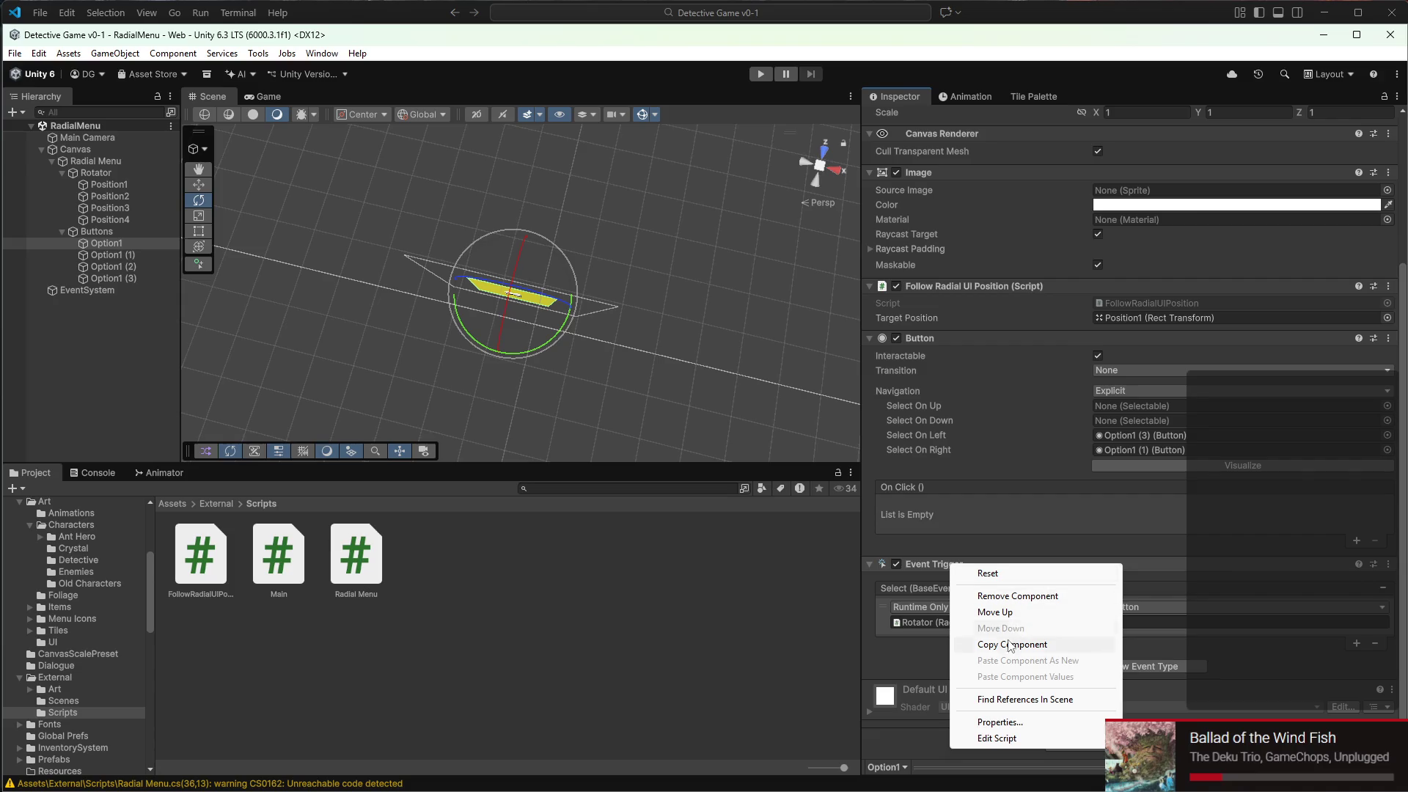
Paste the copied Event Trigger onto Option1 (1) with SetButton value 2 and save
key(Escape)
click(106, 255)
scroll(1121, 370, up, 2)
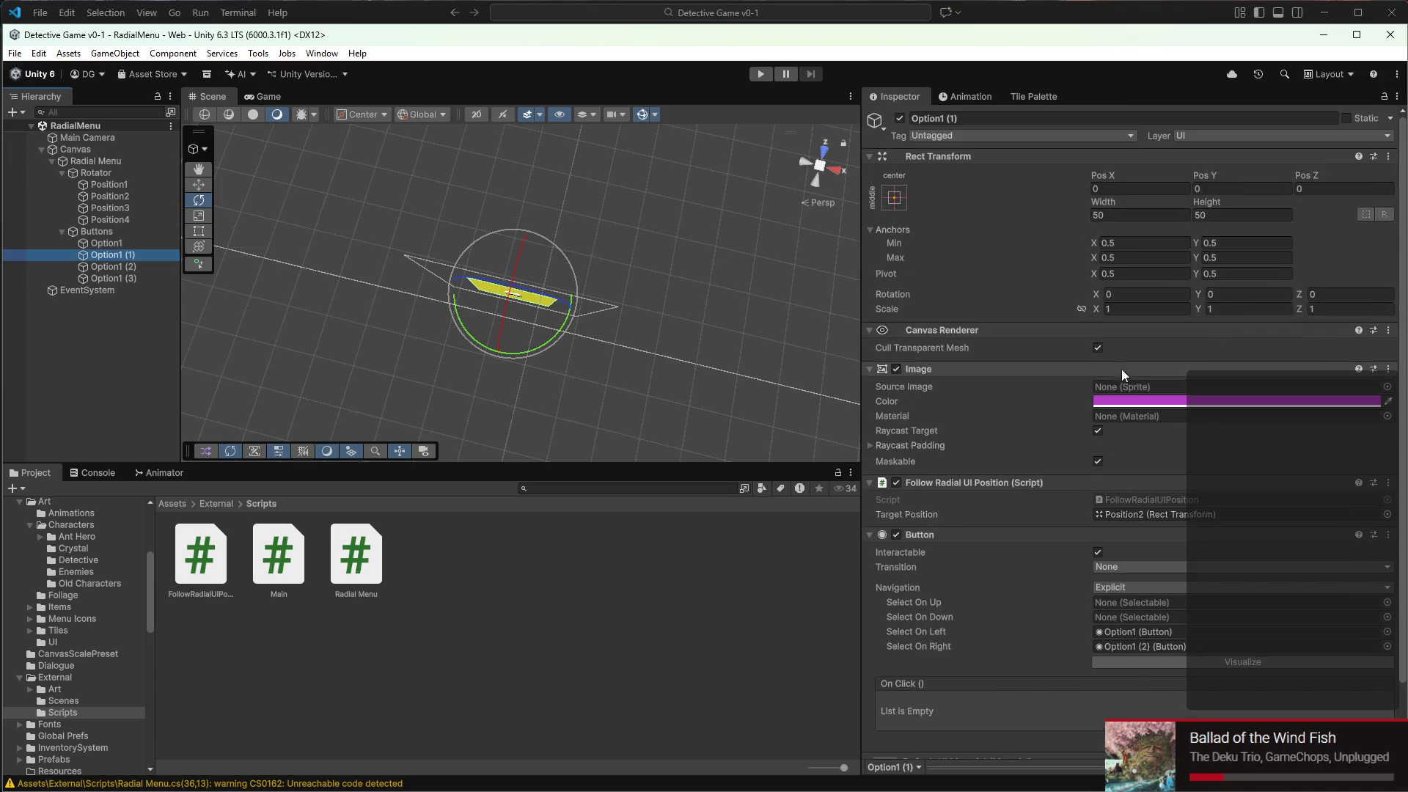
click(1388, 156)
mouse_move(1294, 311)
click(1160, 388)
scroll(1144, 477, down, 3)
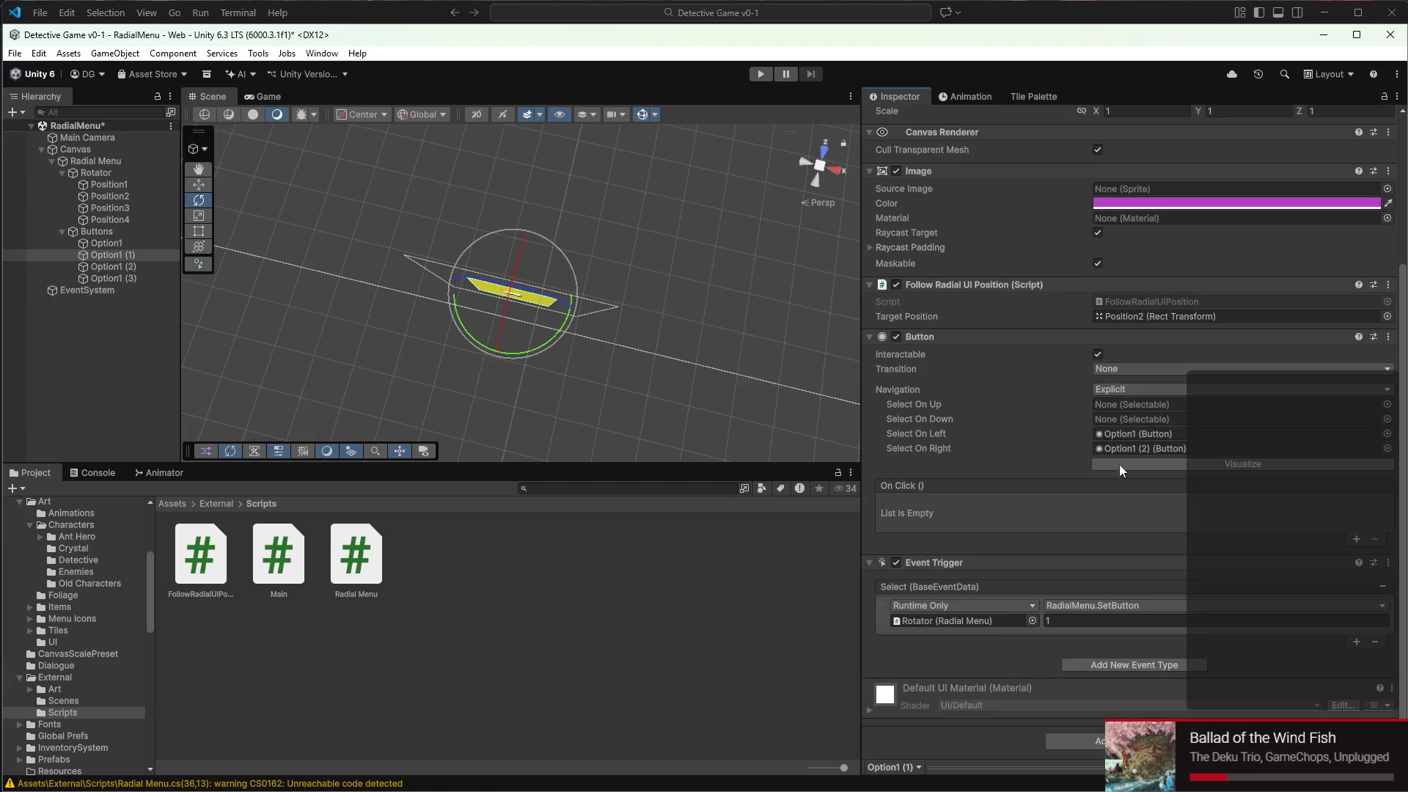
click(1088, 624)
text(2)
key(ctrl+s)
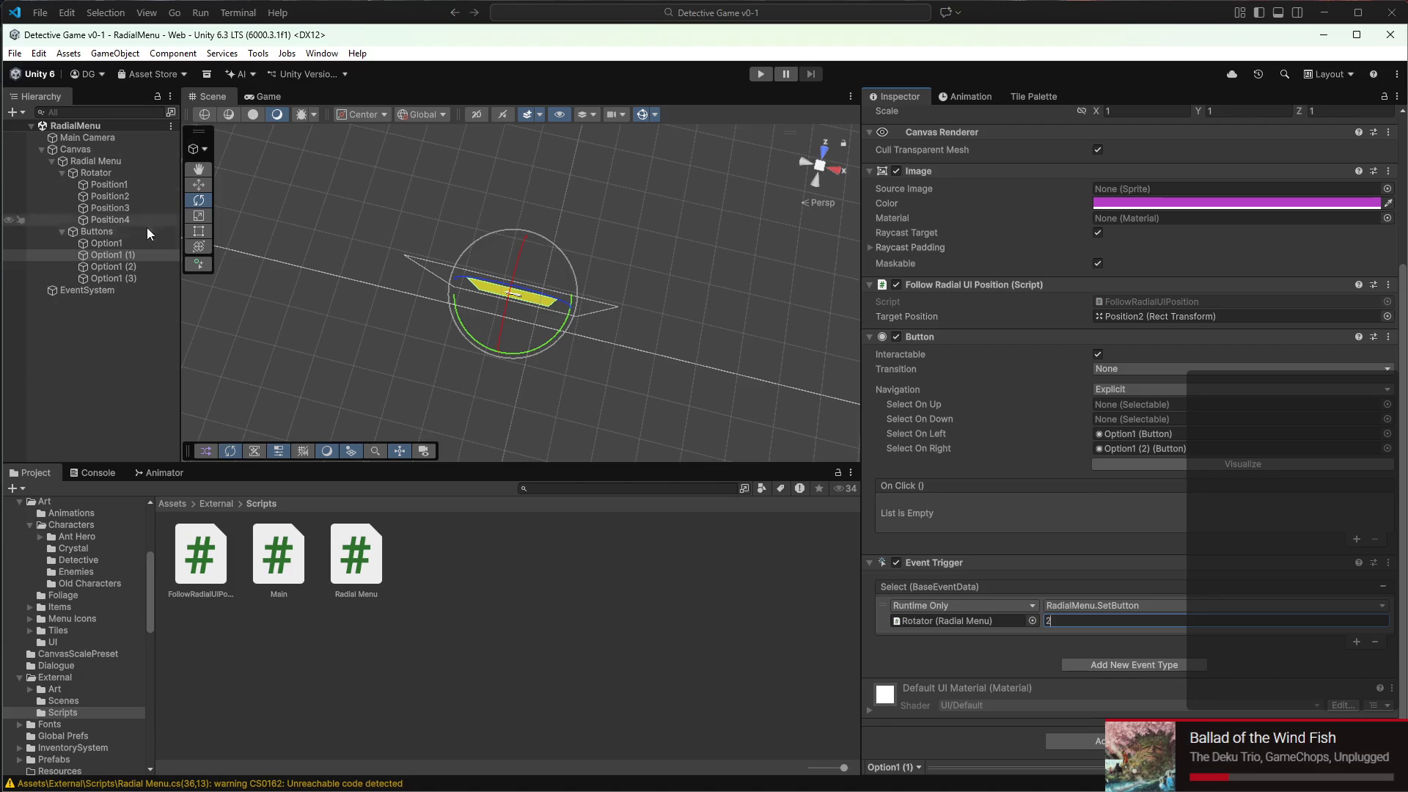
Paste the Event Trigger onto Option1 (2) with SetButton value 3 and save
click(146, 267)
click(1389, 157)
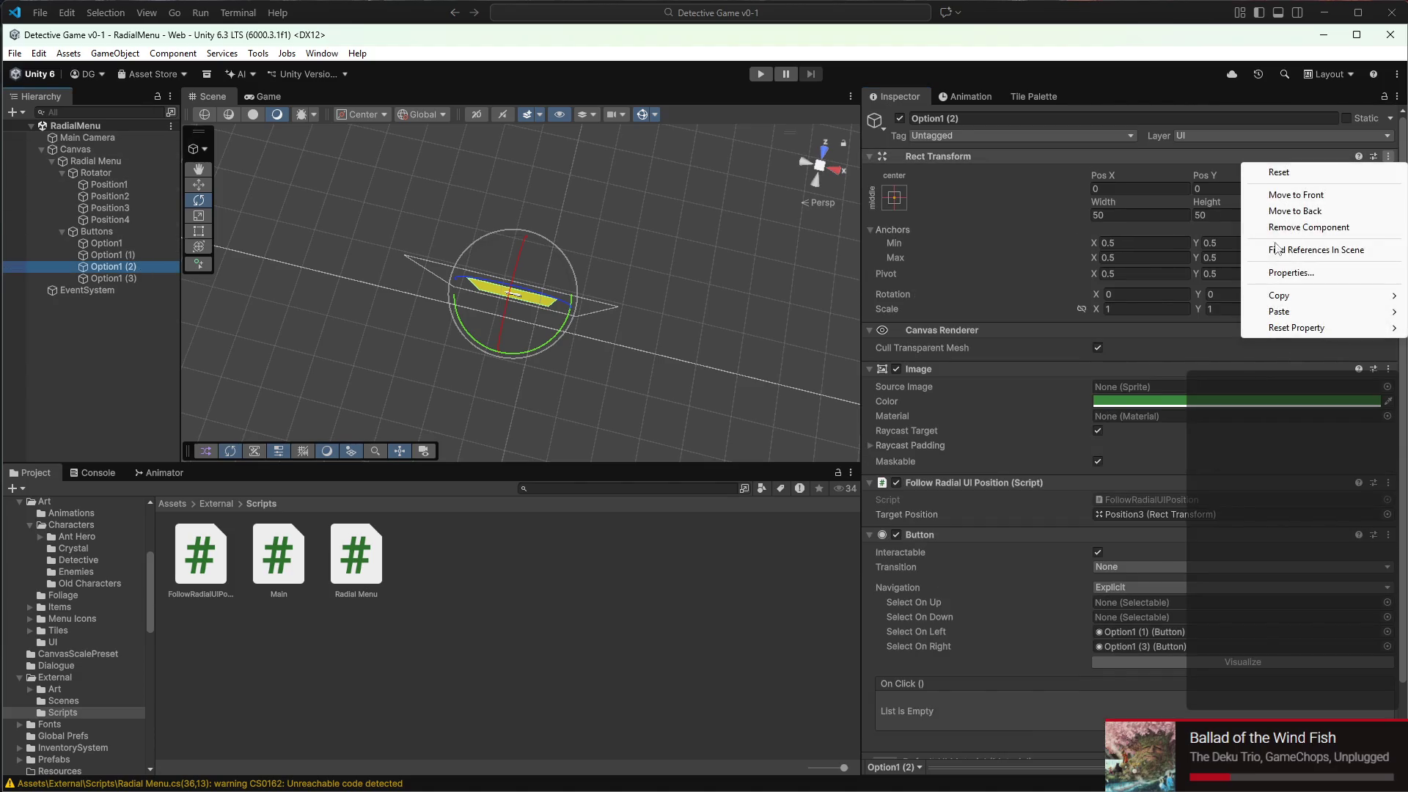
mouse_move(1294, 312)
click(1176, 388)
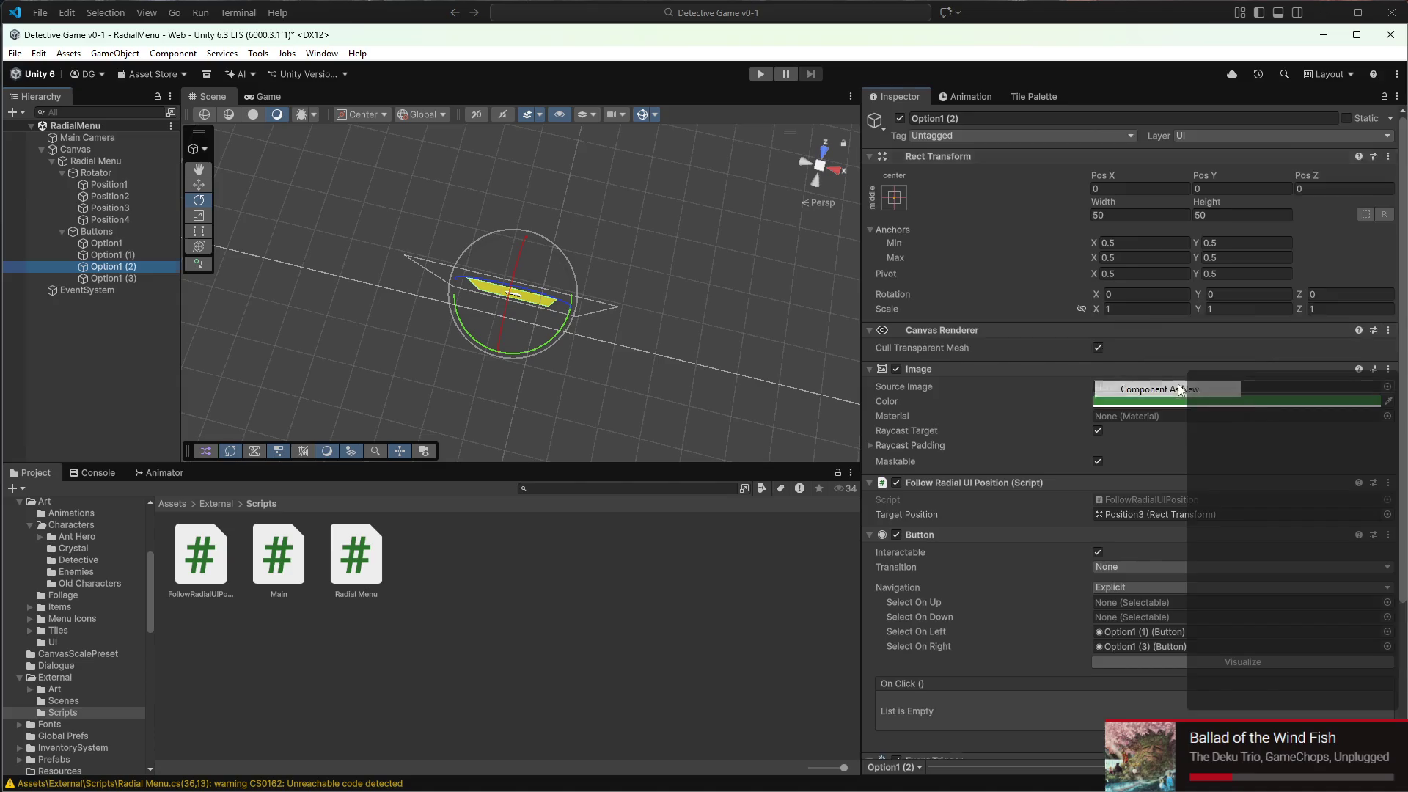
scroll(1176, 477, down, 3)
click(1136, 623)
text(3)
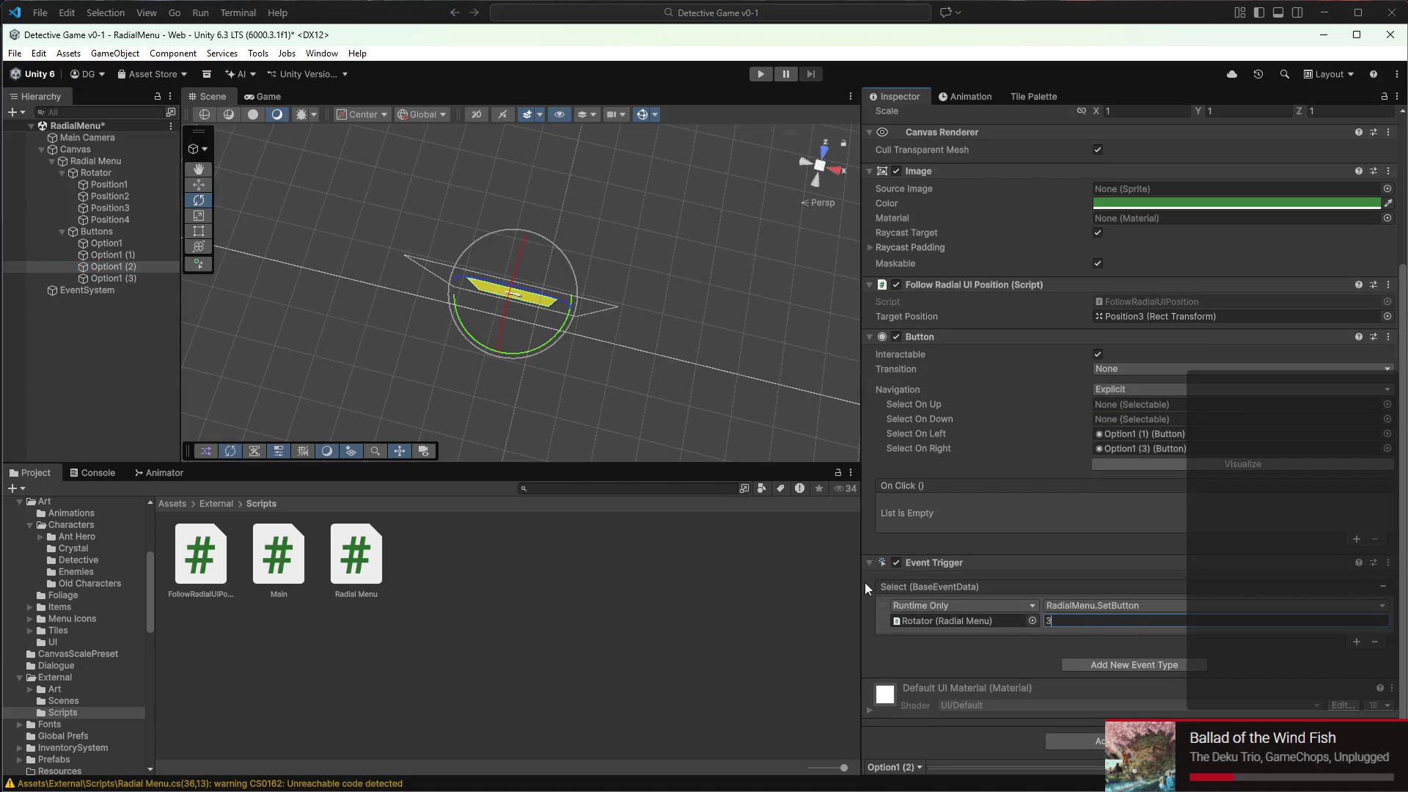
key(ctrl+s)
Paste the Event Trigger onto Option1 (3) with SetButton value 4 and save
click(135, 290)
click(135, 278)
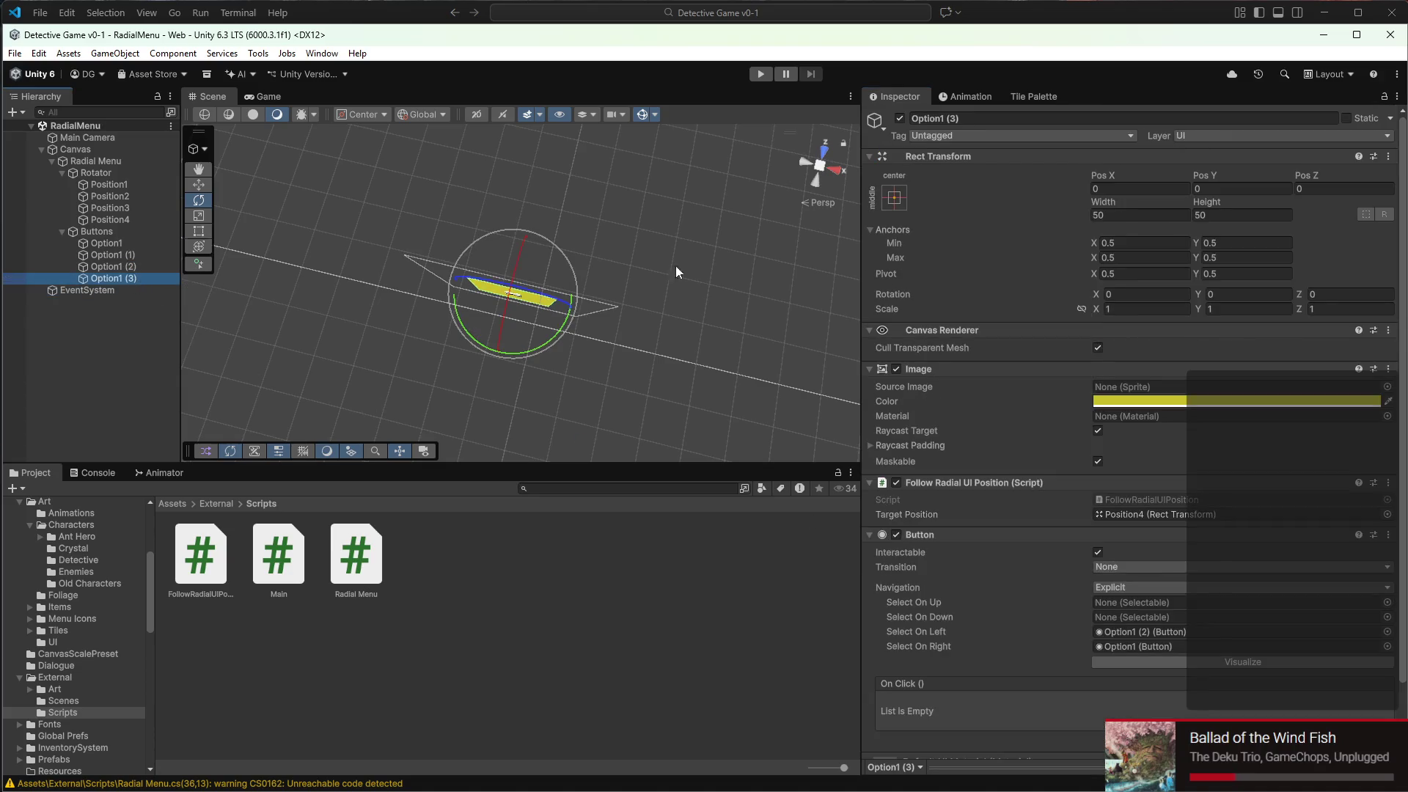
click(1389, 156)
mouse_move(1295, 312)
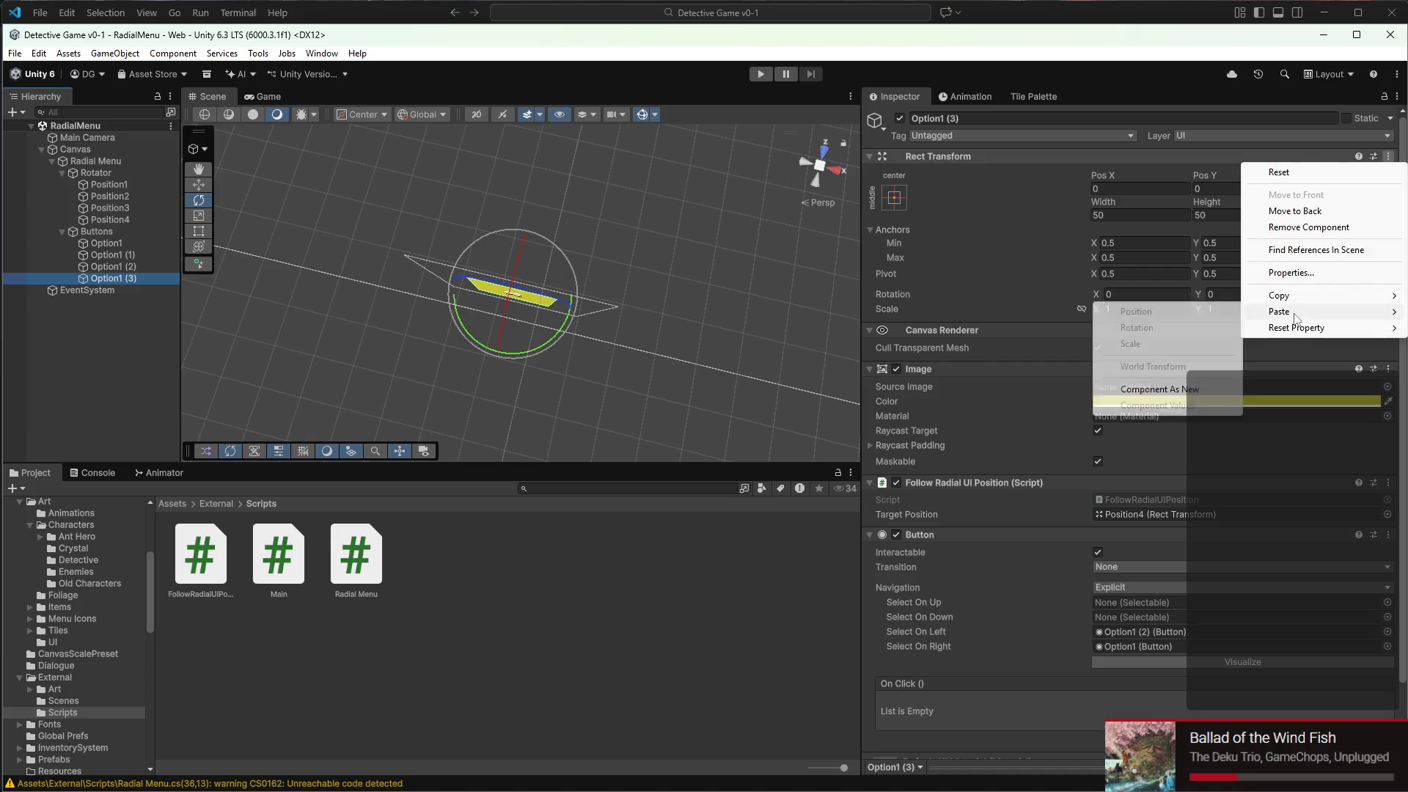
click(1172, 389)
scroll(1108, 602, down, 3)
text(4)
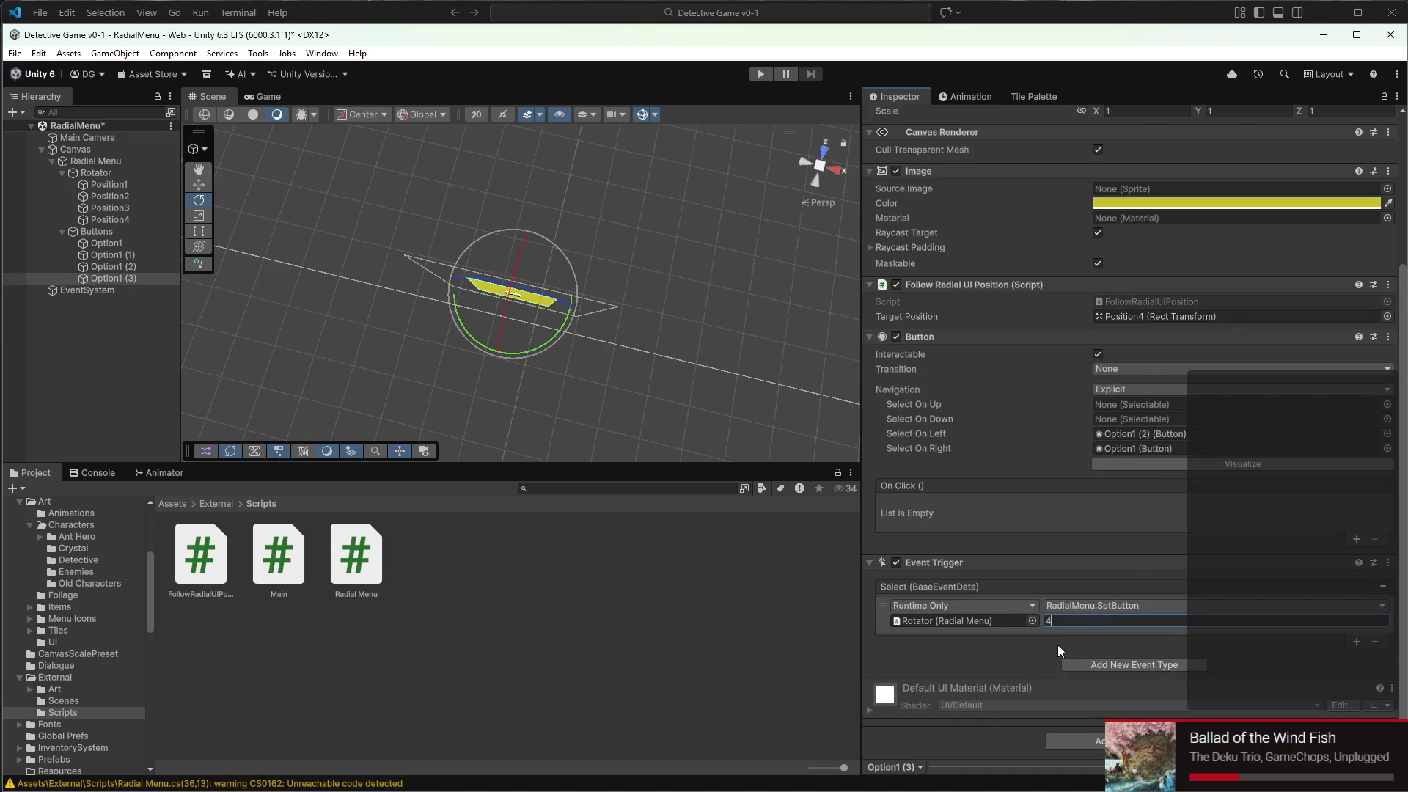
key(ctrl+s)
click(755, 74)
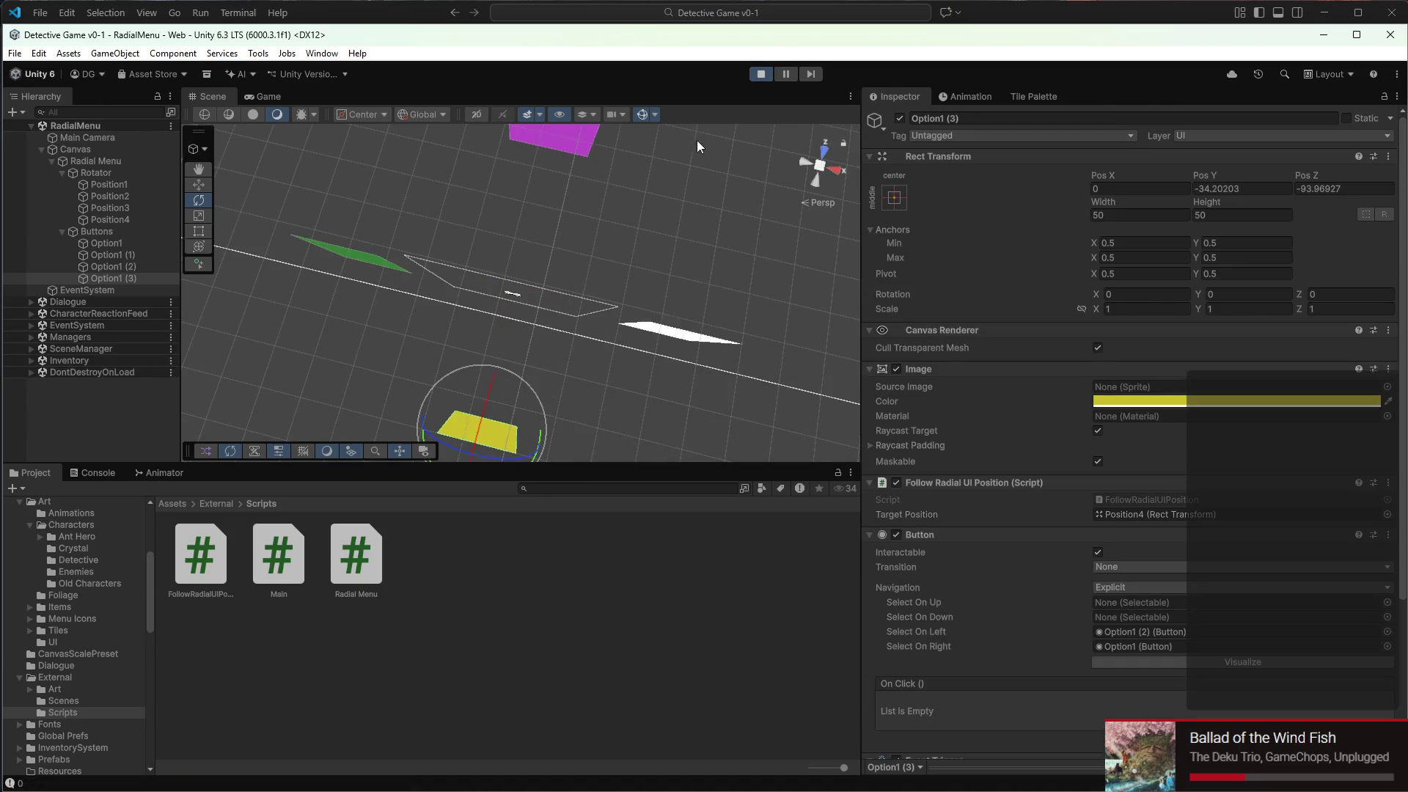
Watch the menu in the Game view and Console, stop playing, and inspect the duplicate EventSystem
click(261, 102)
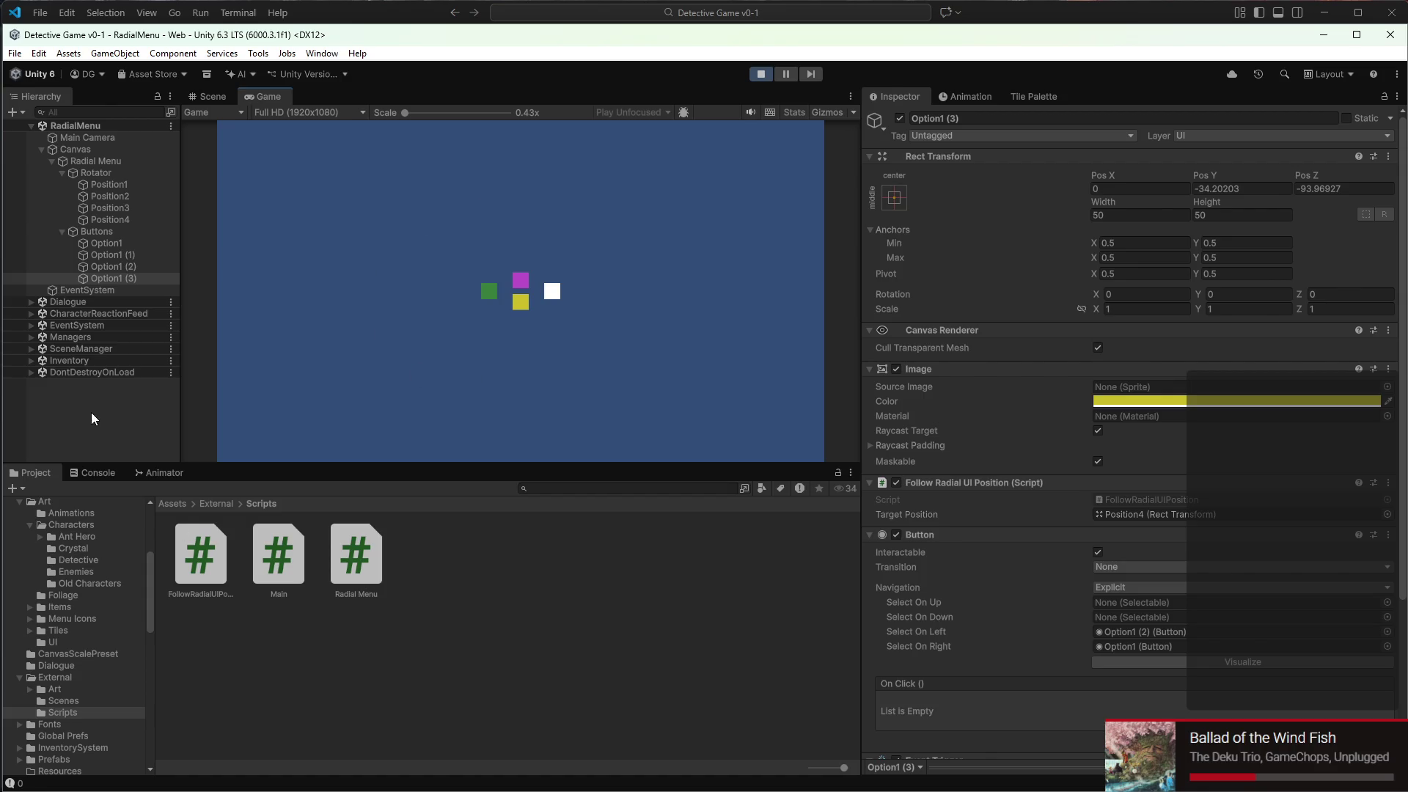
click(102, 473)
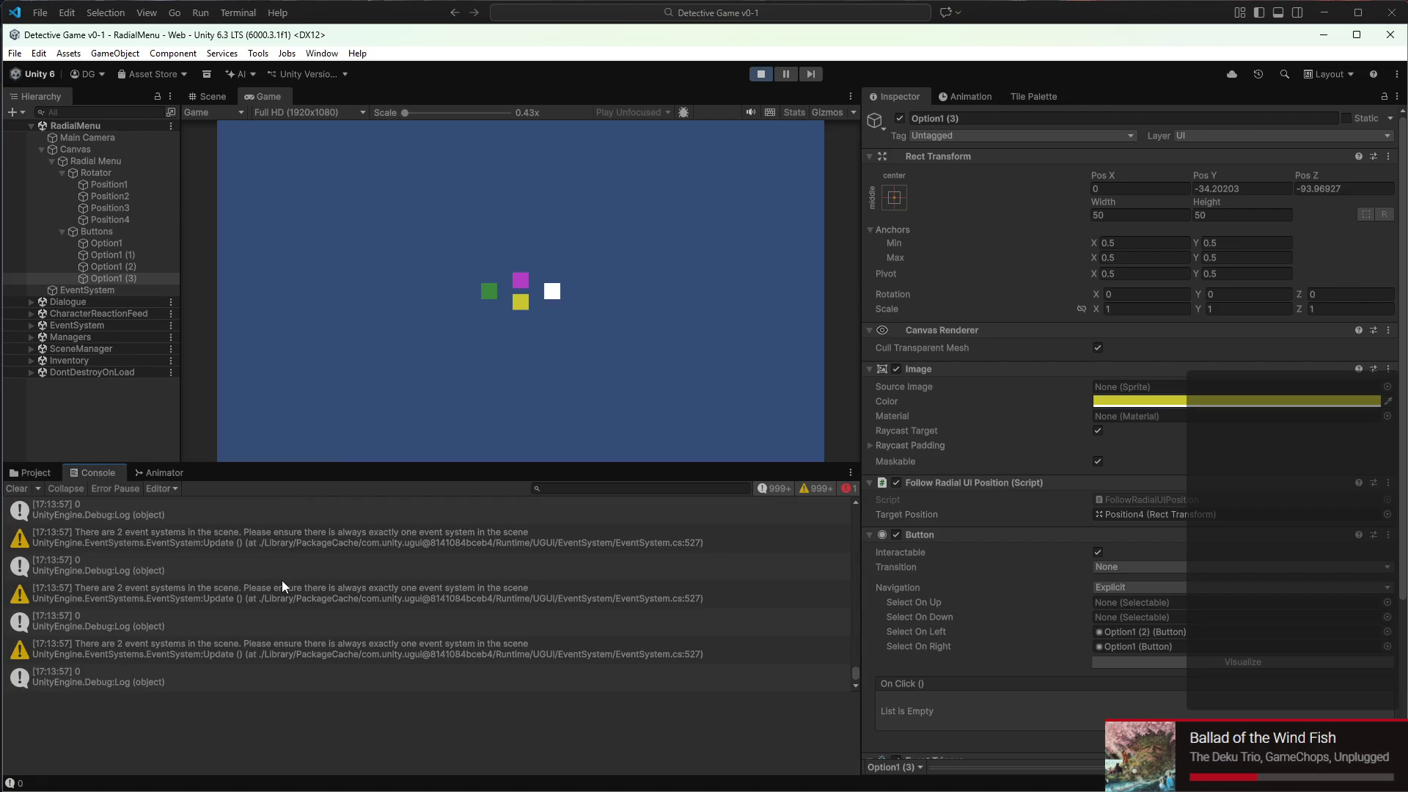
click(763, 74)
right_click(103, 291)
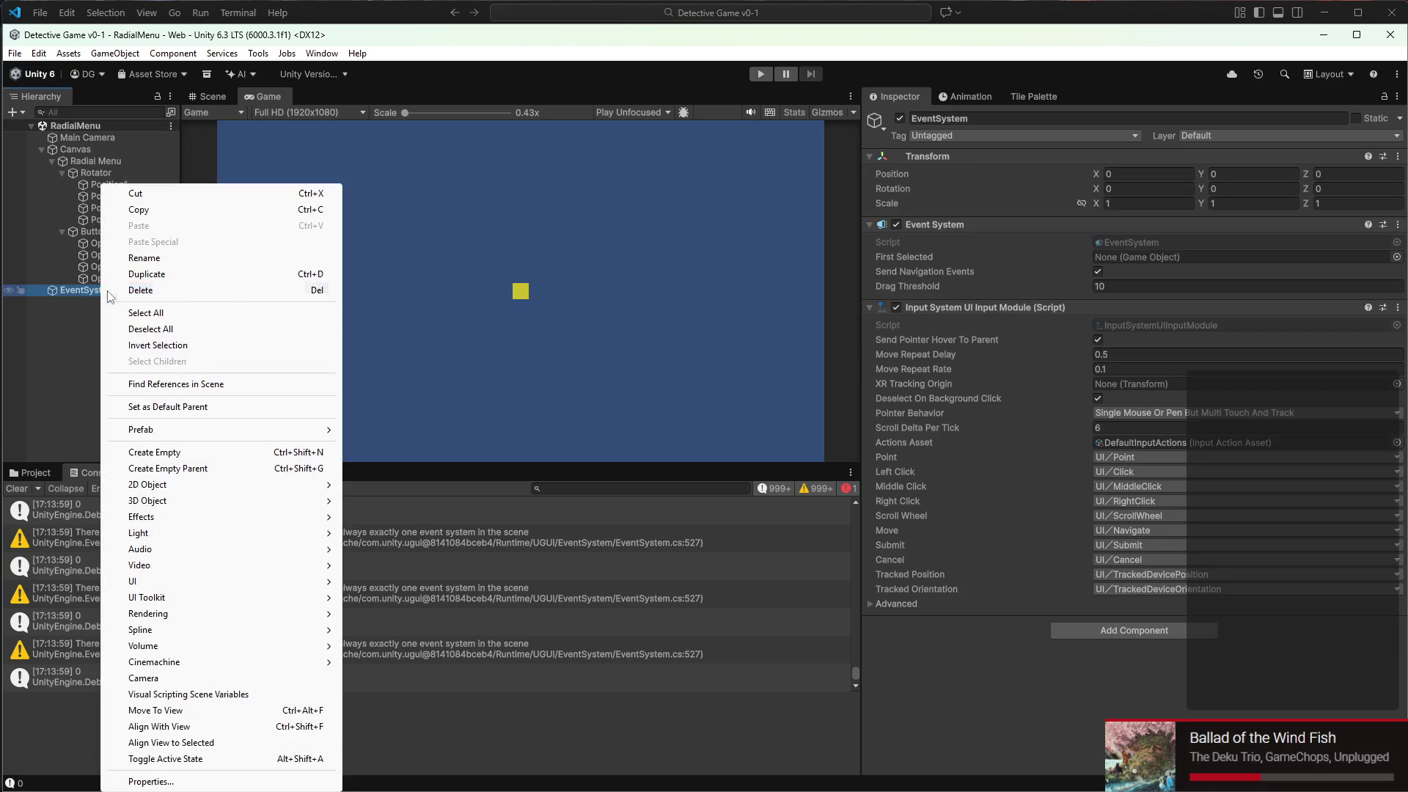
Delete the duplicate EventSystem and create an empty GameObject named UIInitializer
click(140, 291)
click(14, 110)
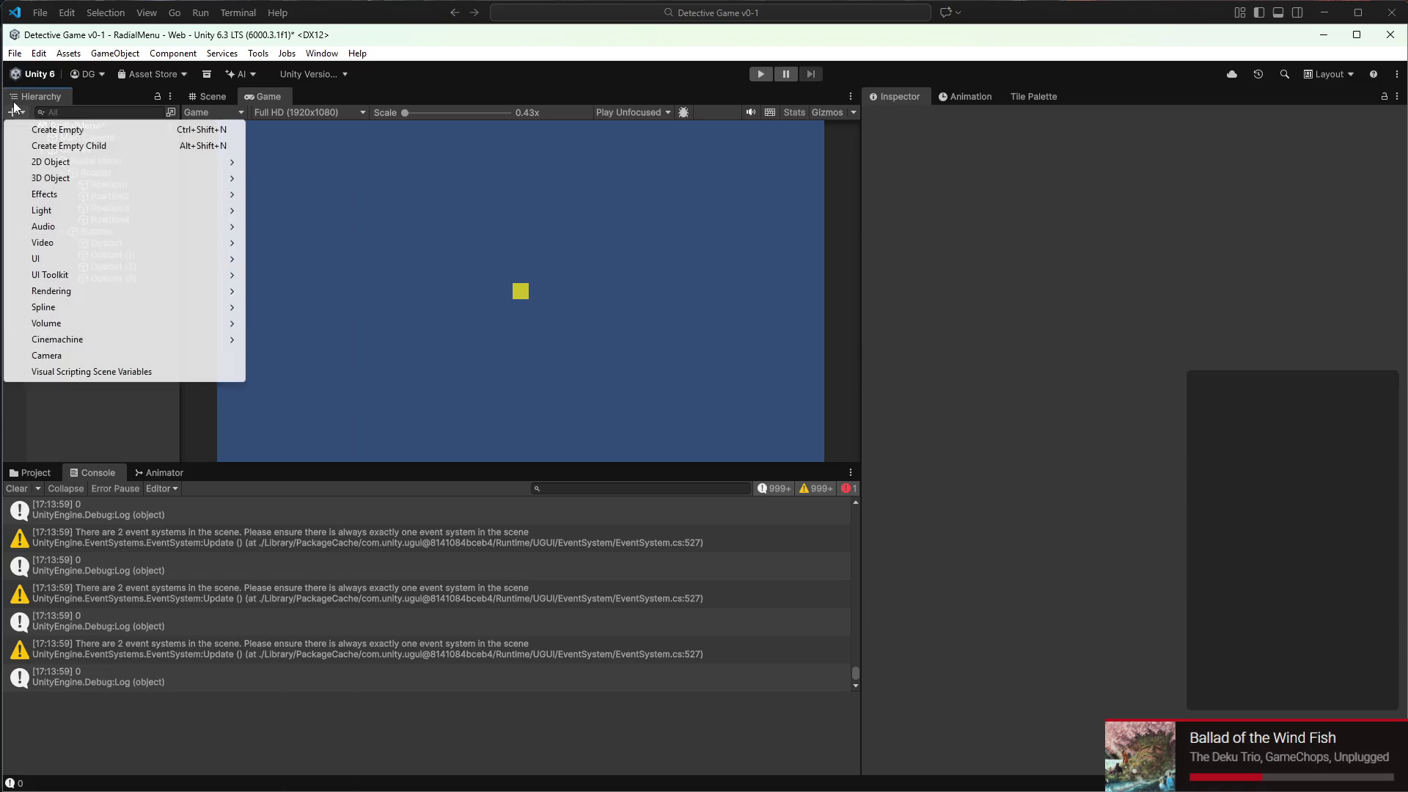
click(79, 130)
text(InitiateSceneWith)
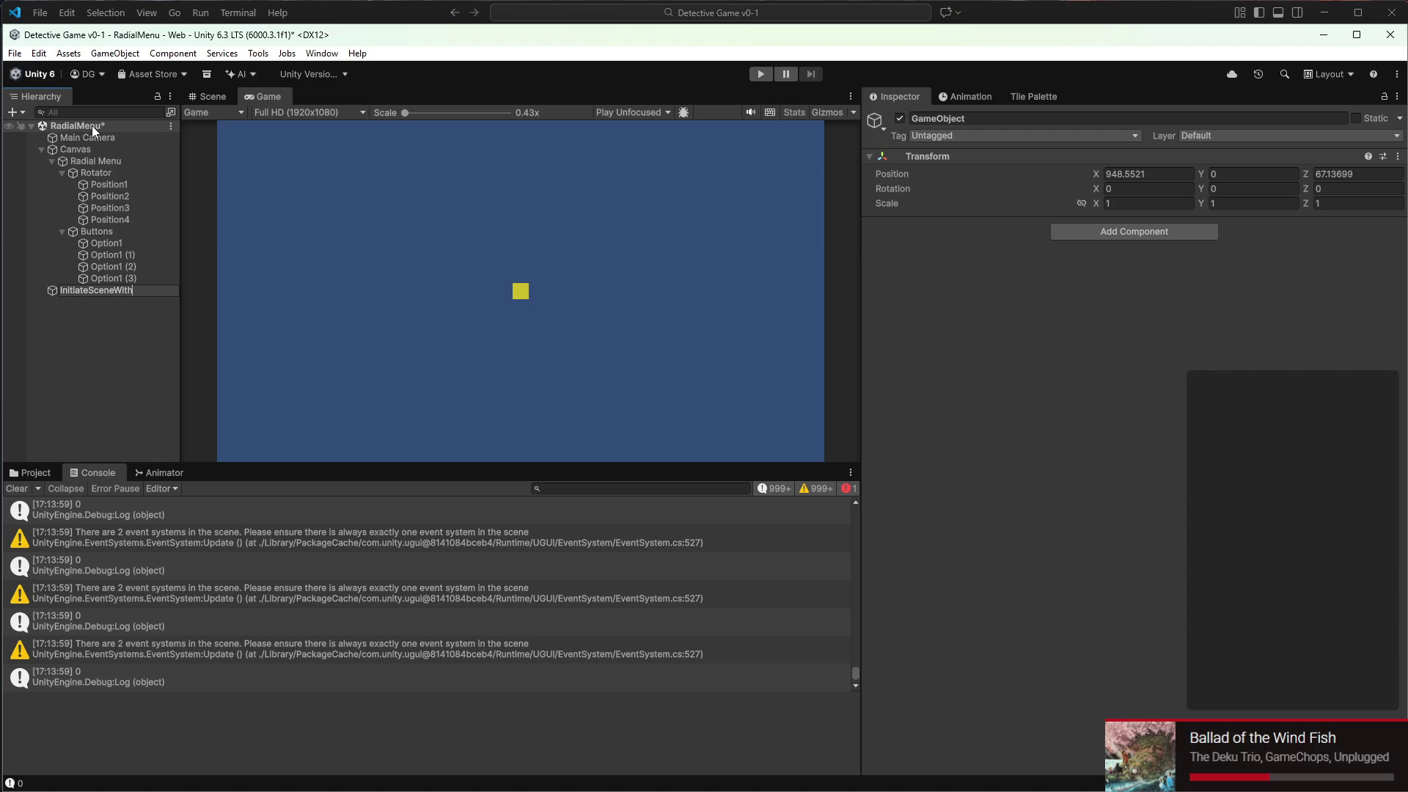
key(BackSpace)
key(BackSpace)
key(BackSpace)
text(UIIn)
text(itia)
text(lizer)
key(Return)
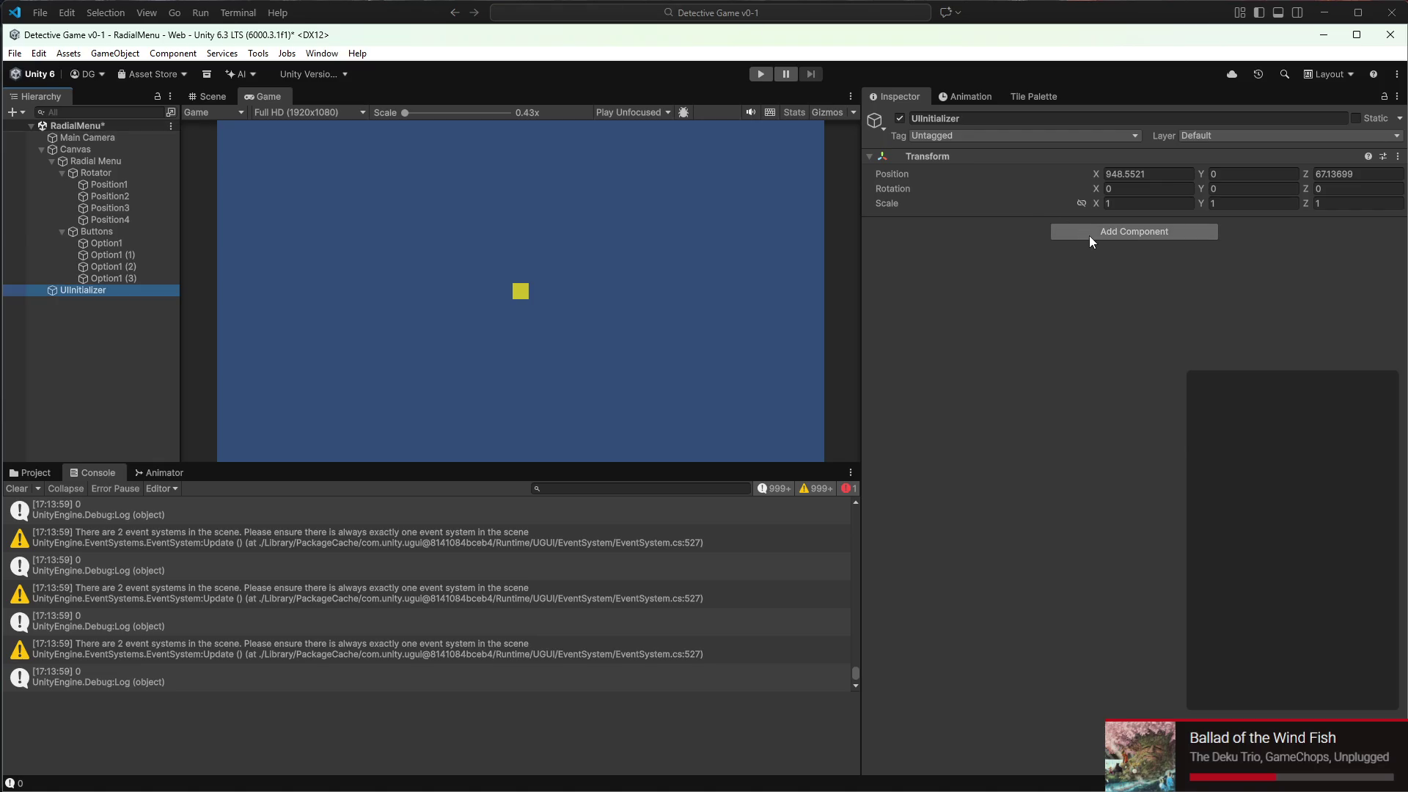
Add a new UIInitializer script saved in Assets/Scripts/UI and open it for editing
click(1089, 235)
text(UI)
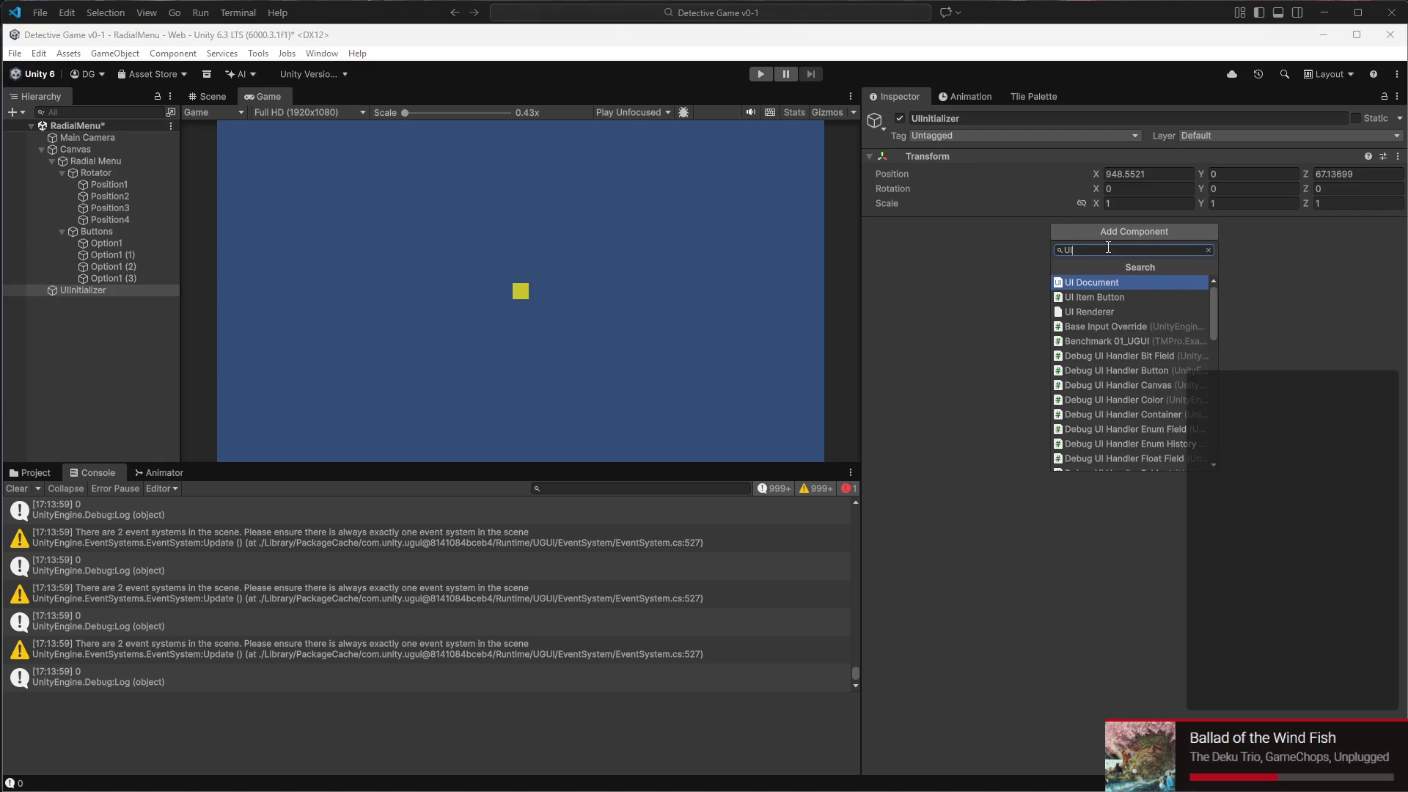
text(nitializer)
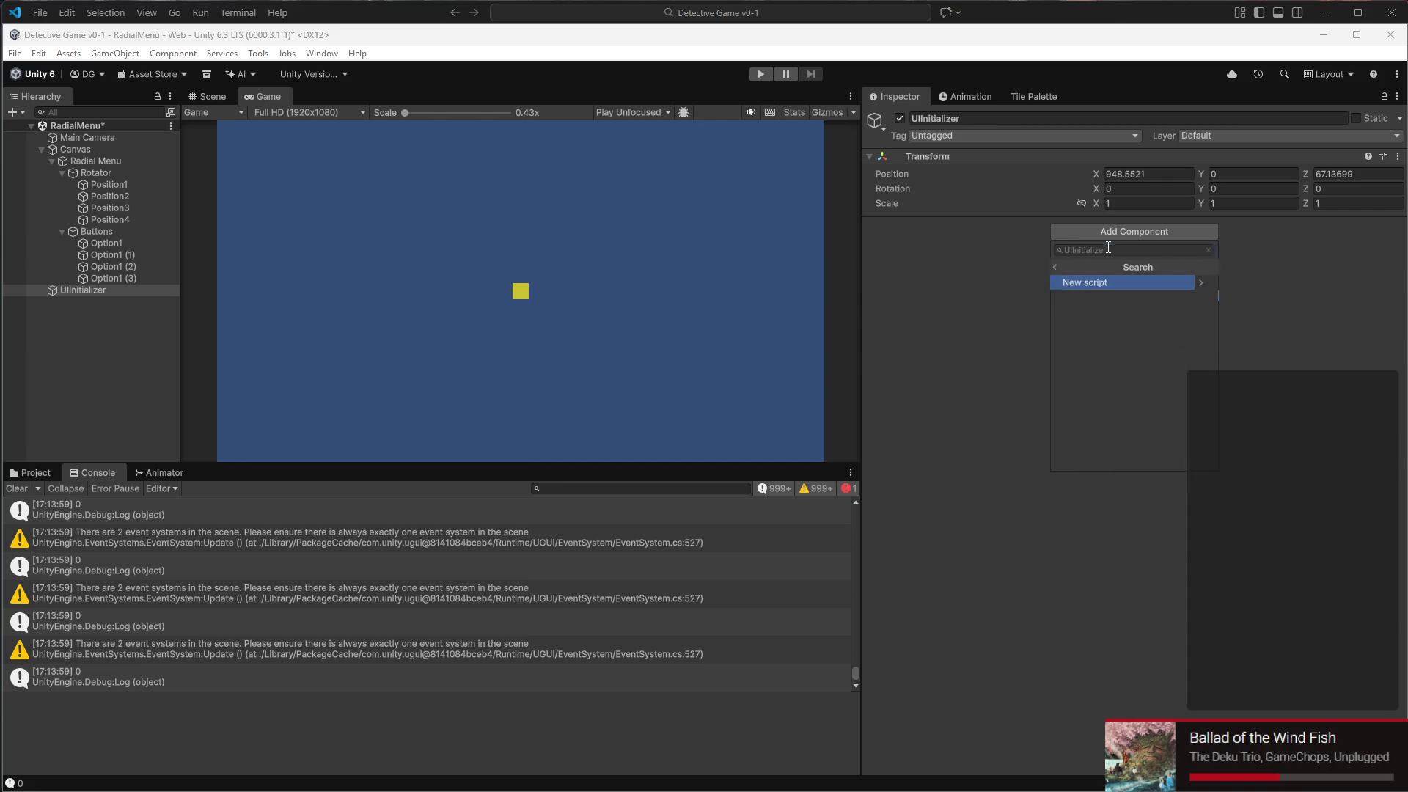
key(Return)
key(Return)
scroll(92, 219, down, 5)
scroll(62, 254, up, 5)
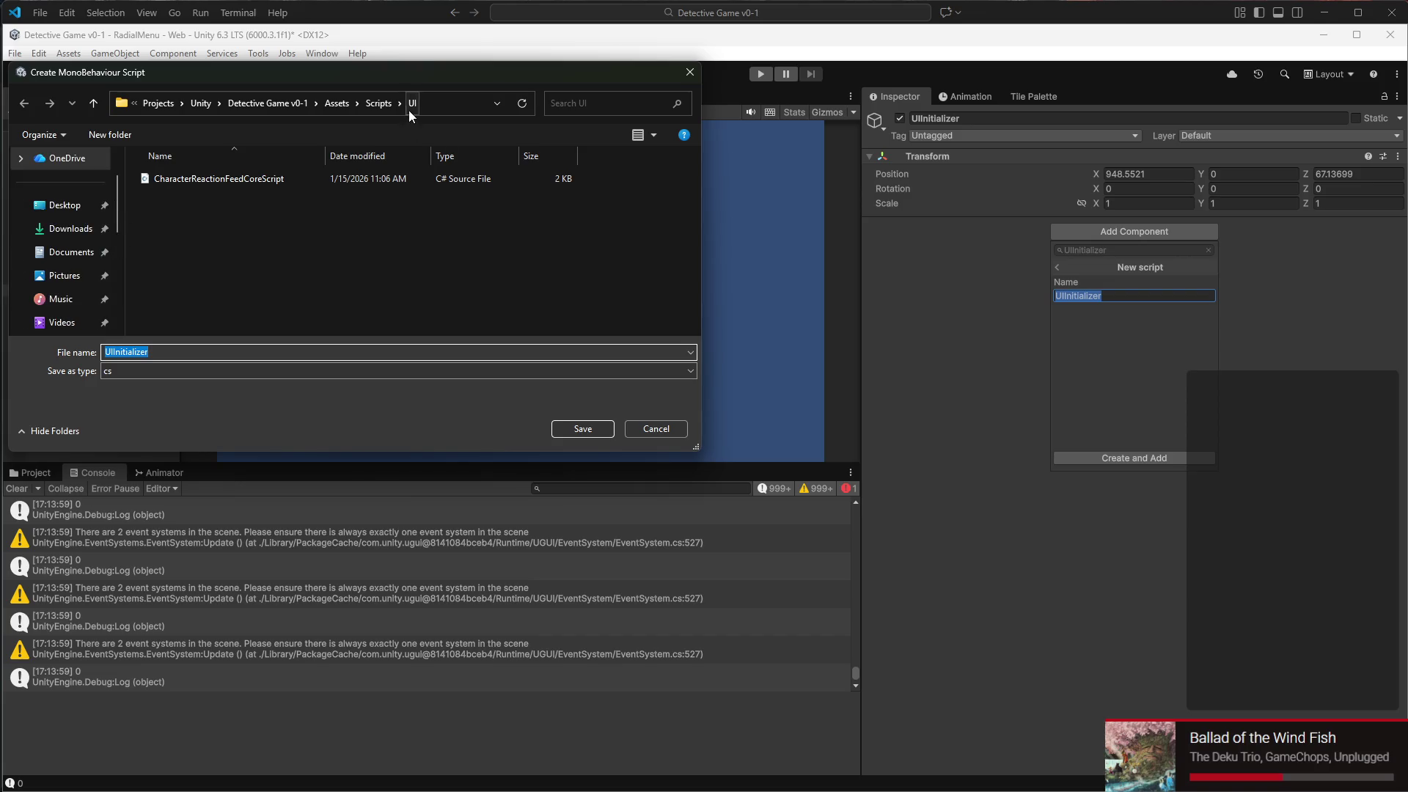
click(379, 104)
double_click(209, 239)
click(596, 433)
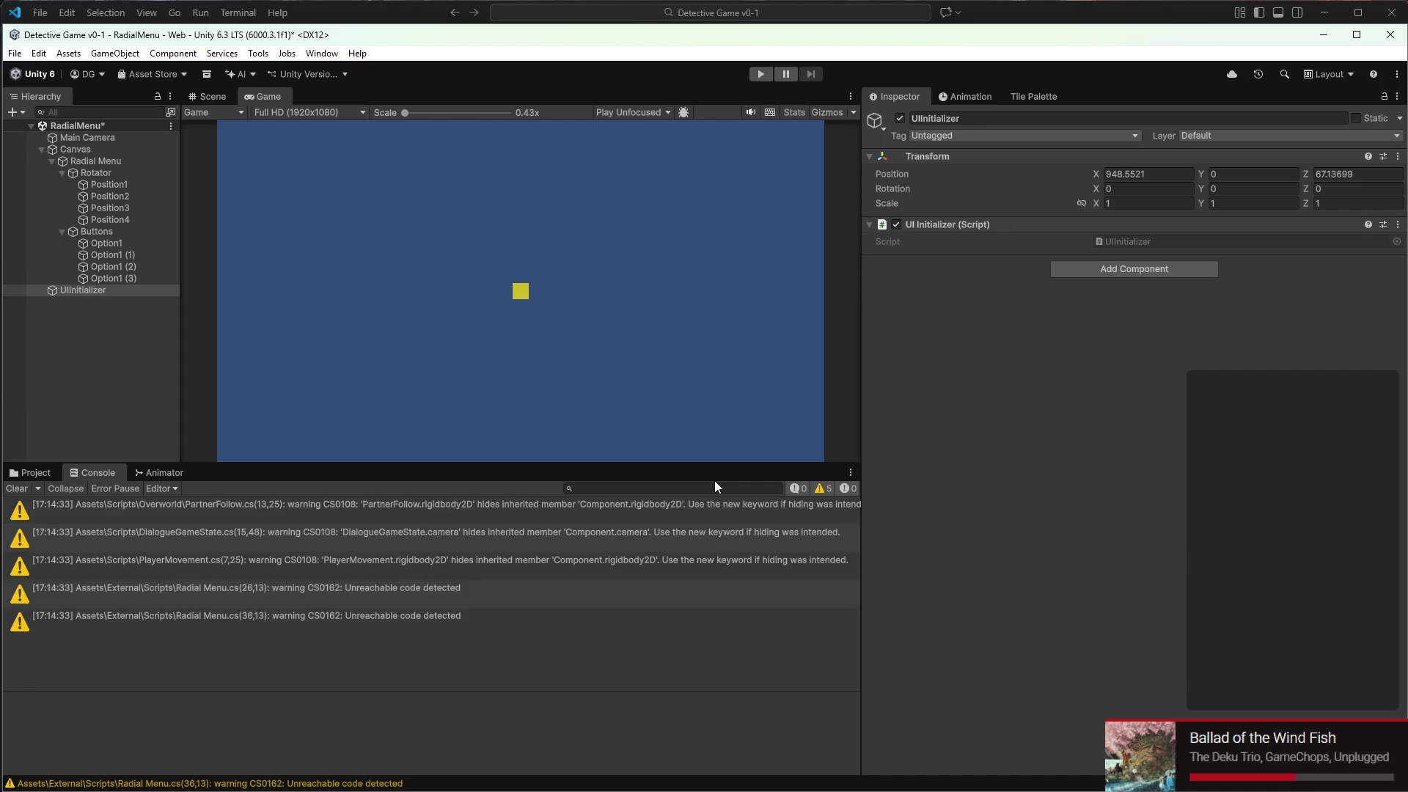
double_click(1120, 243)
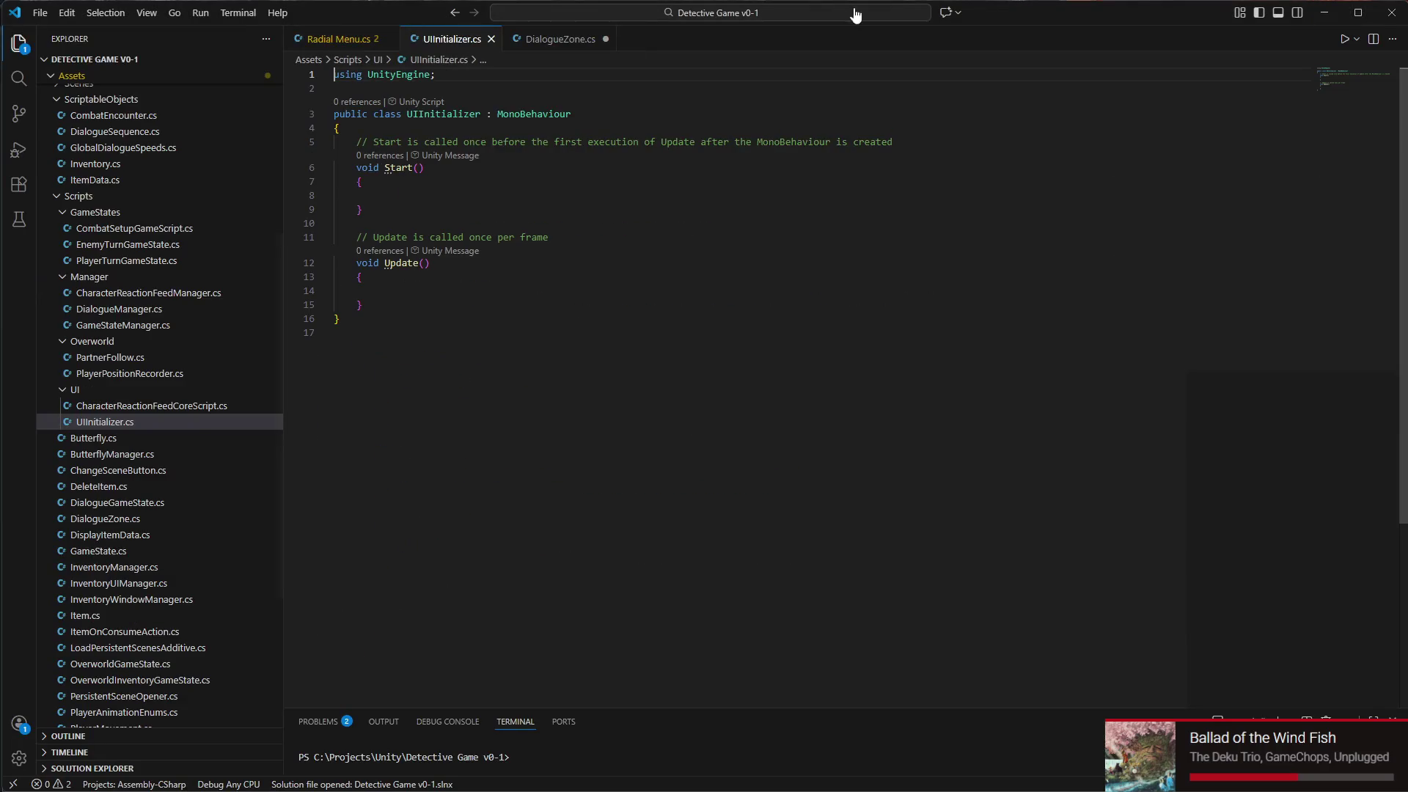
Replace the template methods with a [SerializeField] private Selectable selectable; field
drag(355, 142, 383, 311)
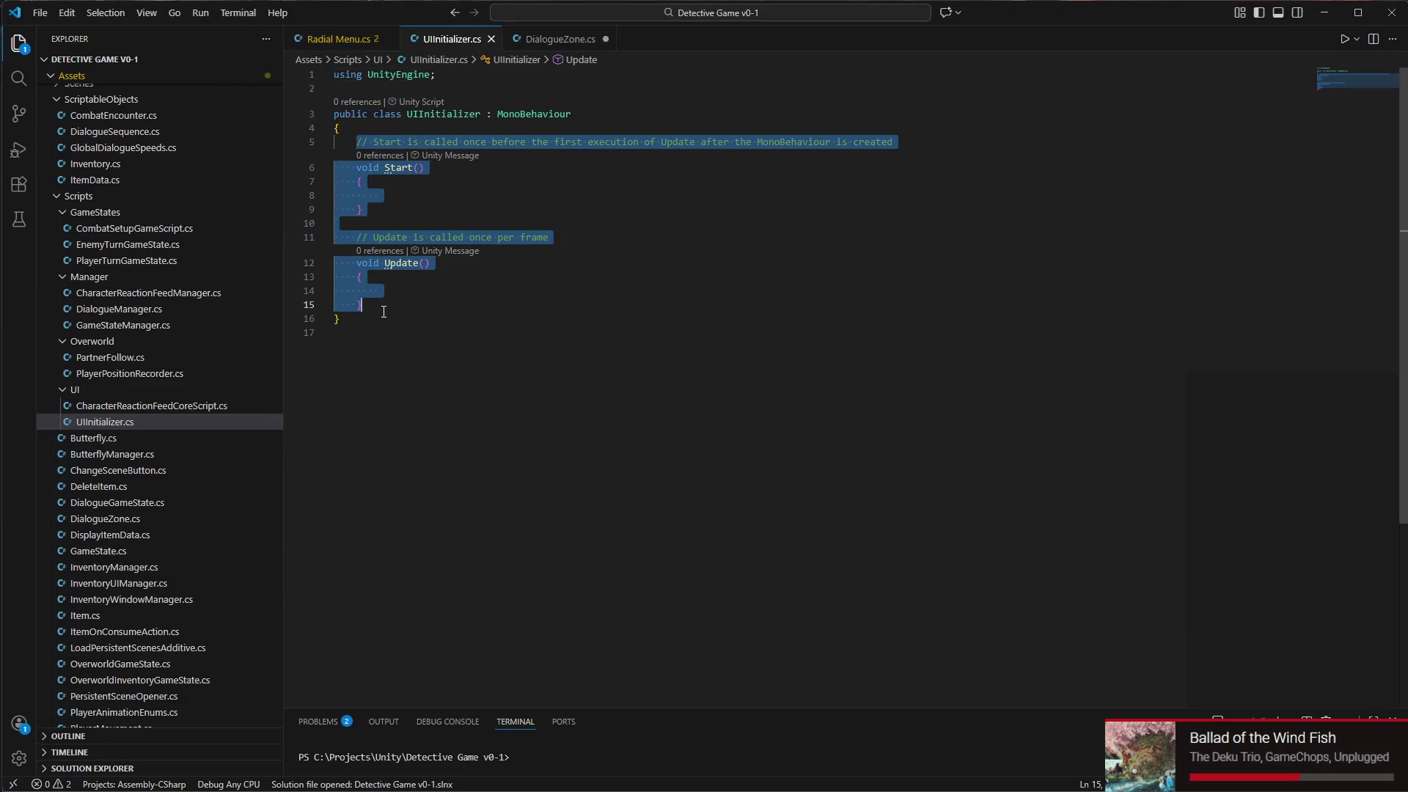
key(BackSpace)
text([Se)
key(Tab)
text(private )
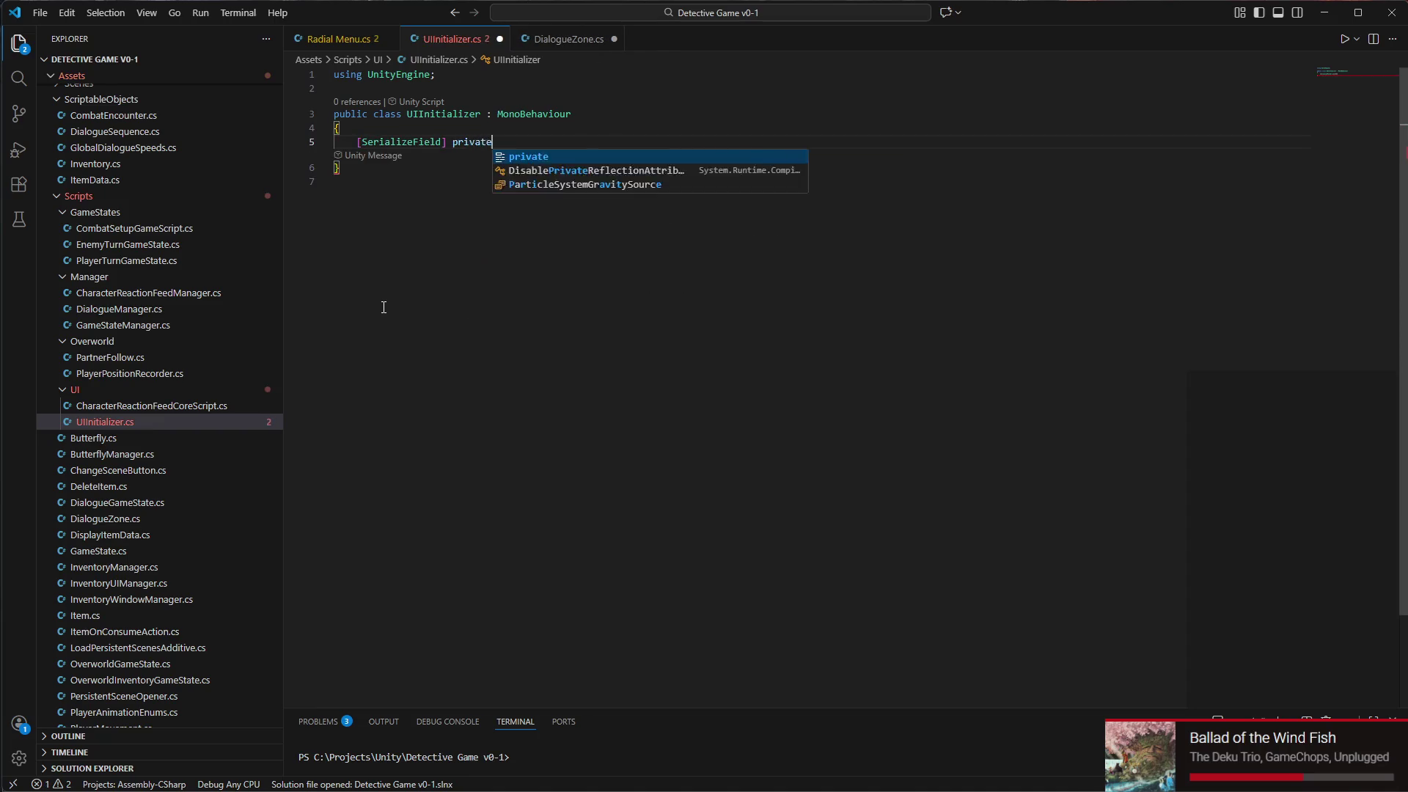
text(Selectable)
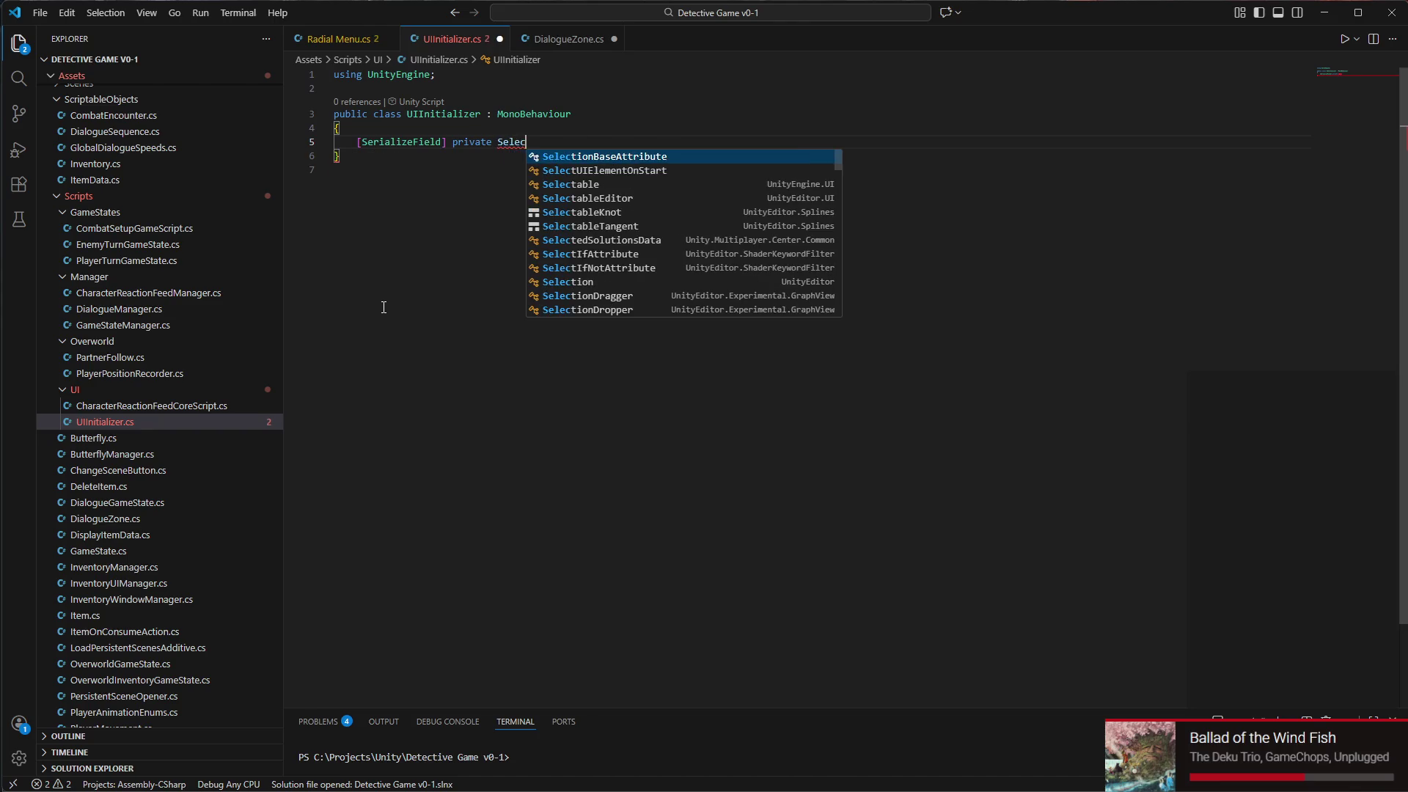
key(Tab)
text(selectable.)
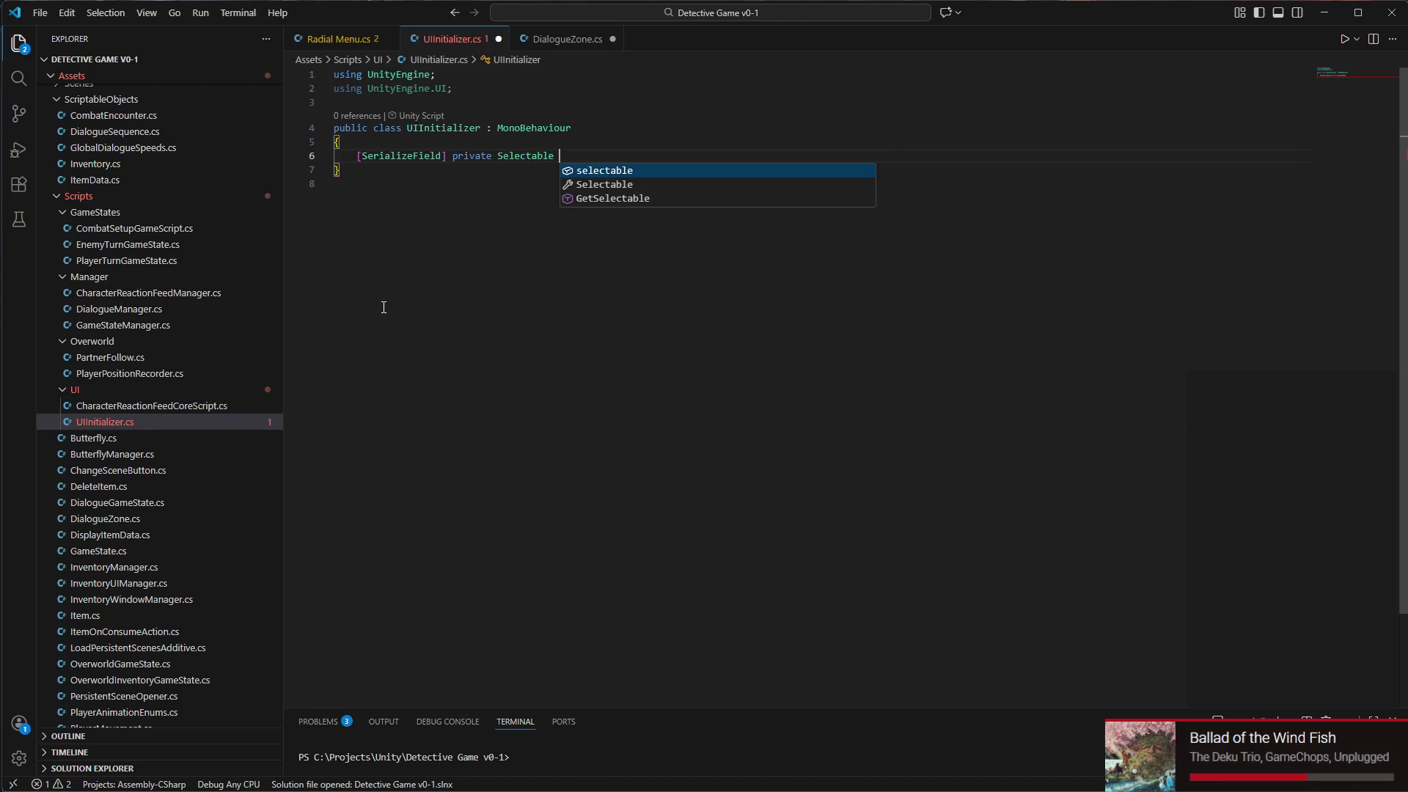
key(BackSpace)
text(;)
key(Return)
key(Return)
Add a Start method that calls selectable.Select();
text(awa)
key(BackSpace)
key(BackSpace)
key(BackSpace)
text(start)
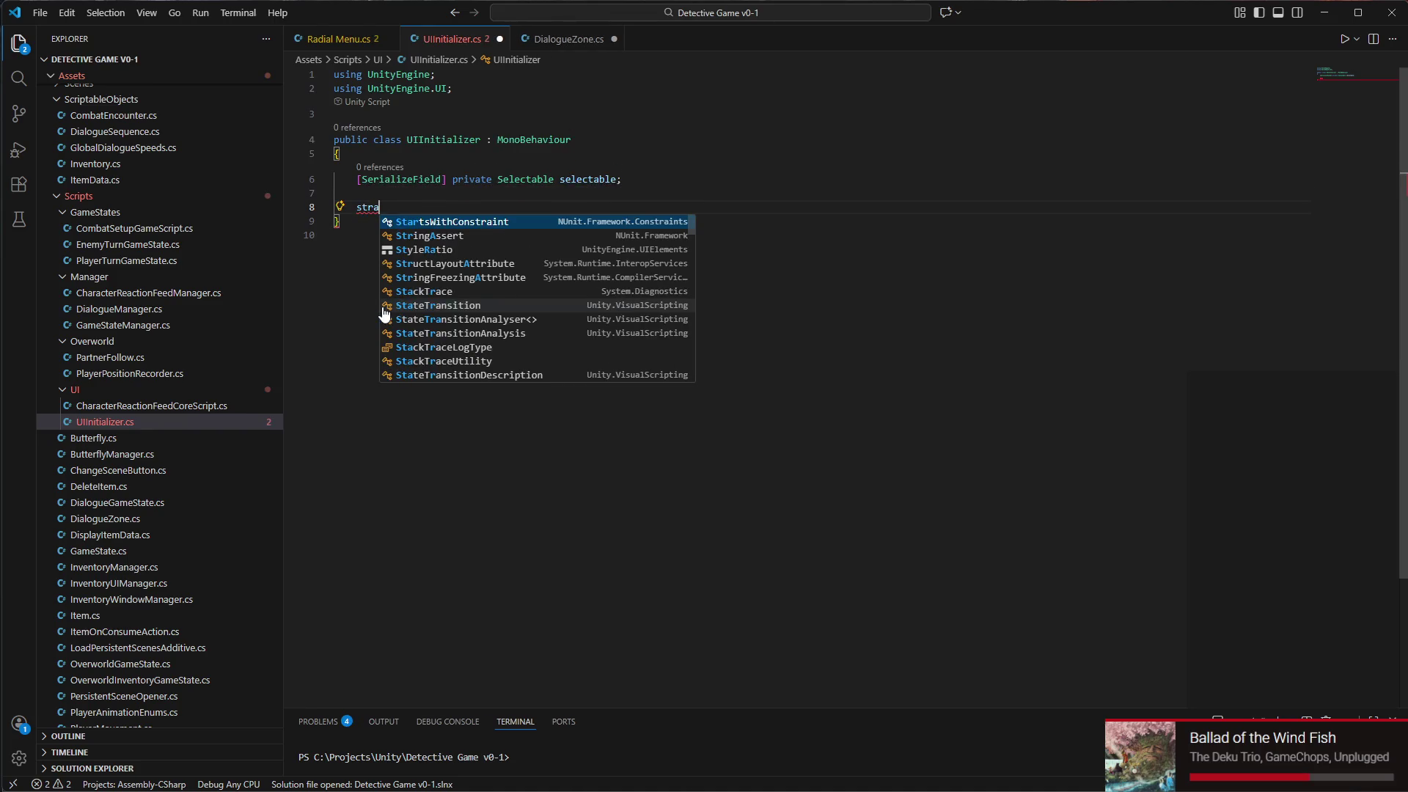
key(Tab)
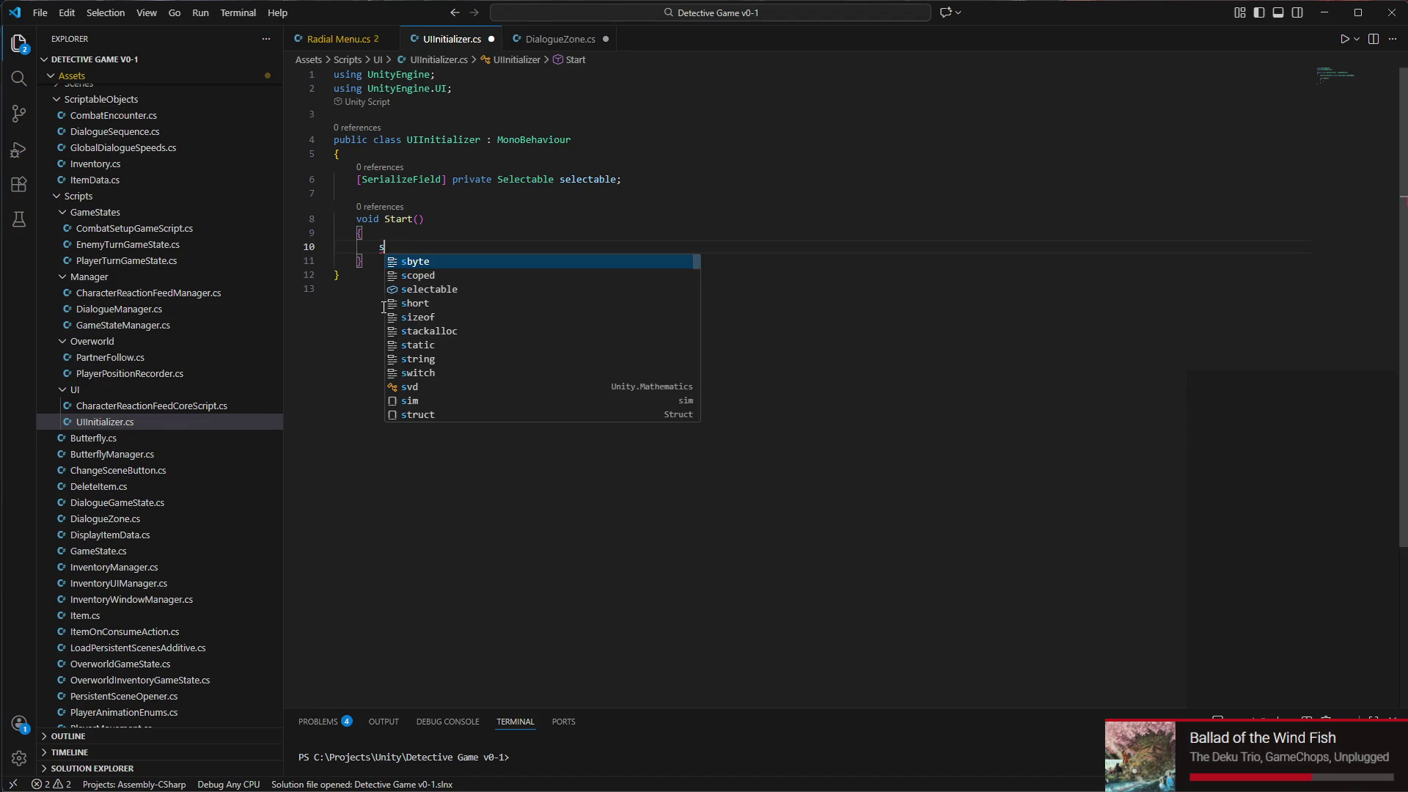
text(electable.)
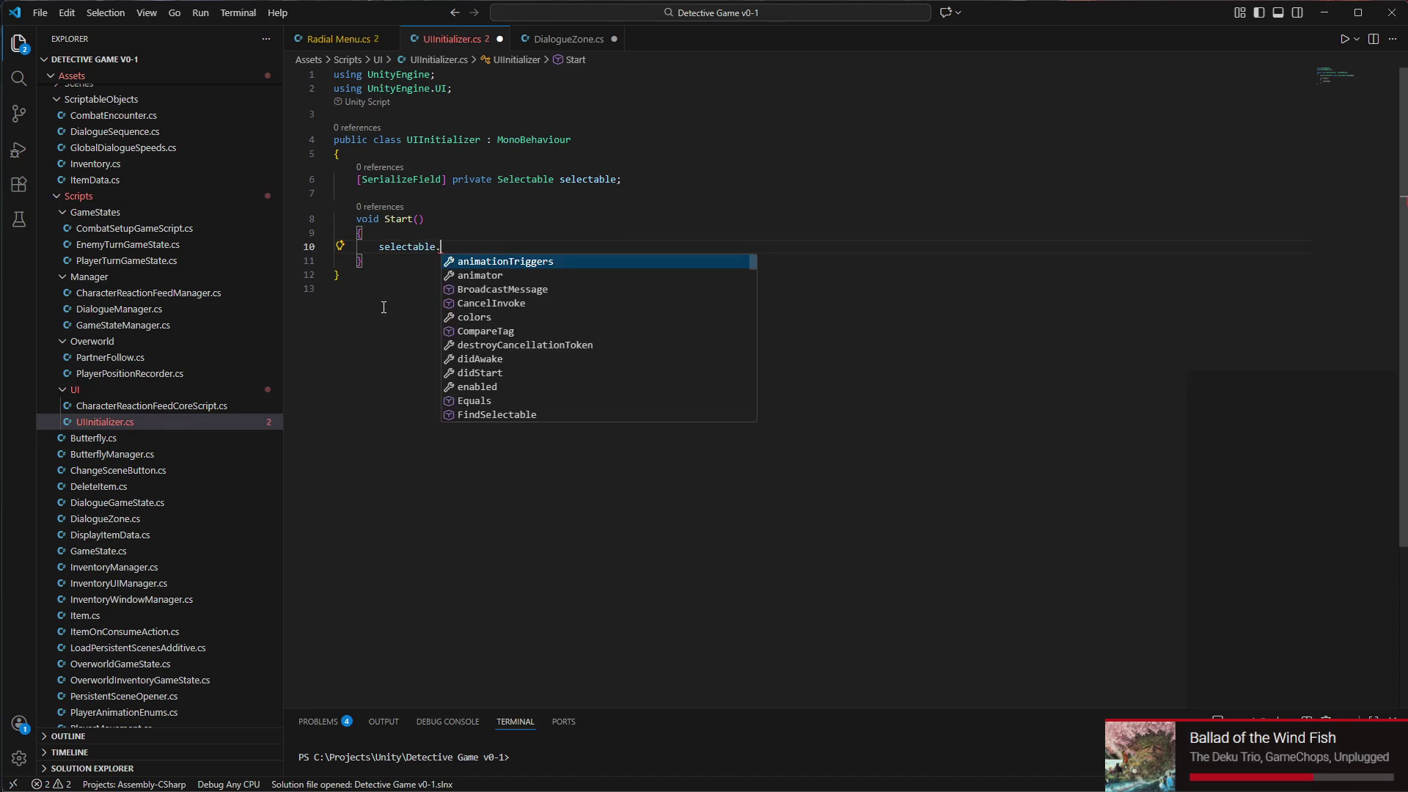
text(sele)
key(Tab)
text(())
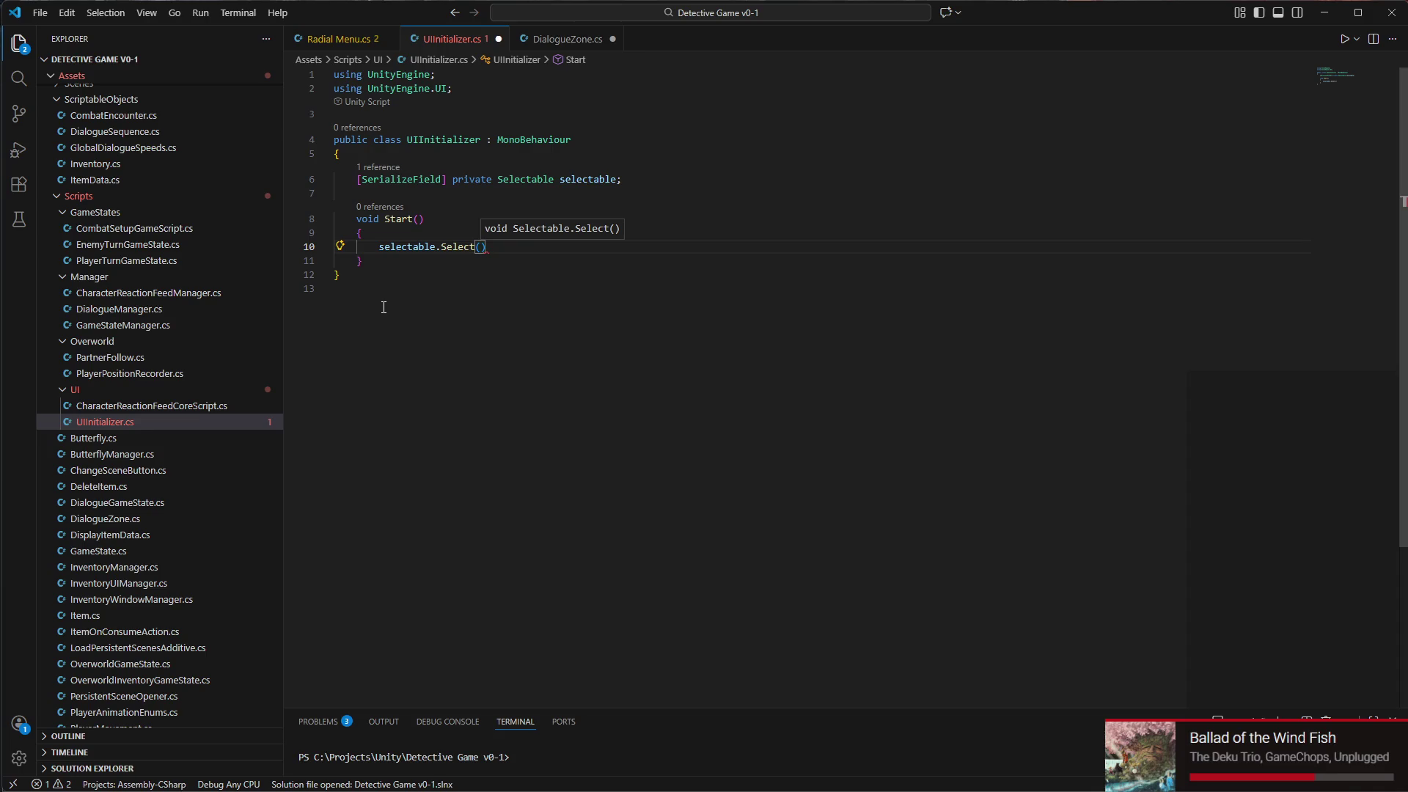
text(;)
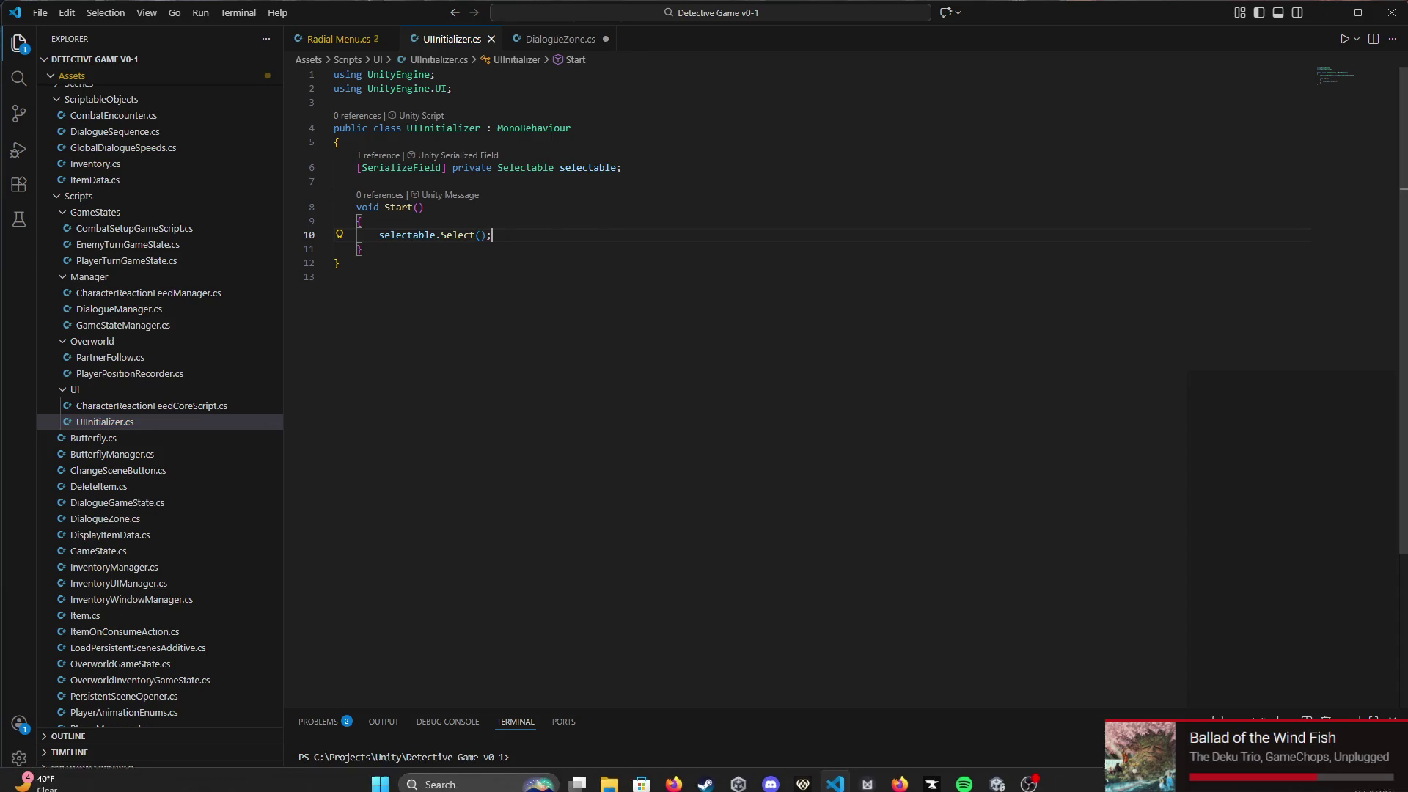
click(999, 779)
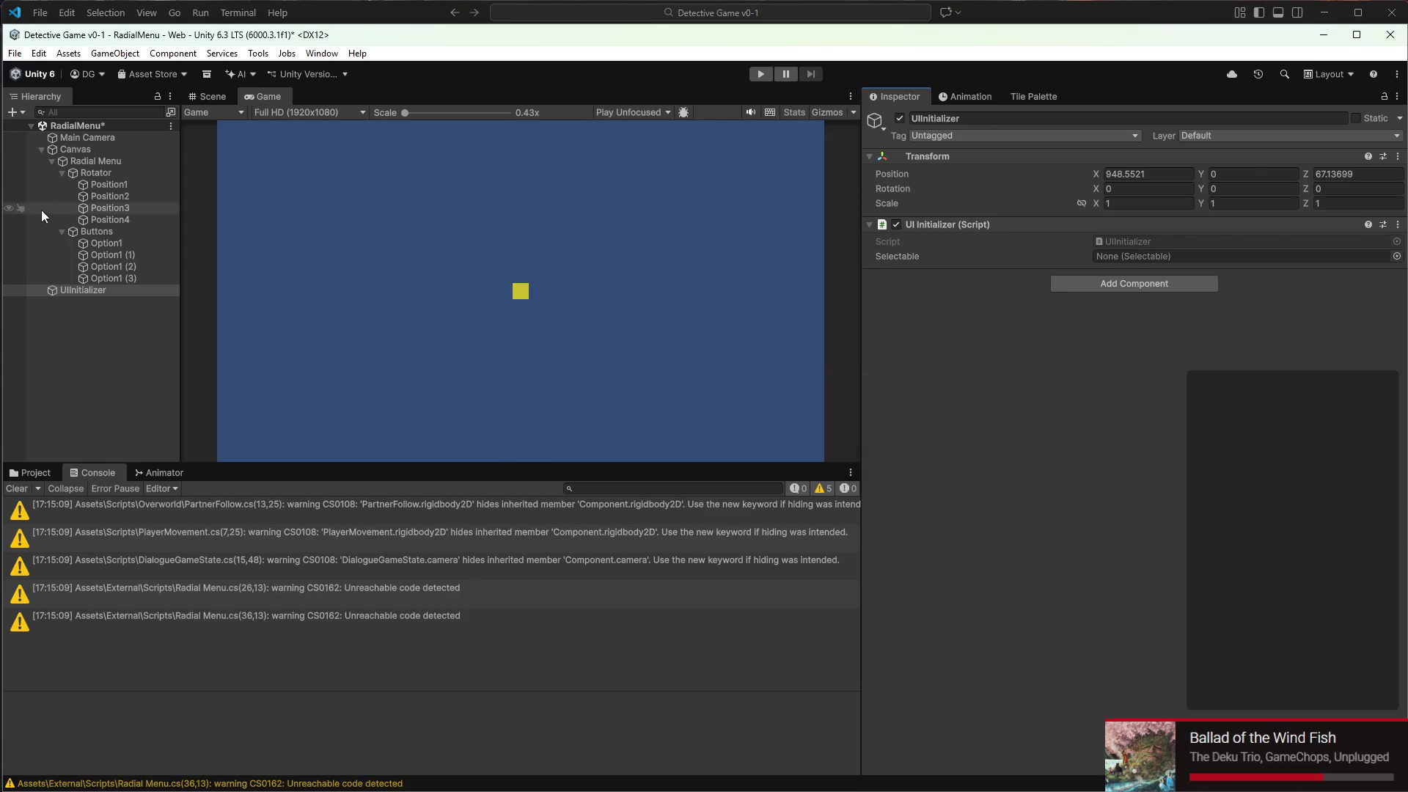
Frame Position4 in the Scene view in flat 2D mode, centred on the menu
mouse_move(118, 240)
mouse_down()
mouse_move(803, 220)
mouse_move(1154, 264)
mouse_move(831, 300)
mouse_move(170, 201)
mouse_move(209, 103)
mouse_up()
click(220, 96)
click(137, 222)
double_click(137, 222)
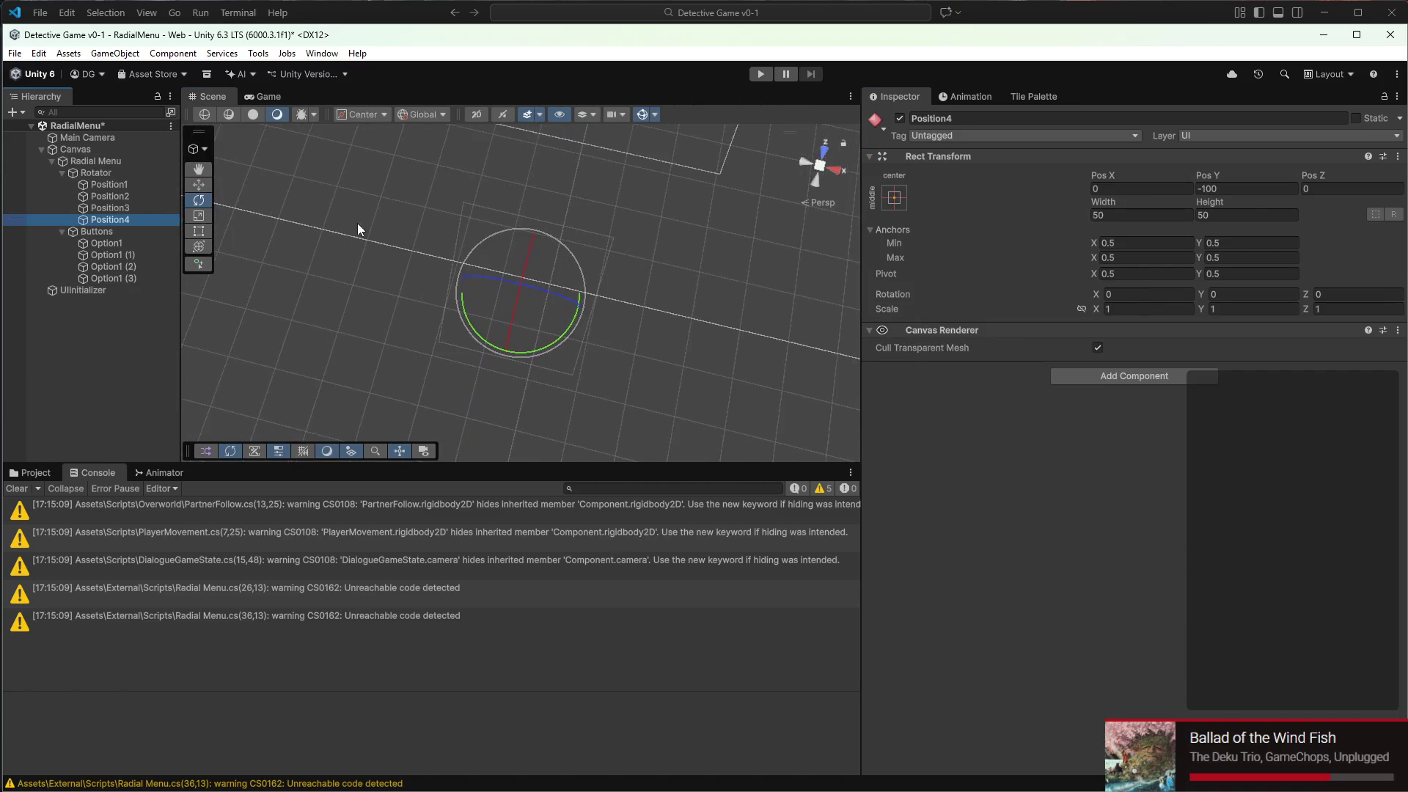
click(477, 115)
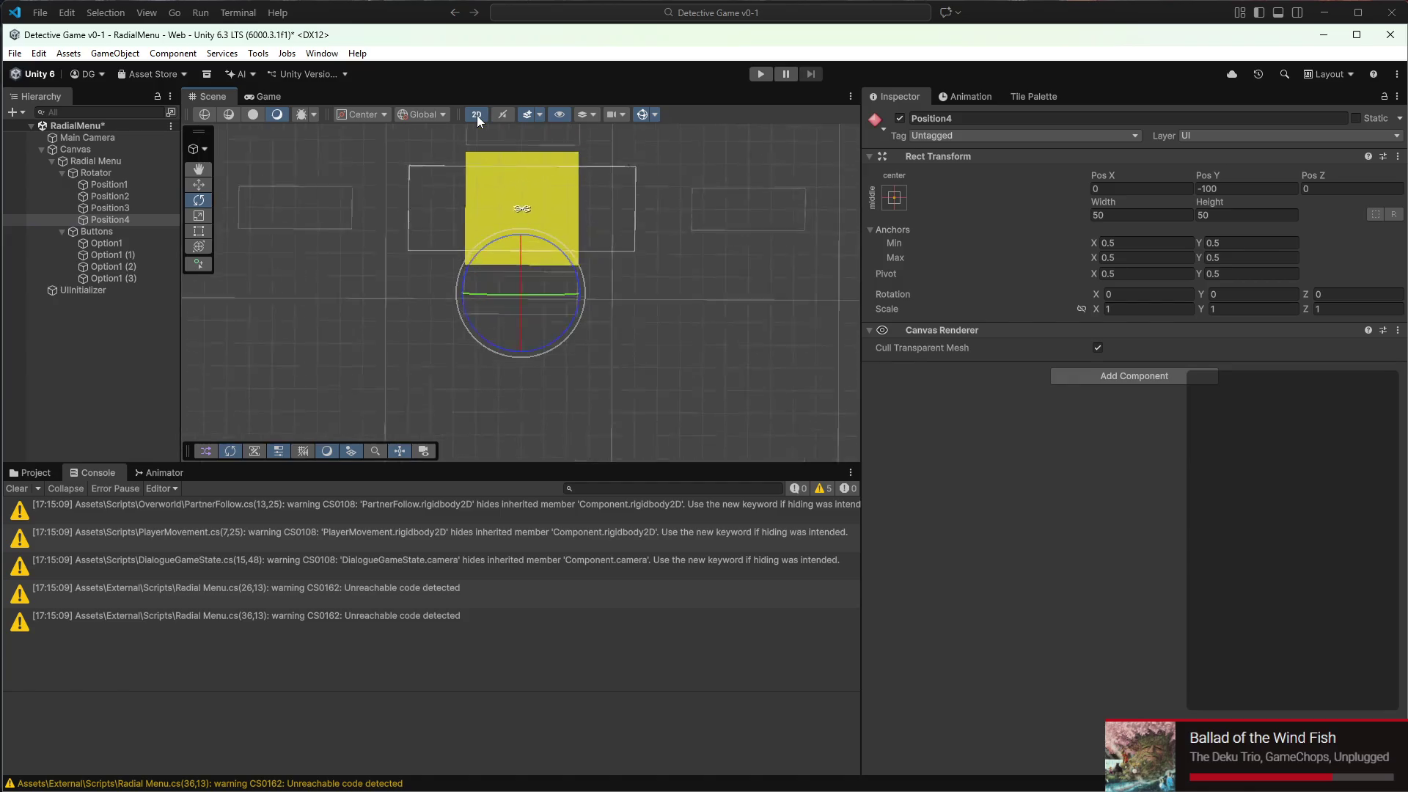
scroll(460, 187, down, 2)
drag(459, 189, 427, 236)
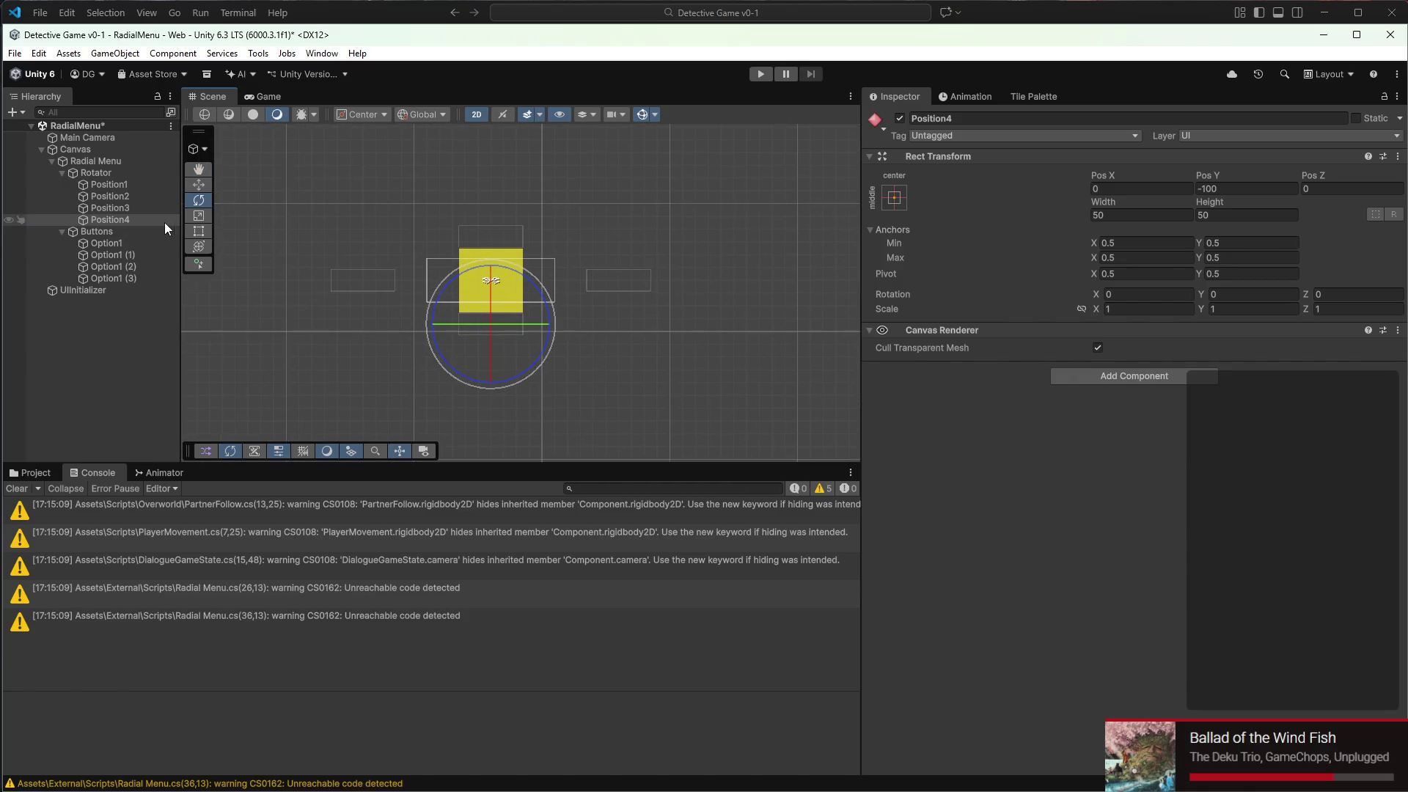
Try assigning an option button to UIInitializer's empty Selectable field
click(114, 291)
mouse_move(114, 293)
mouse_down()
mouse_move(213, 235)
mouse_move(404, 216)
mouse_up()
mouse_move(1330, 276)
mouse_down()
mouse_move(1225, 257)
mouse_move(1112, 284)
mouse_up()
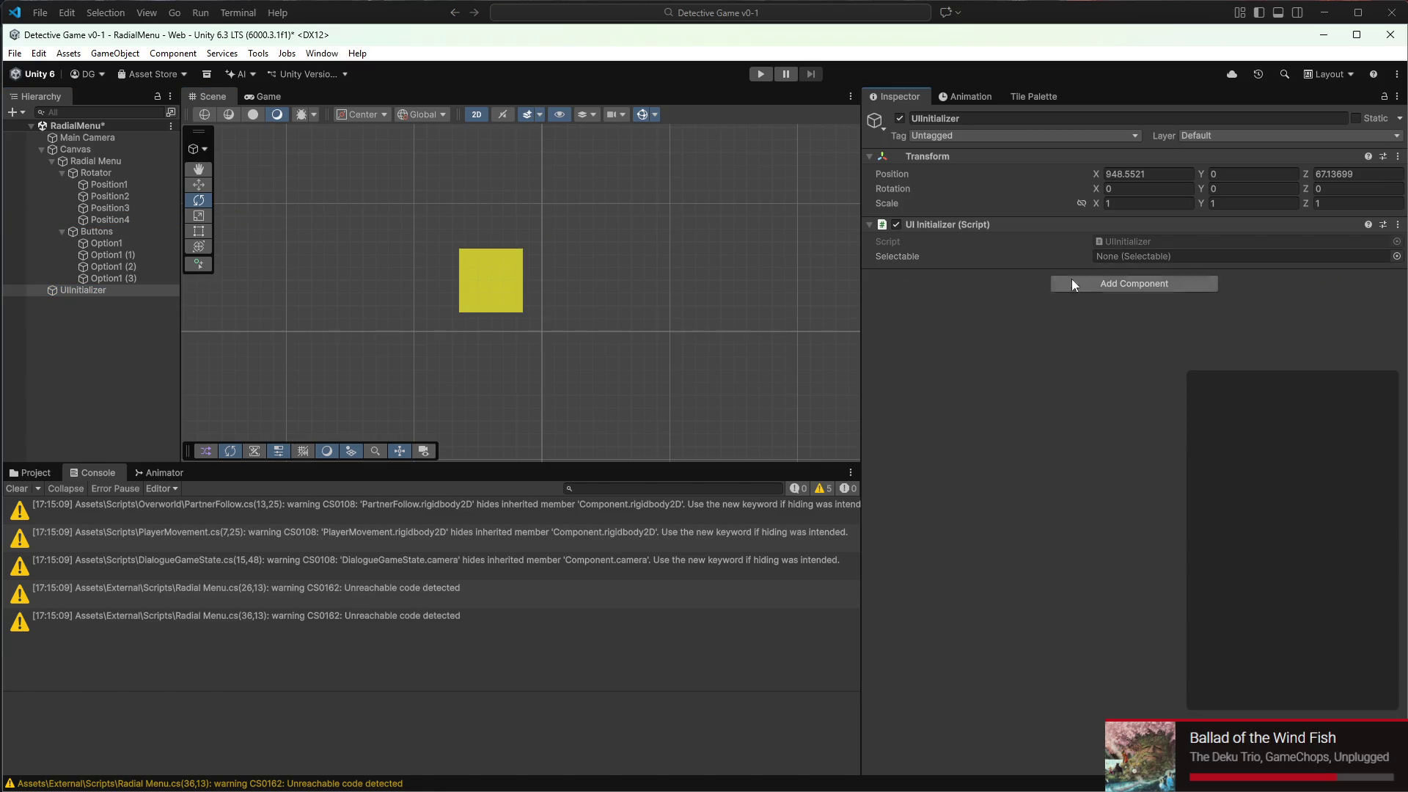
mouse_move(174, 278)
mouse_down()
mouse_move(1037, 239)
mouse_move(1115, 264)
mouse_up()
Rename Option1 (1), (2) and (3) to Option2, Option3 and Option4
click(132, 254)
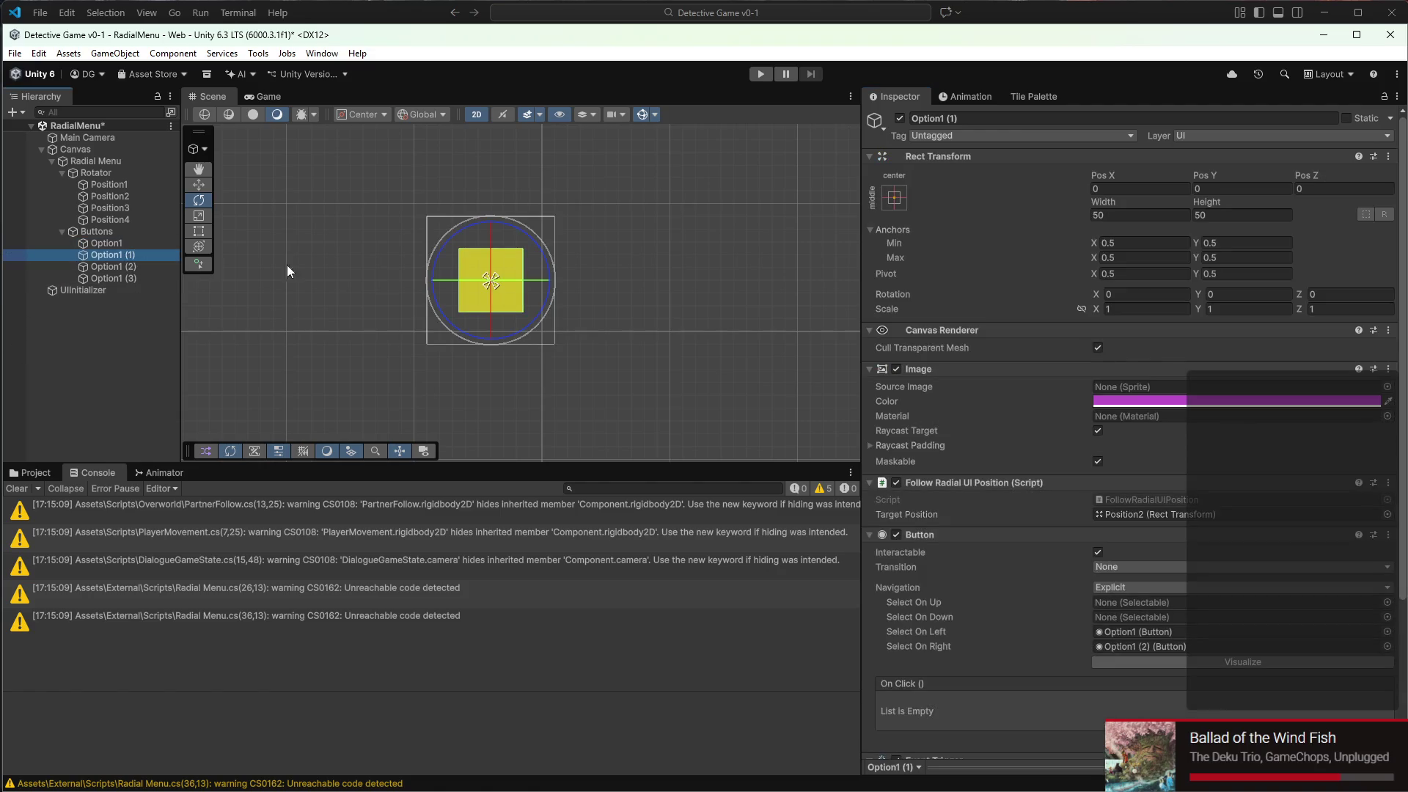
click(986, 119)
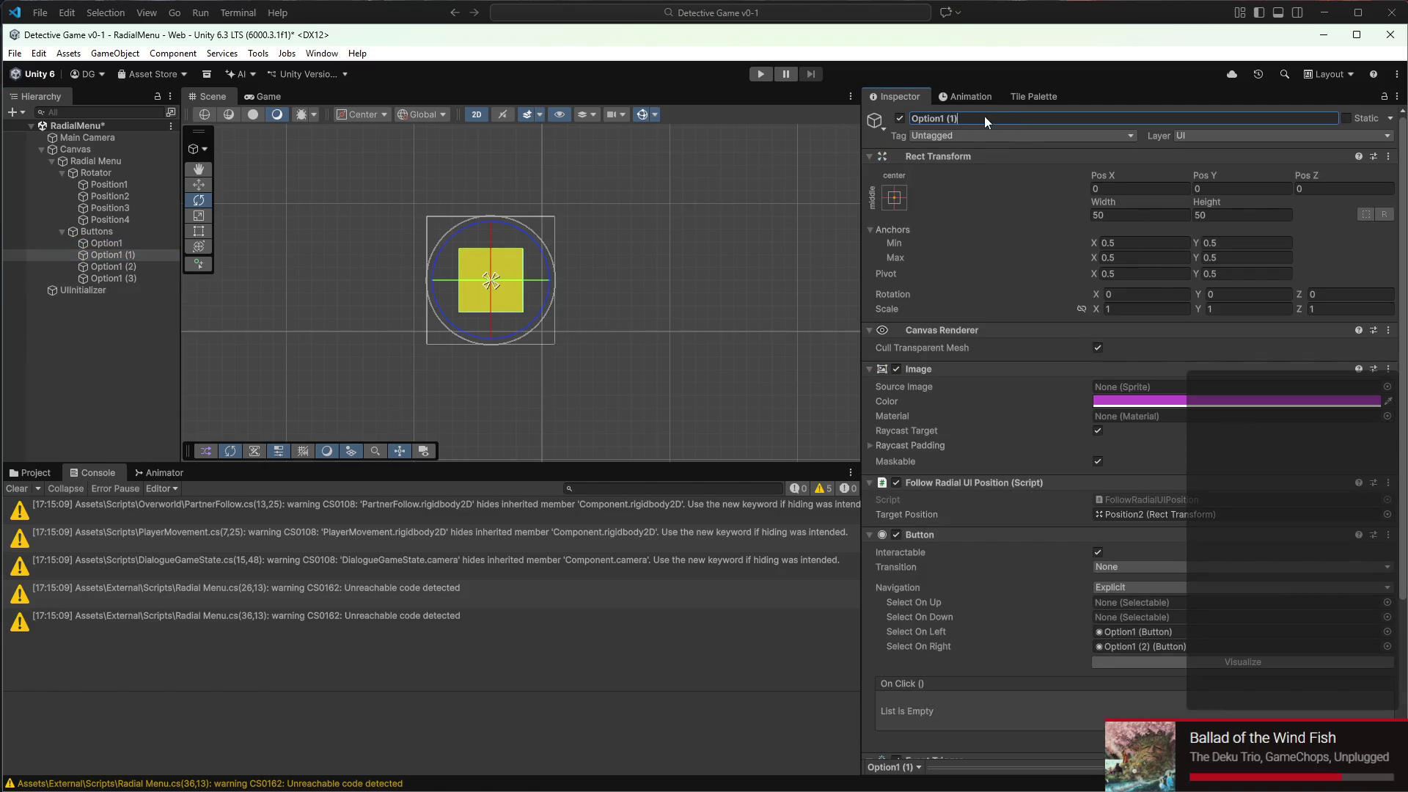
key(Return)
click(112, 266)
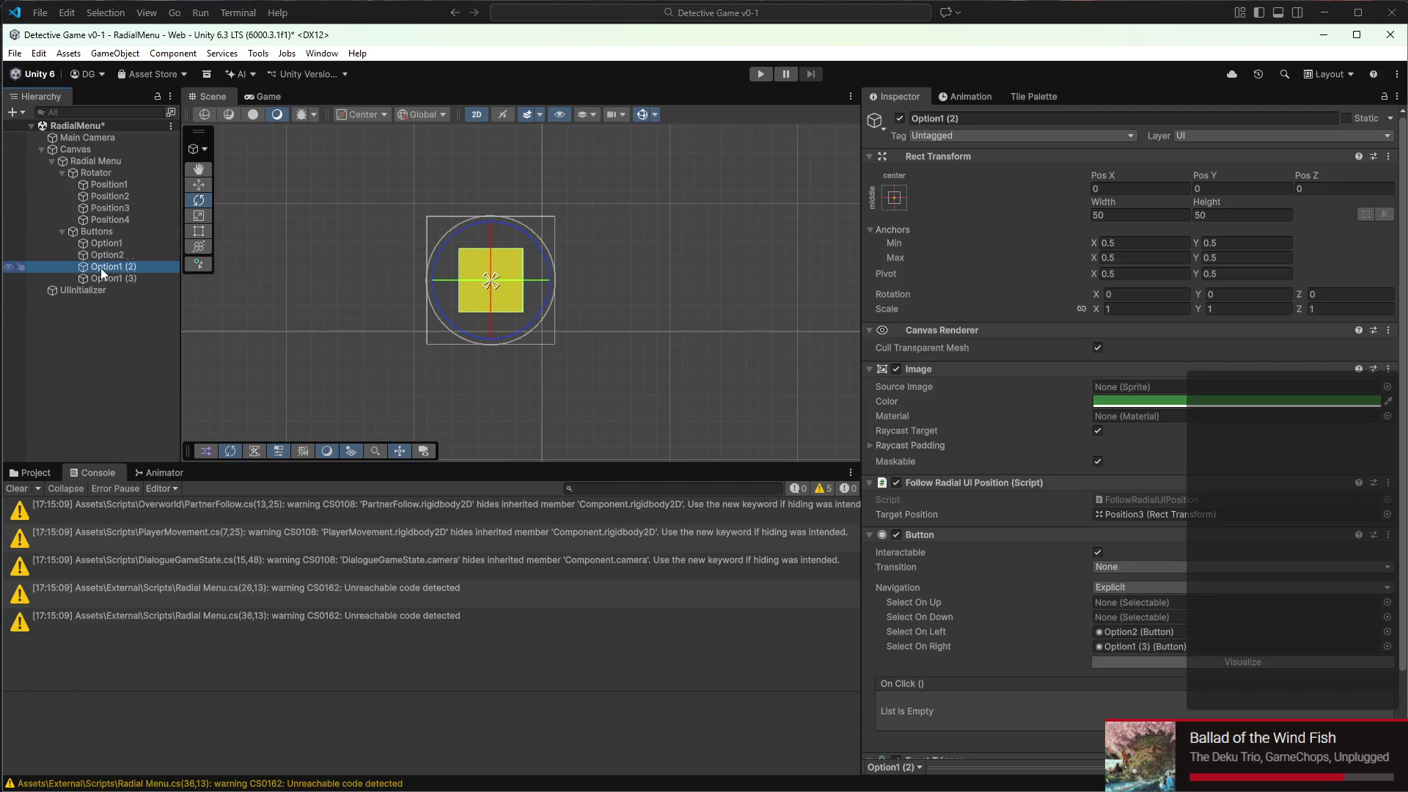
click(922, 118)
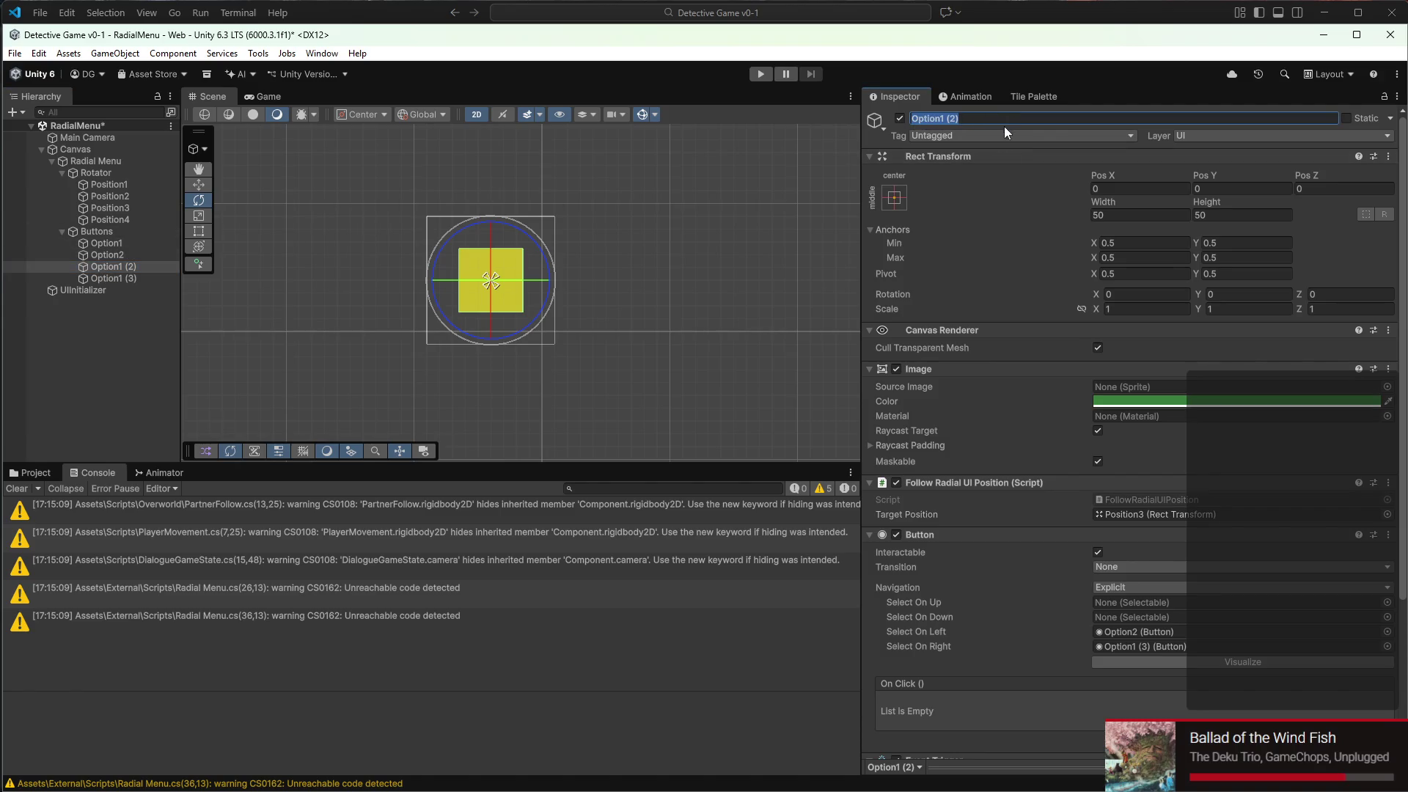
key(Return)
click(114, 278)
click(957, 118)
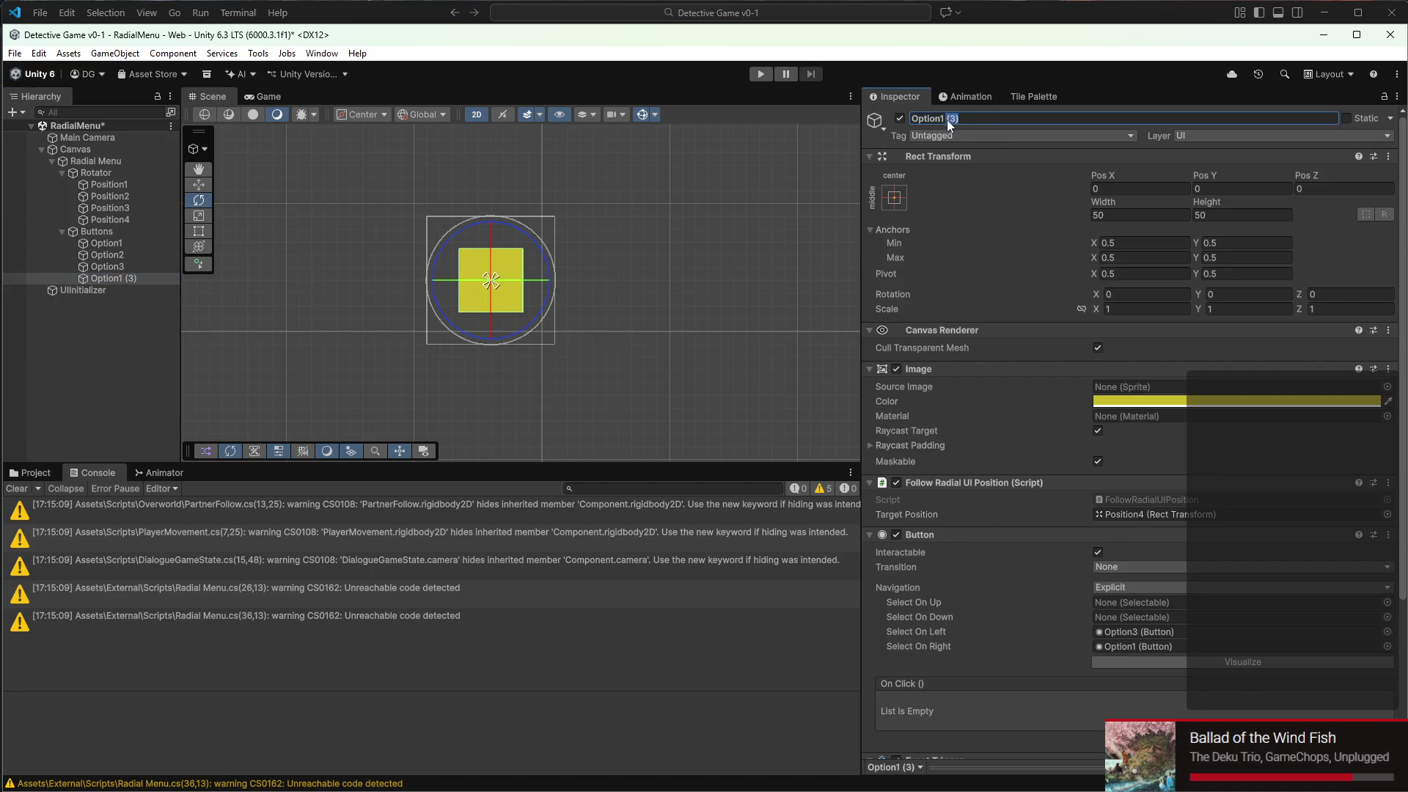
text(4)
key(Return)
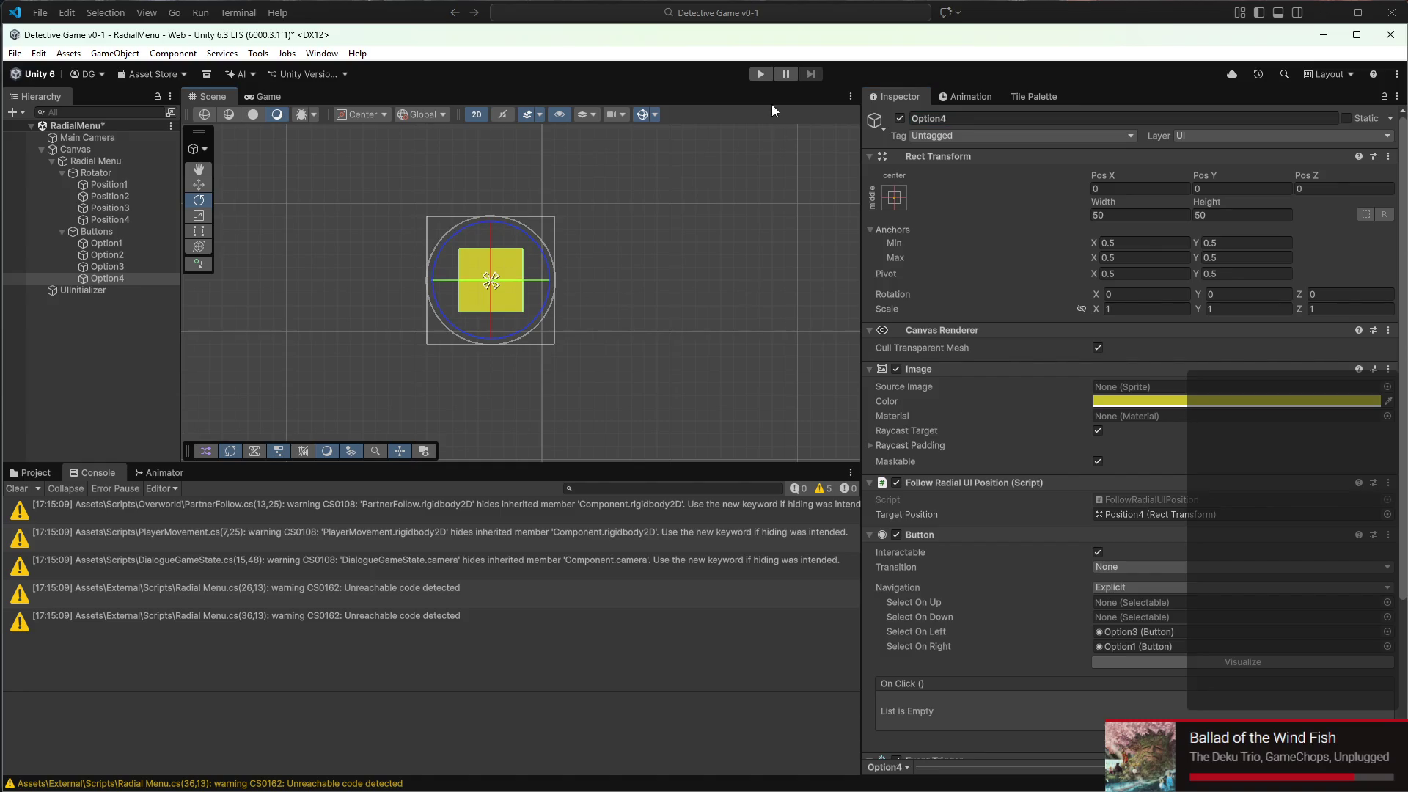
click(761, 74)
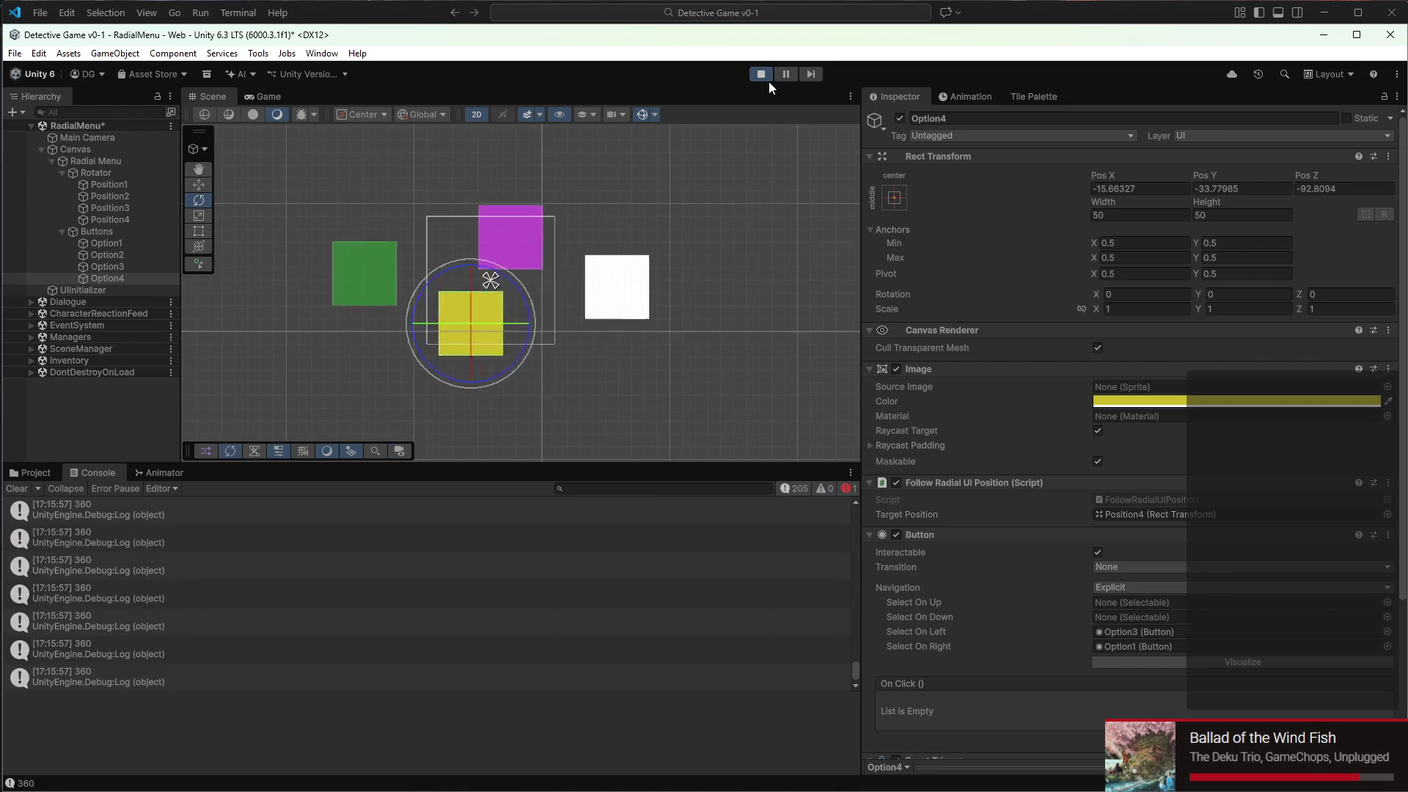
Watch the four coloured option buttons rotate in the Game view, then stop playing
click(277, 96)
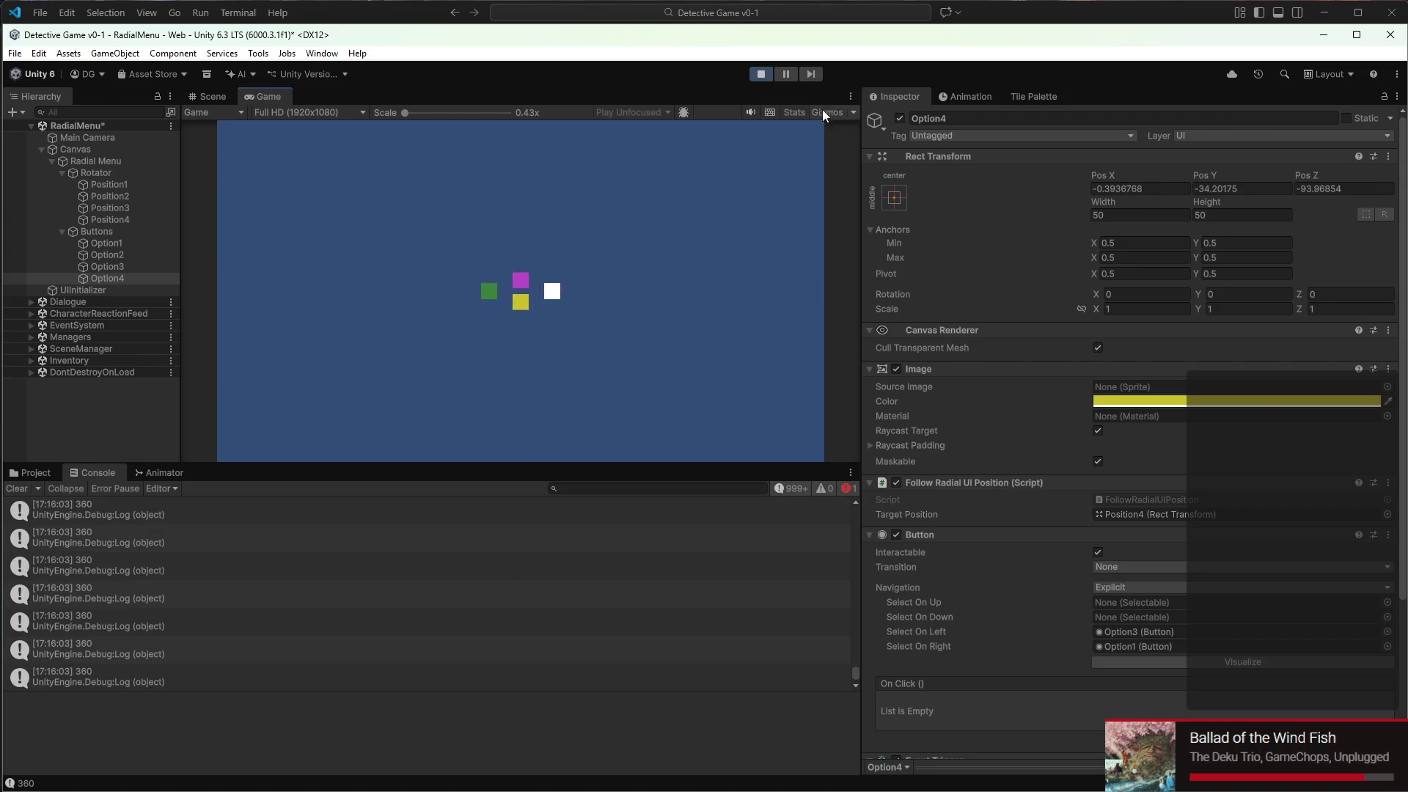
click(760, 74)
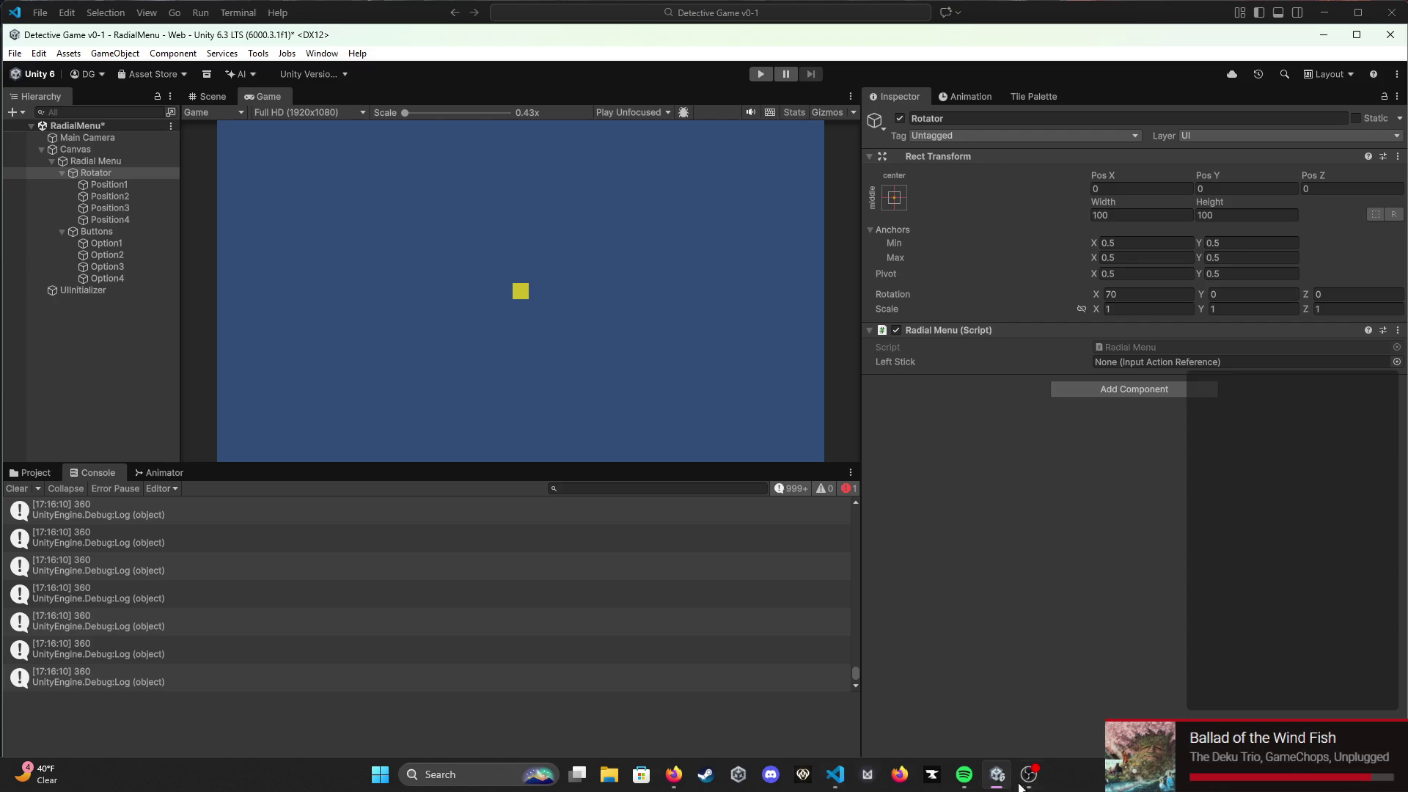
click(836, 774)
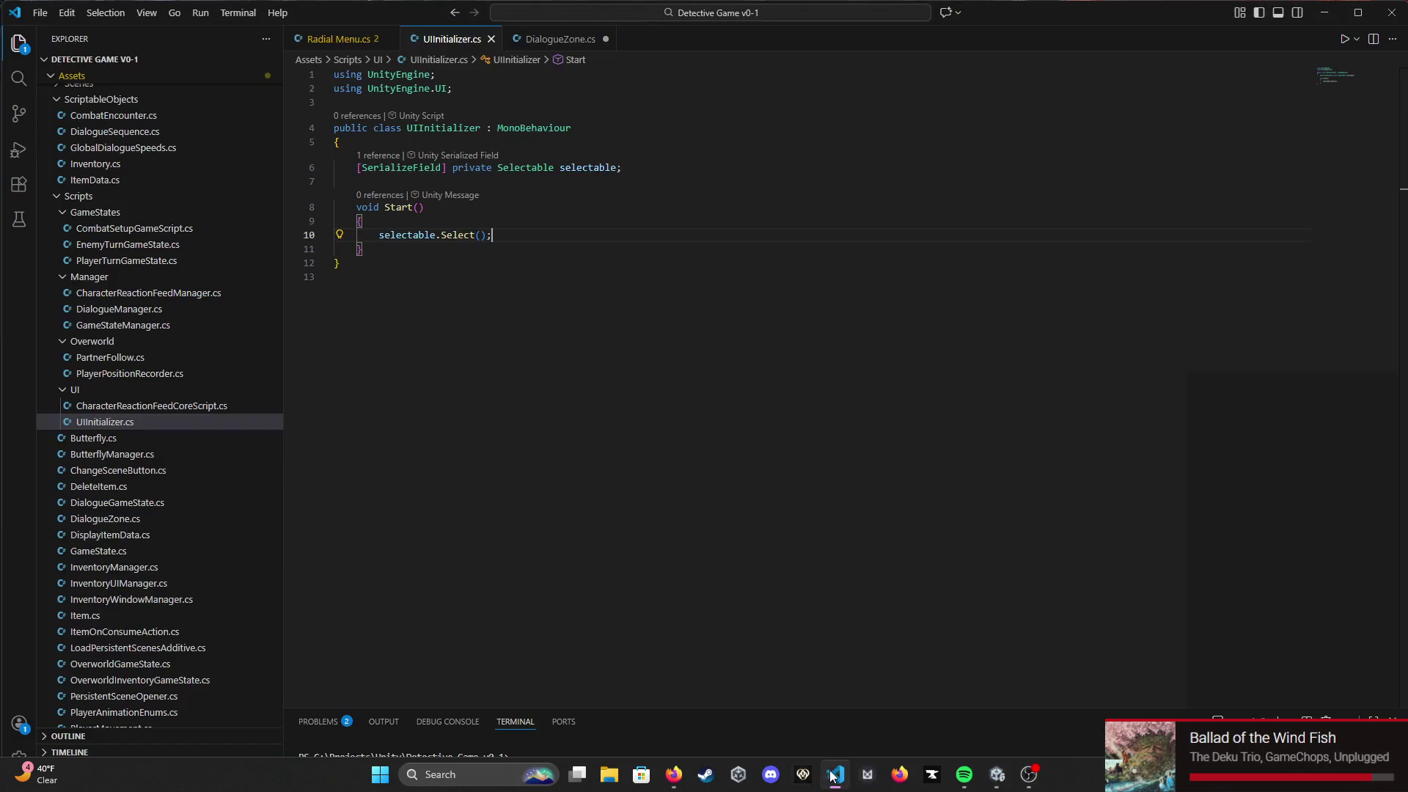
In Radial Menu.cs, change button 4's 360 rotation on line 67 to 359.99f and save
click(327, 41)
scroll(506, 598, down, 1)
double_click(506, 580)
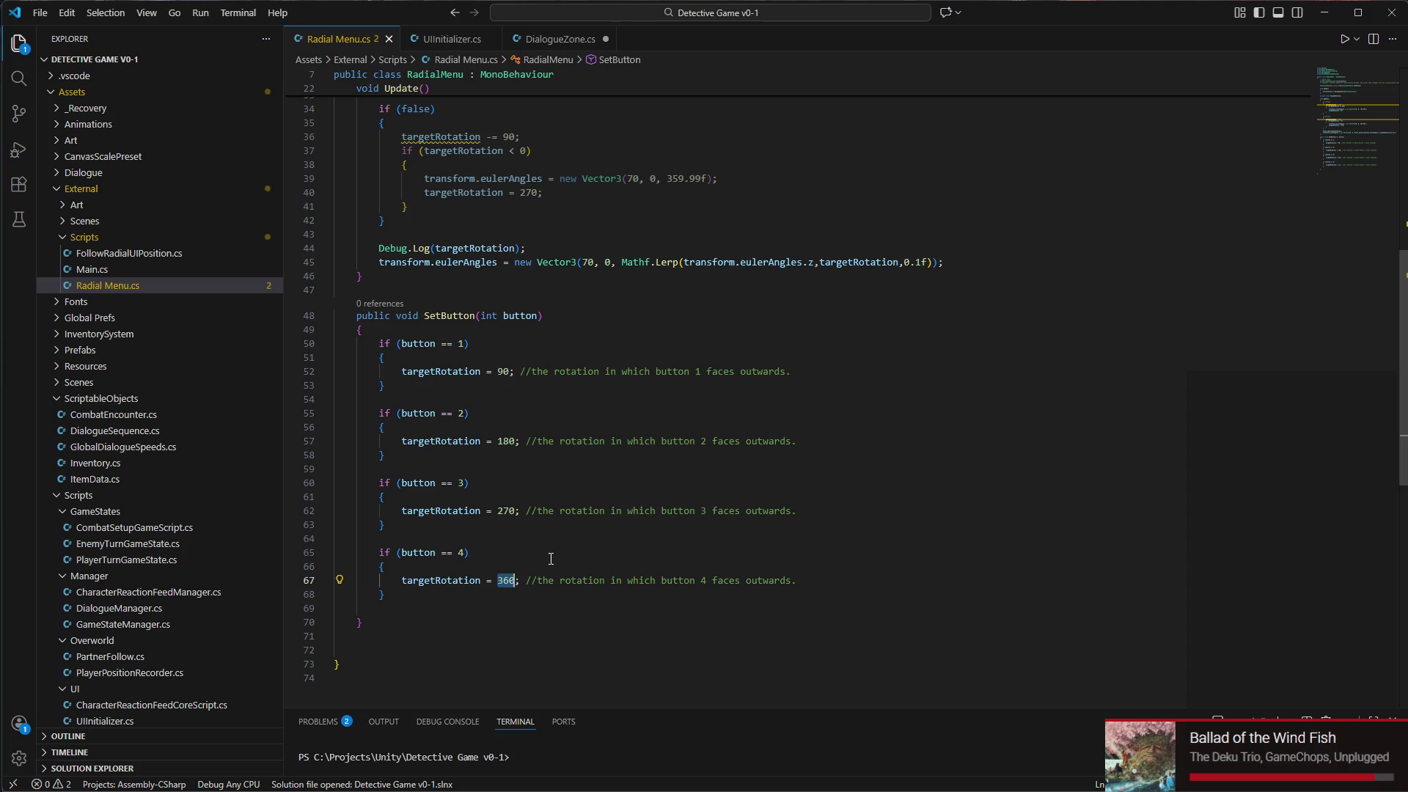
text(359.99f)
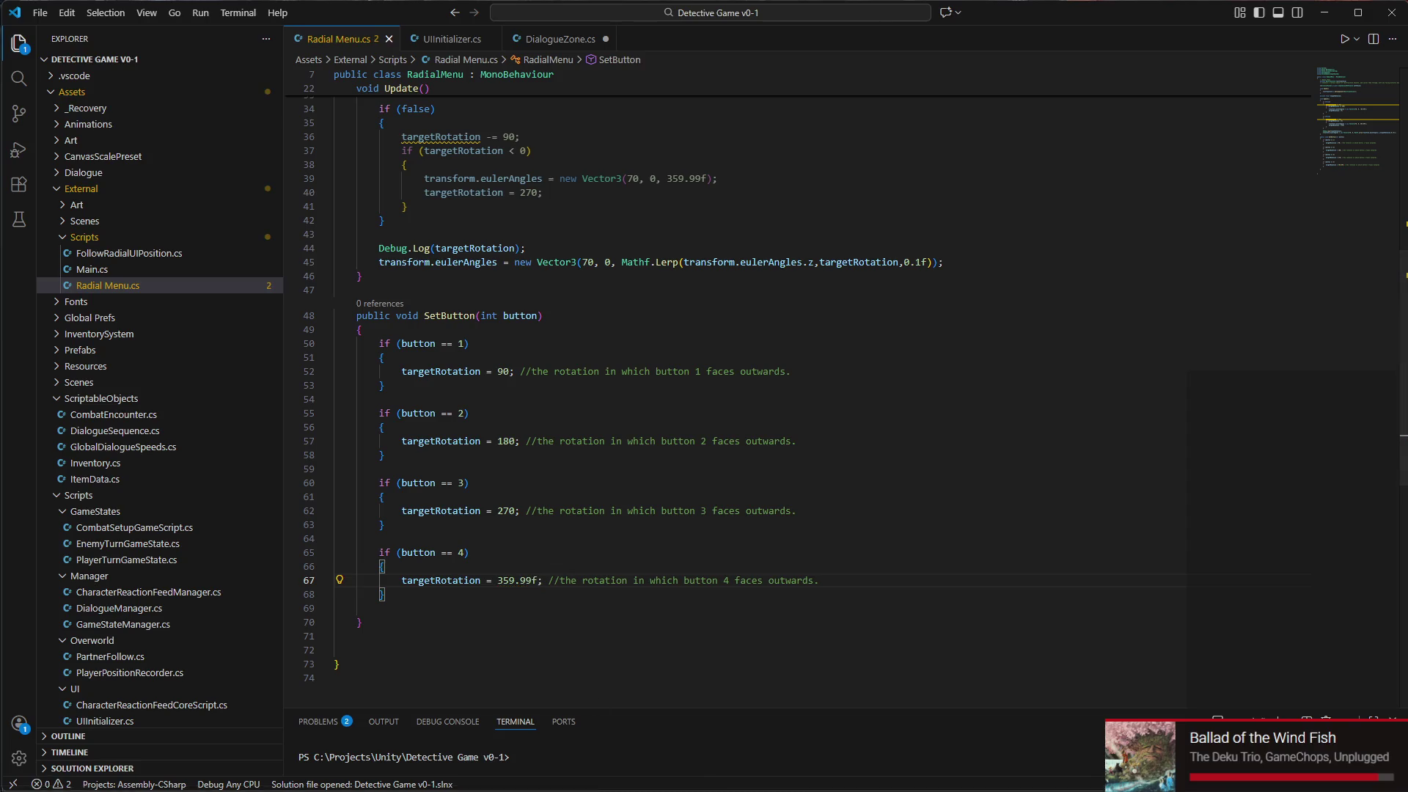
key(super)
key(super)
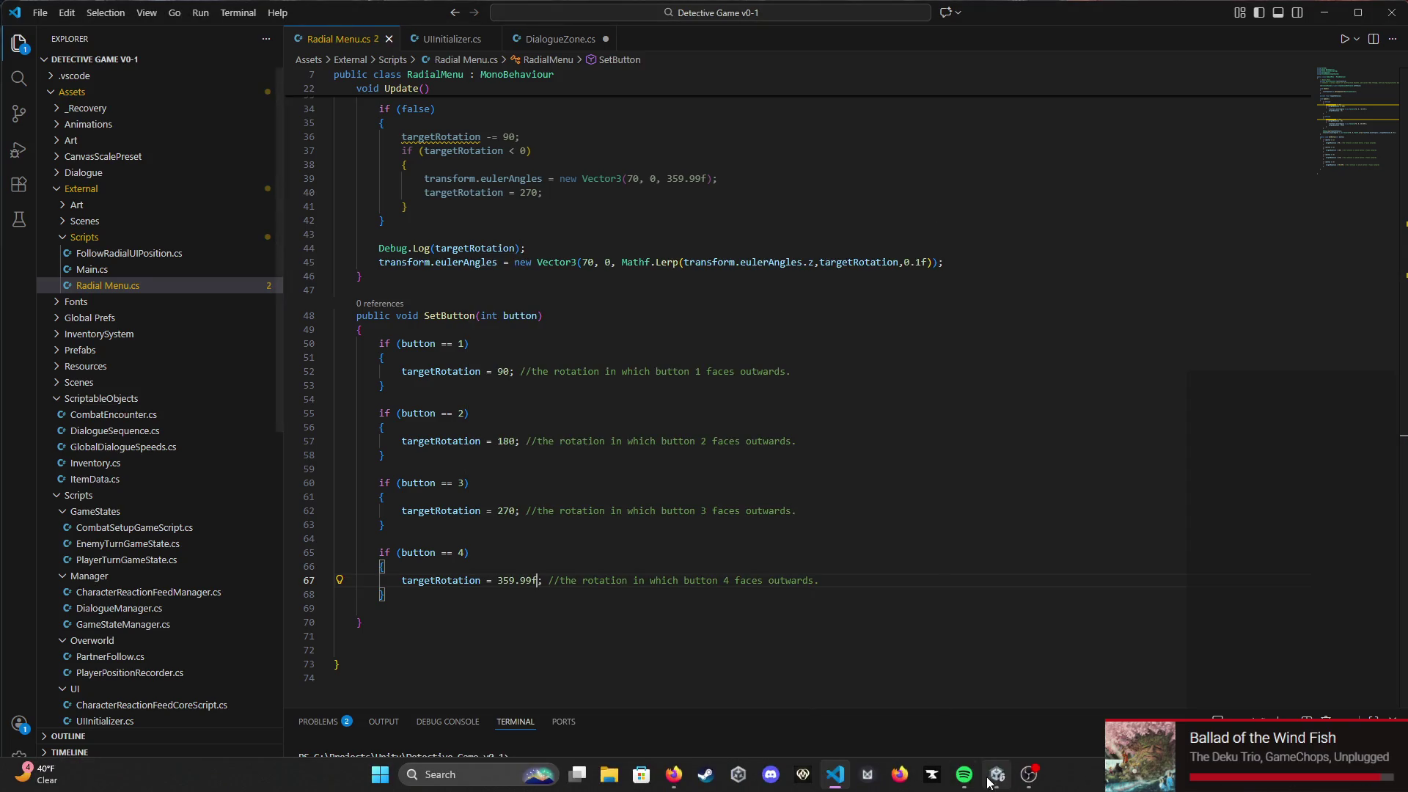
key(alt+Tab)
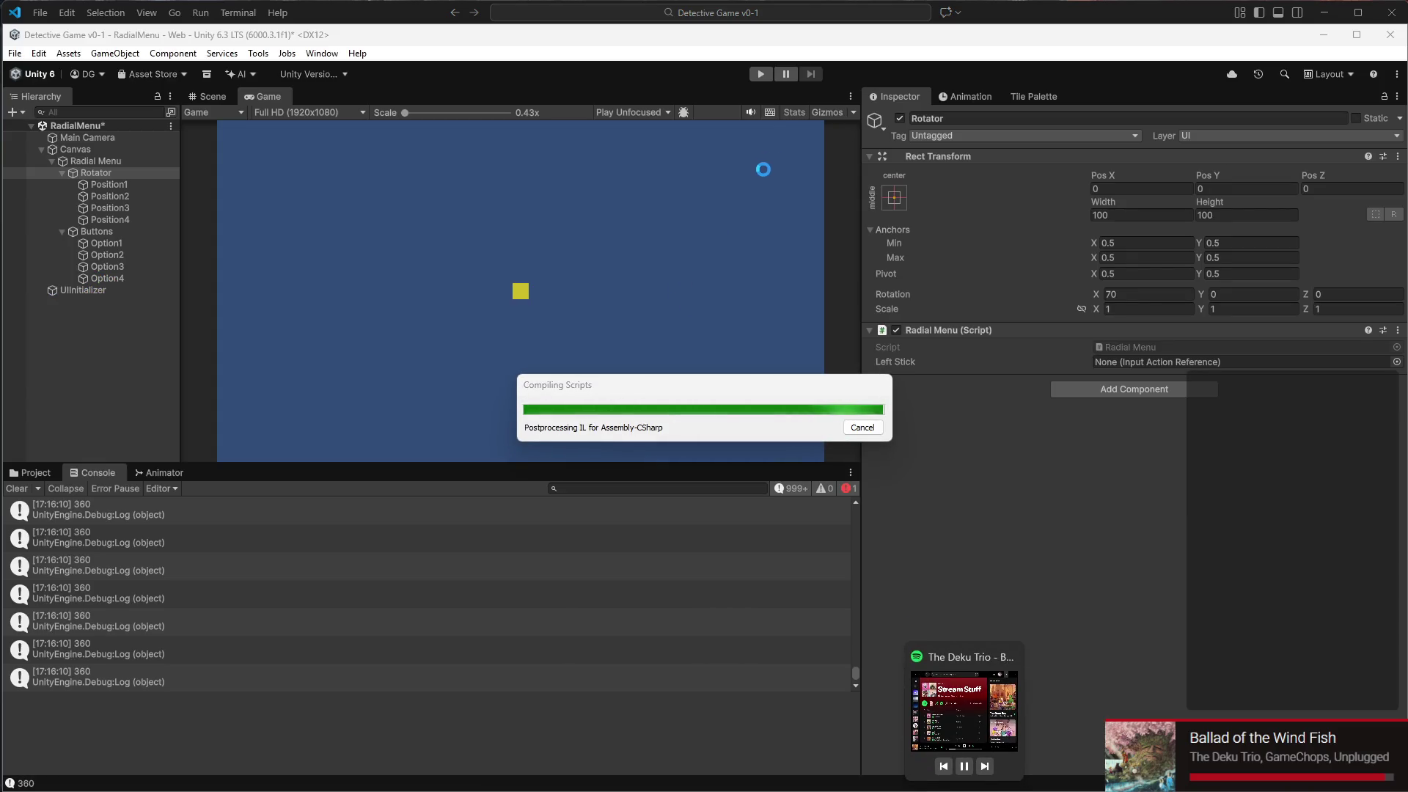
Run and stop another Play-mode test, then return to Radial Menu.cs in VS Code
click(758, 74)
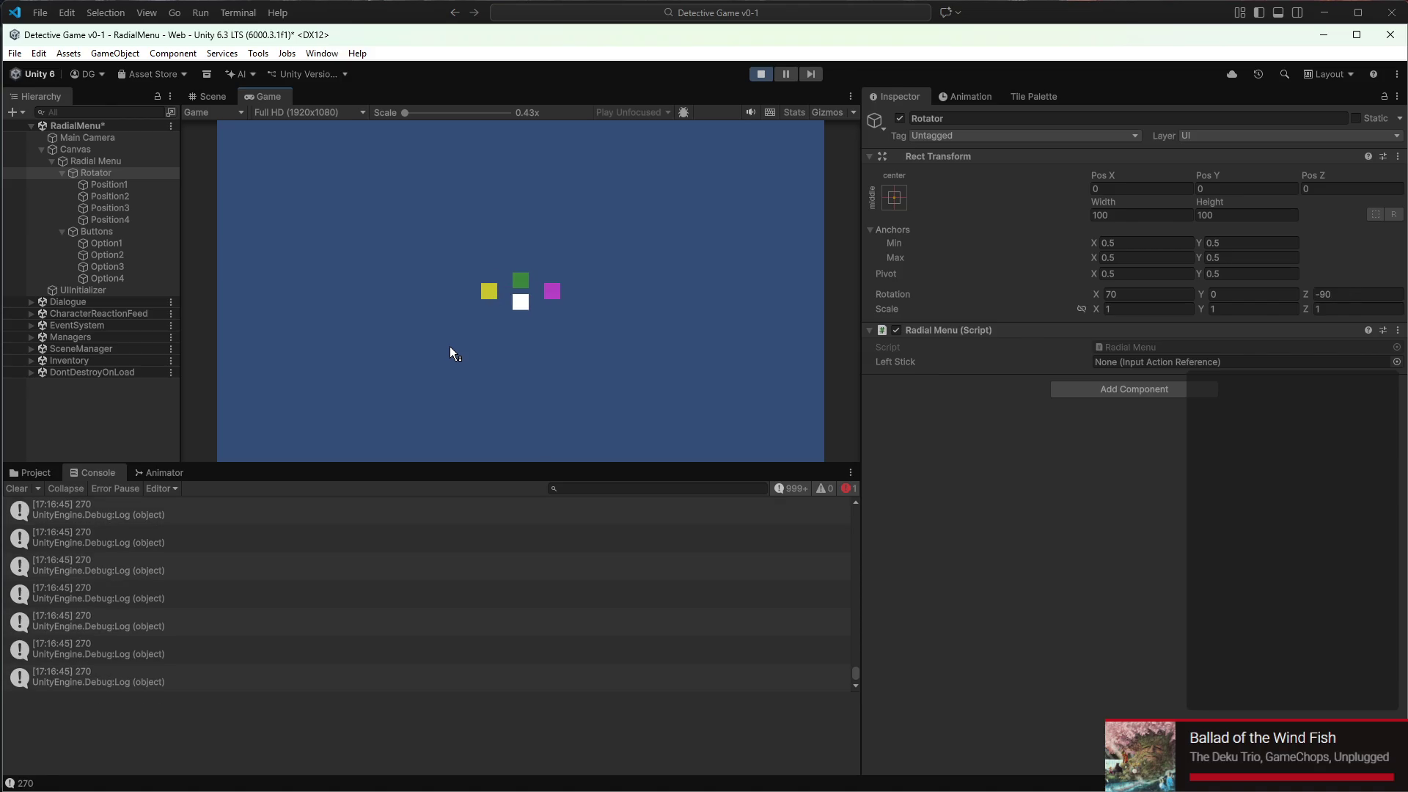
click(769, 72)
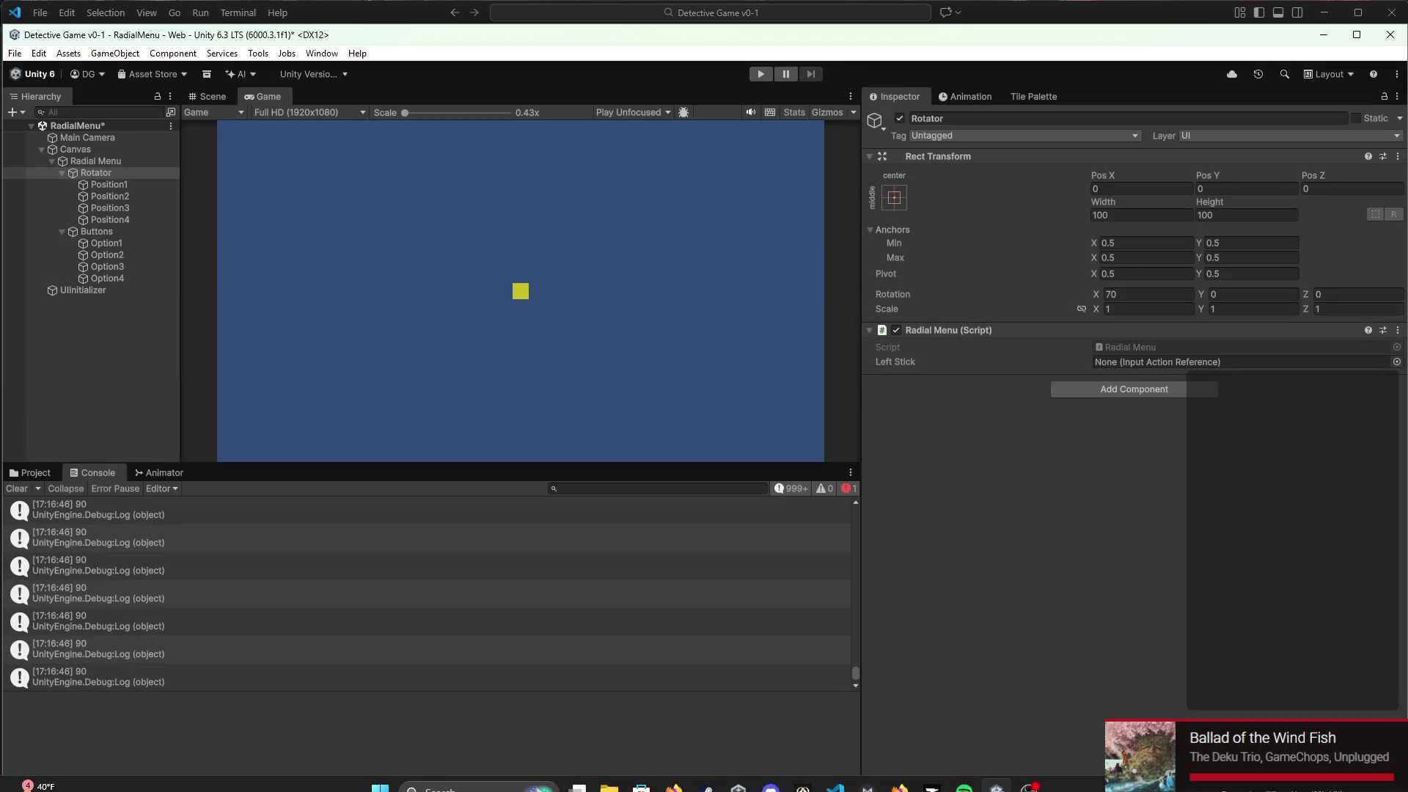
click(835, 774)
scroll(544, 378, up, 2)
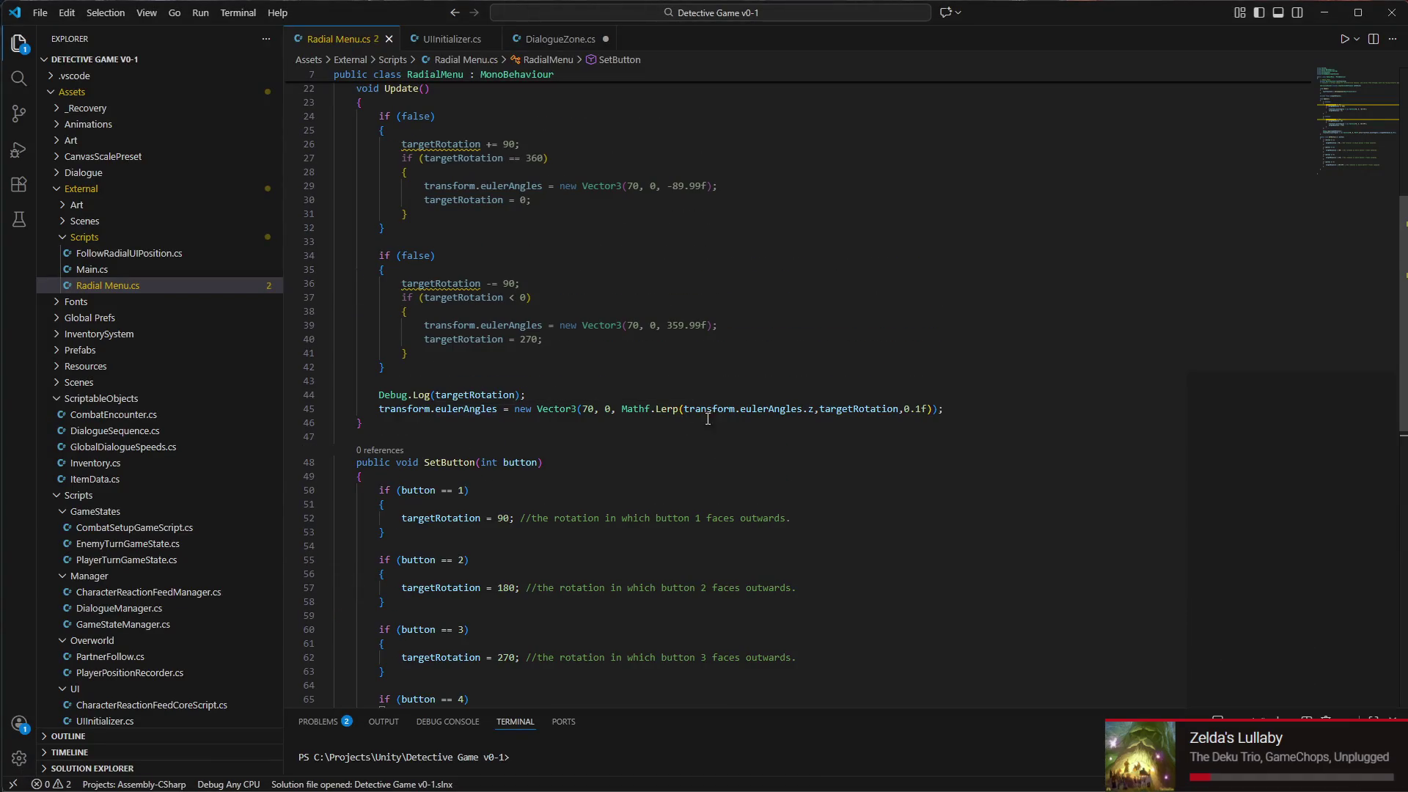
Declare '[SerializeField] private float TransitionSpeed = 0.02f;' at the top of the class
scroll(750, 429, up, 1)
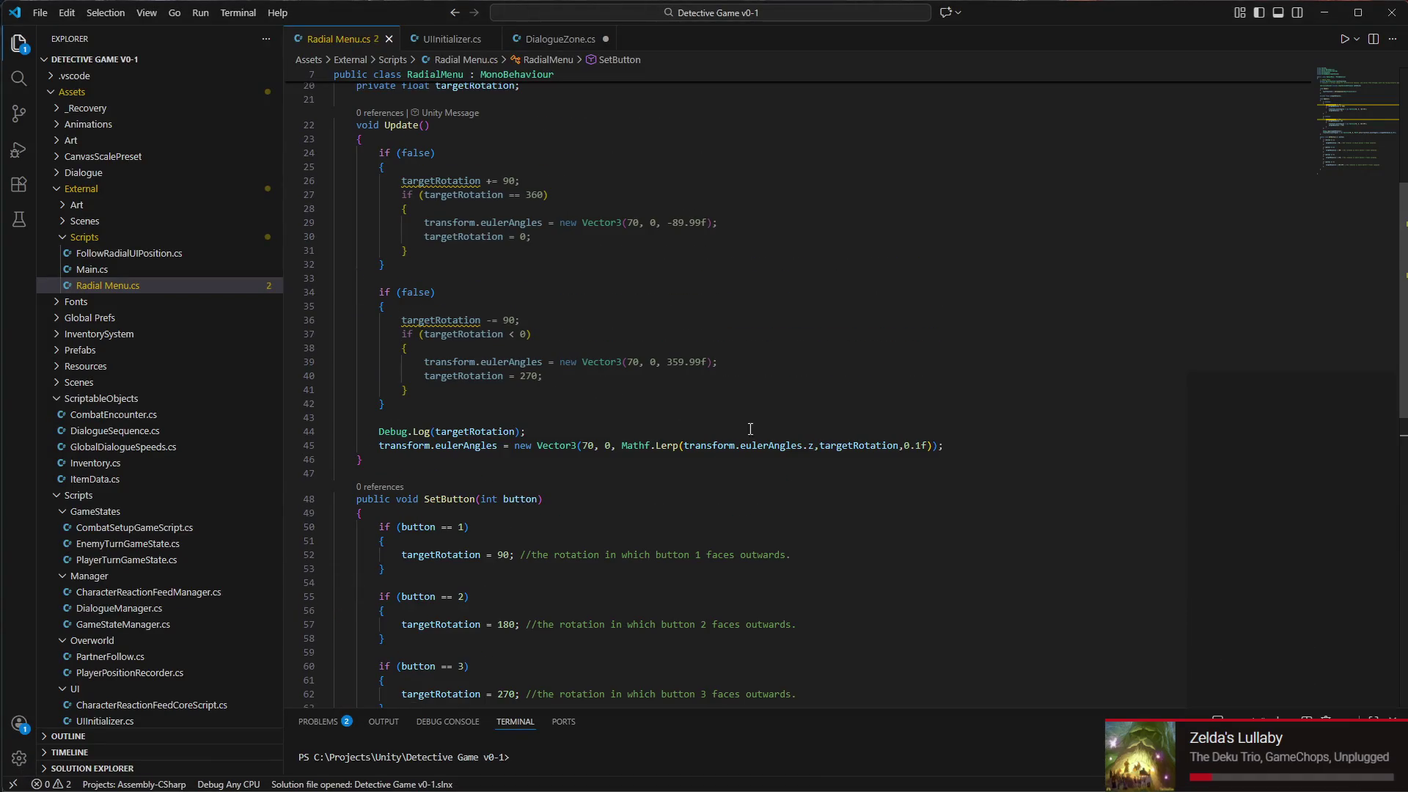
click(922, 445)
text(0)
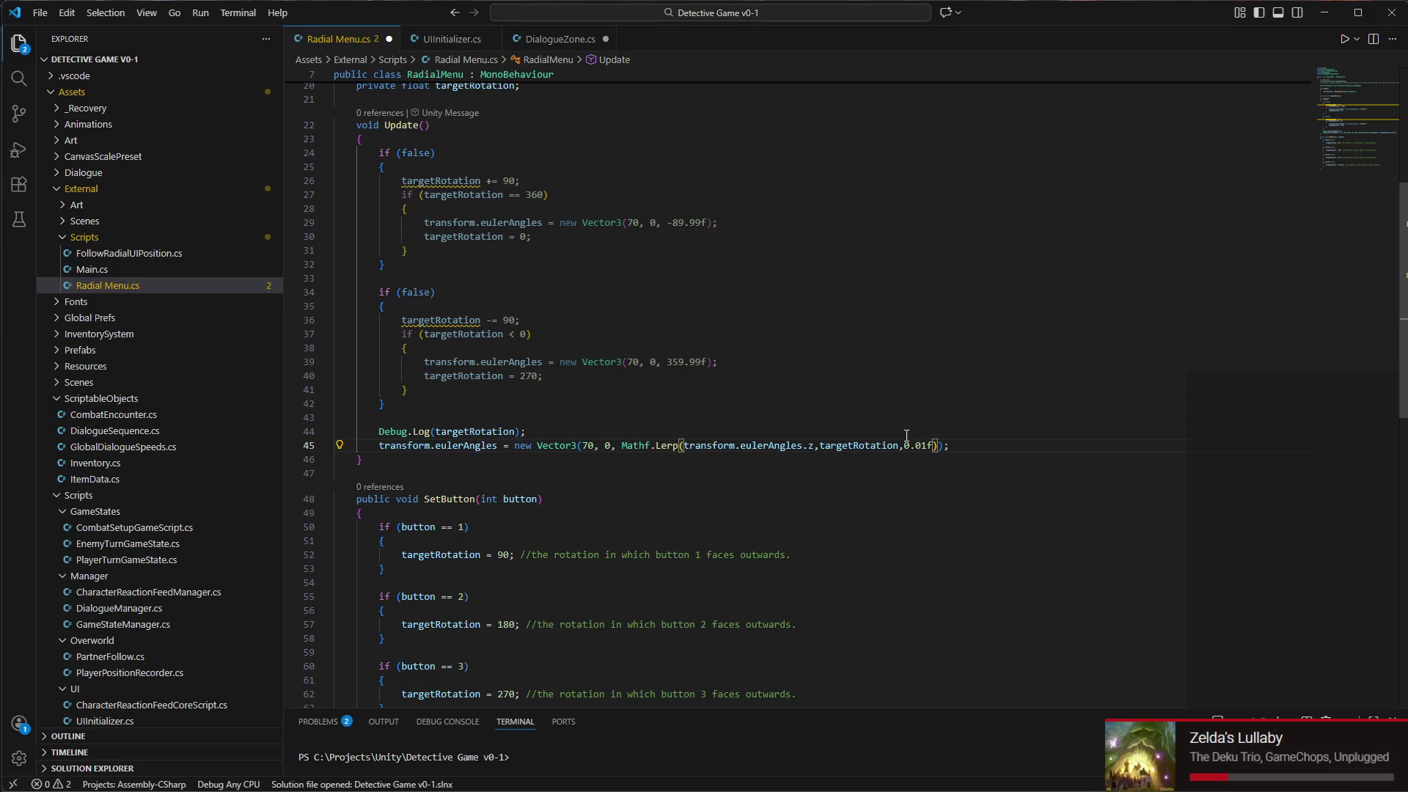
scroll(474, 228, up, 5)
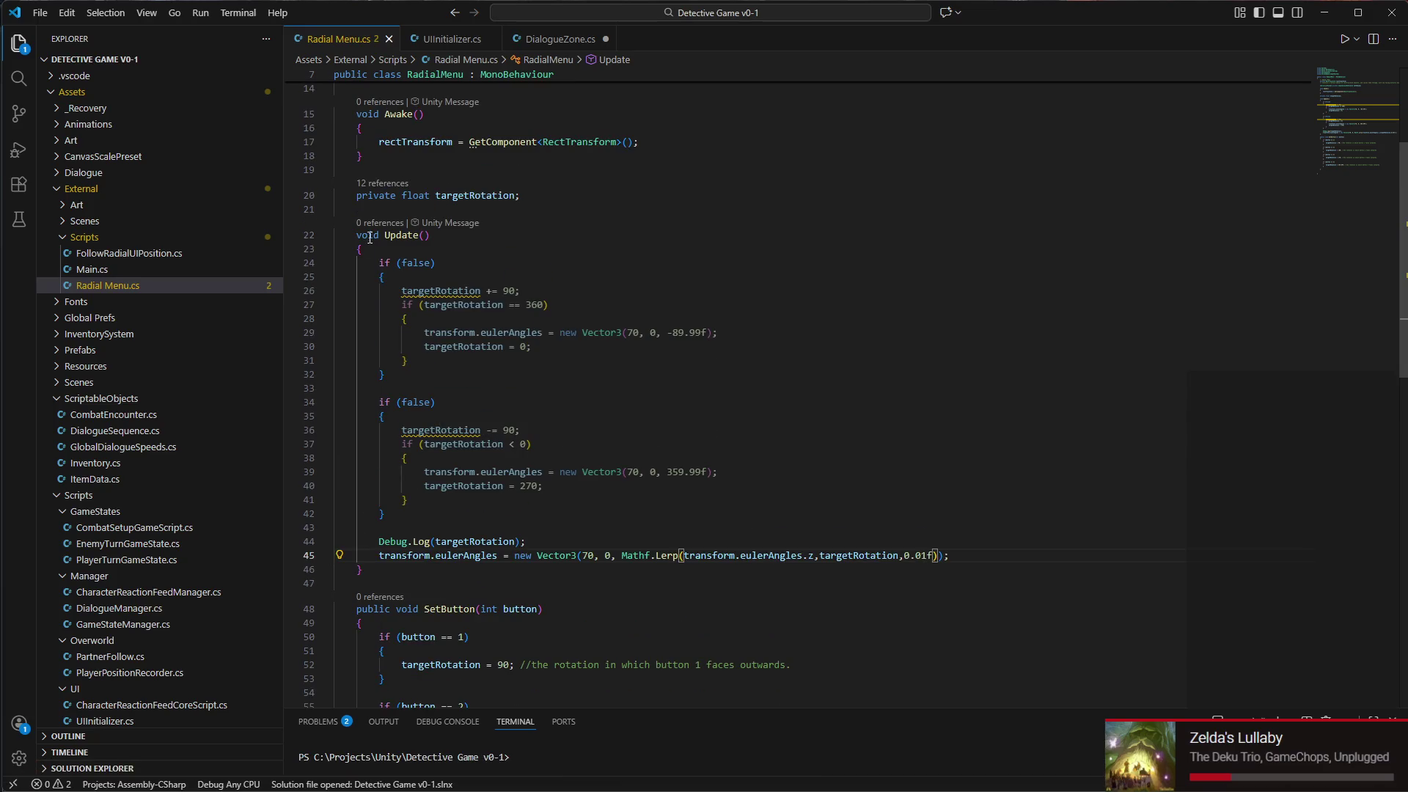
scroll(504, 200, up, 2)
click(382, 185)
key(Return)
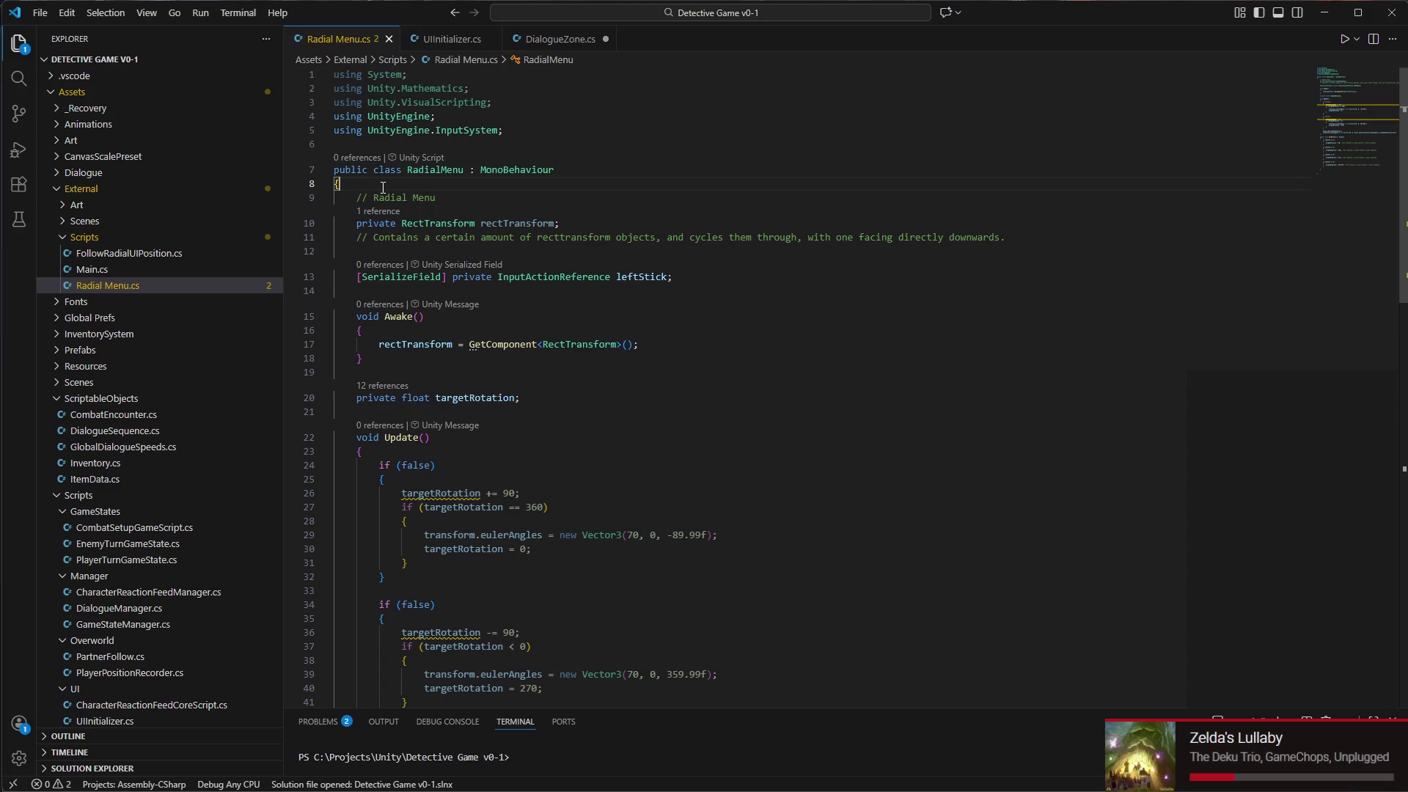
text([ser)
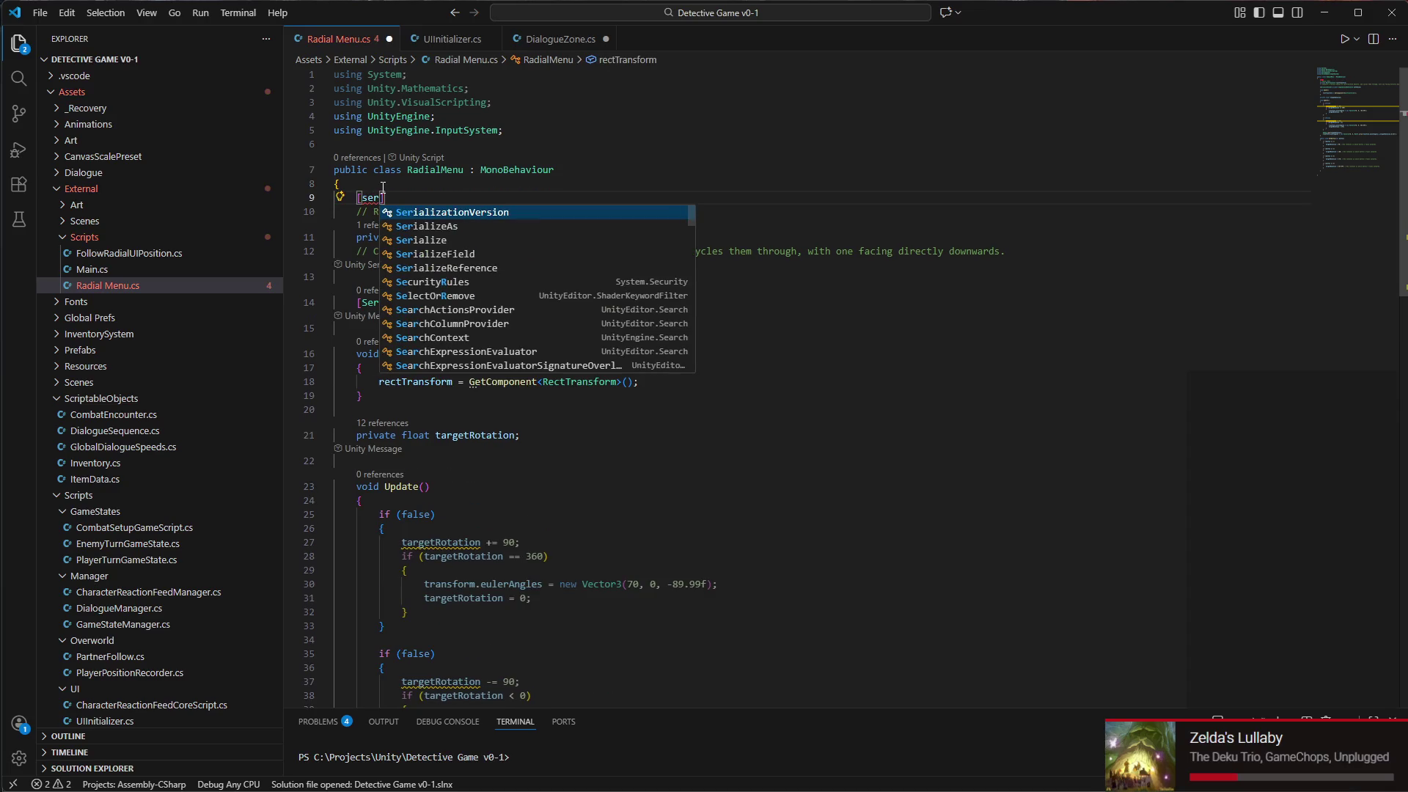
key(Down)
key(Down)
key(Return)
text(pr)
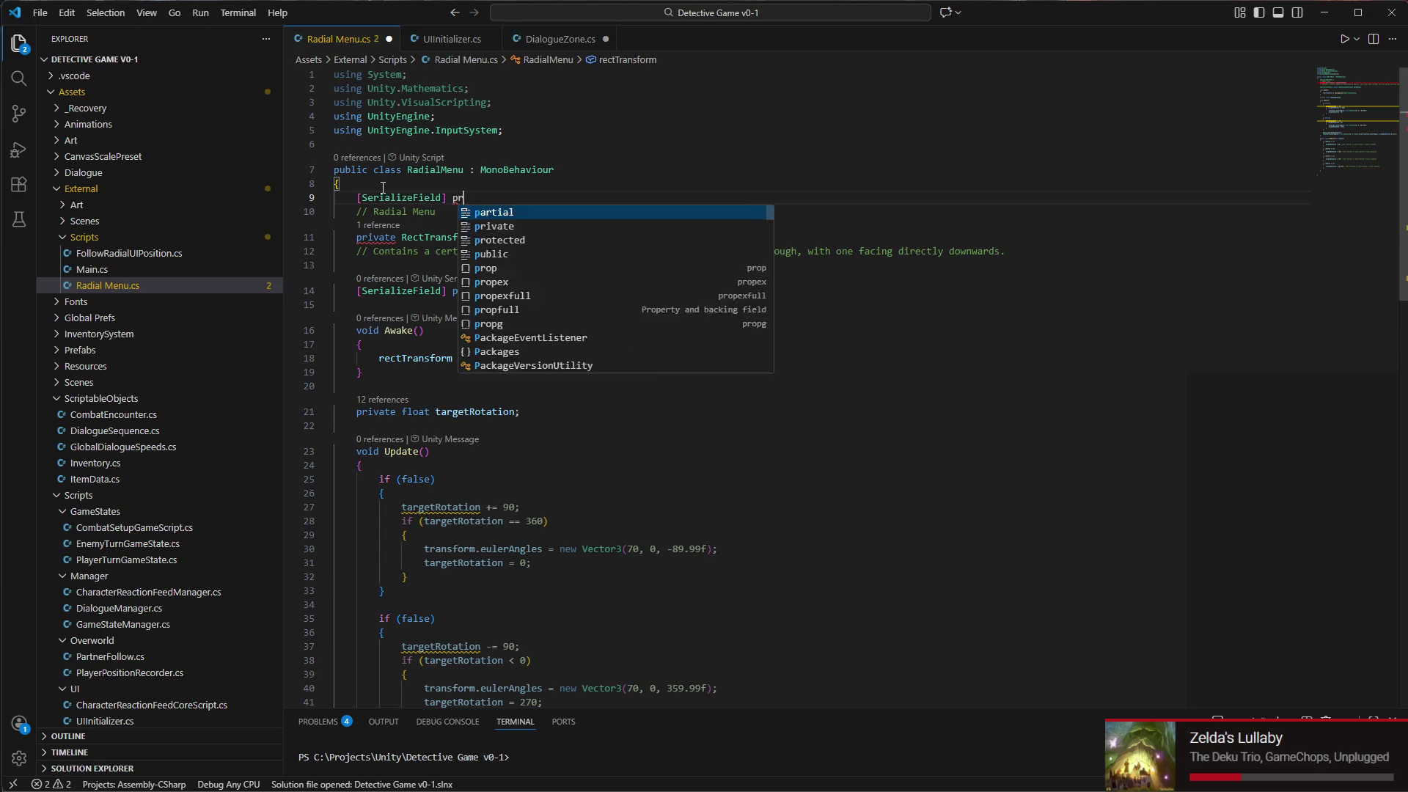
text(ivate float TransitionSpeed)
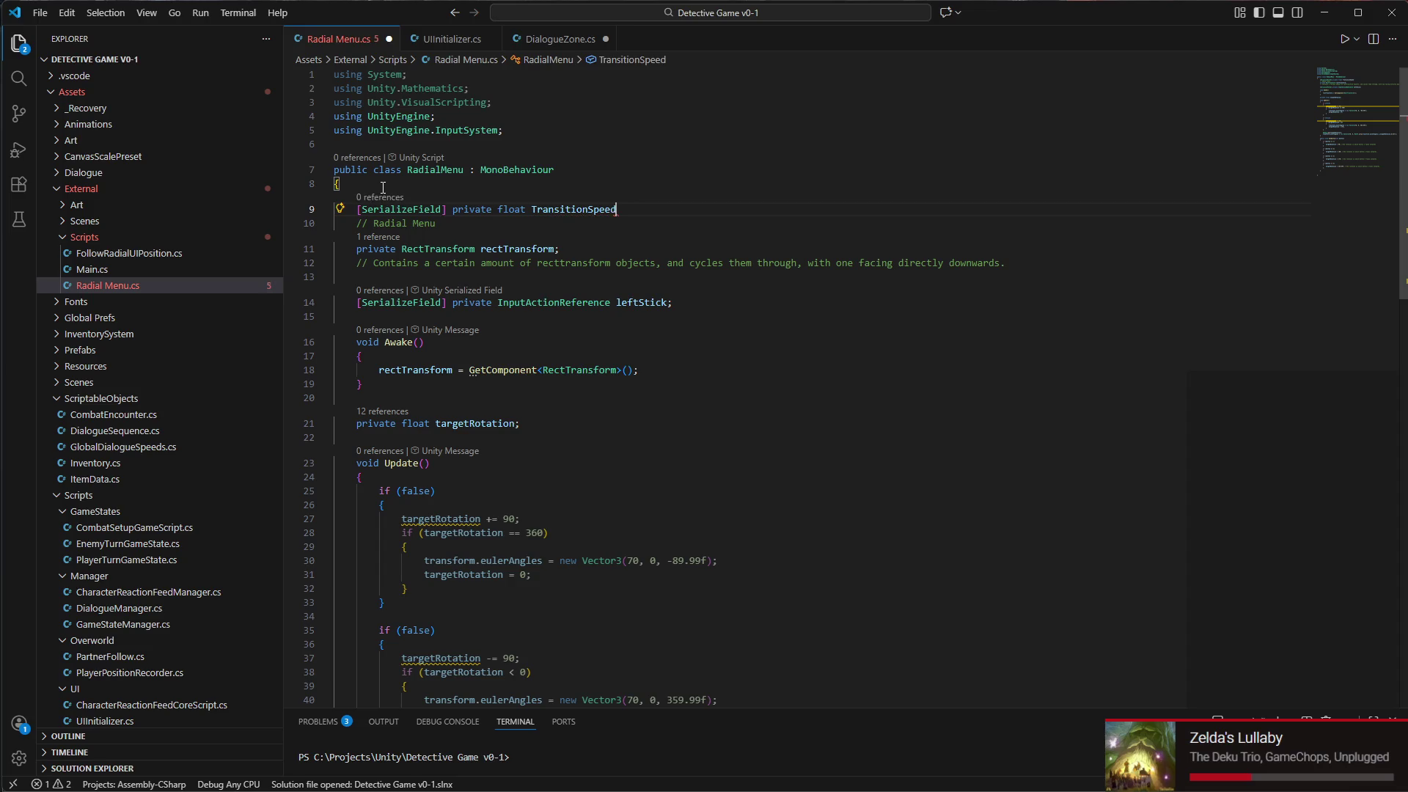
text( = 0.02)
key(Return)
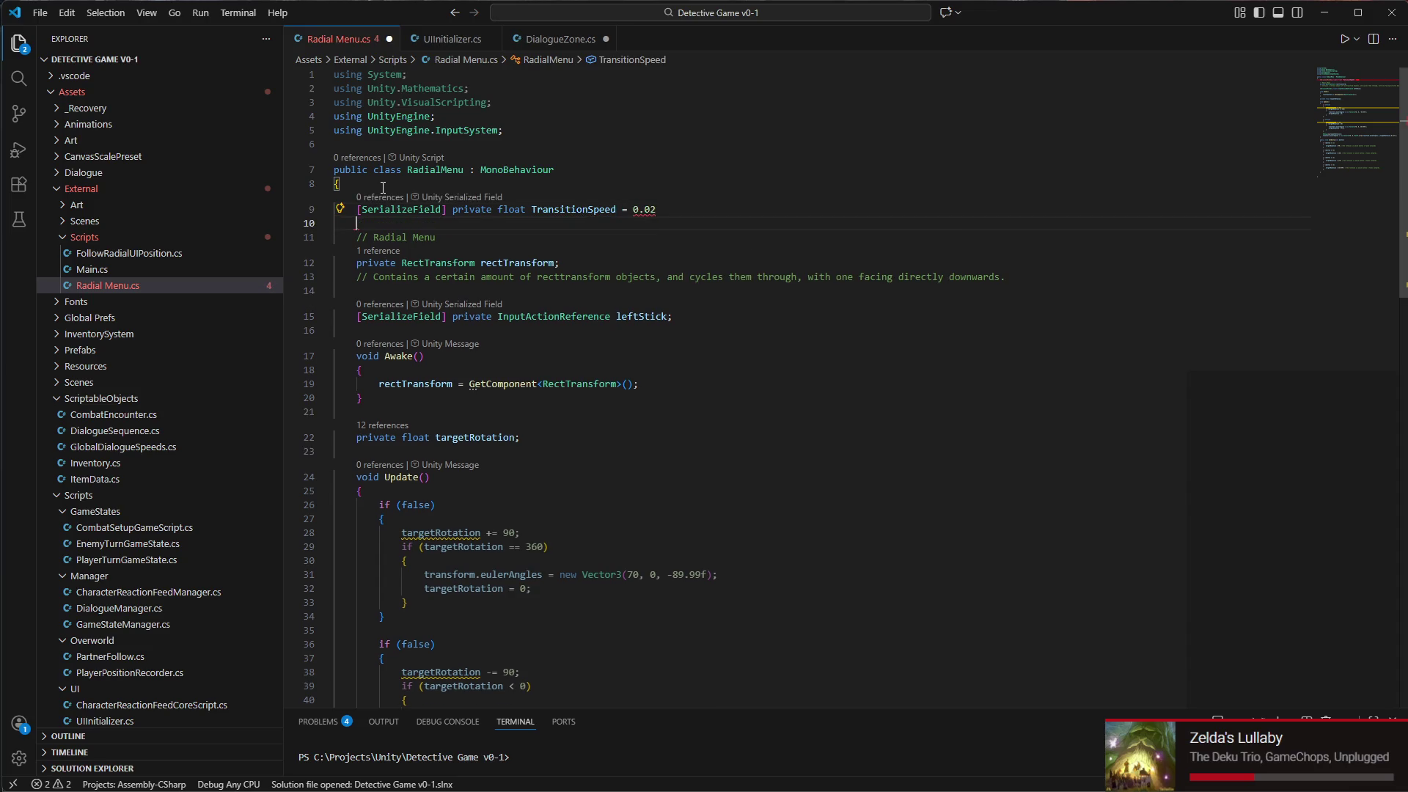
text(f)
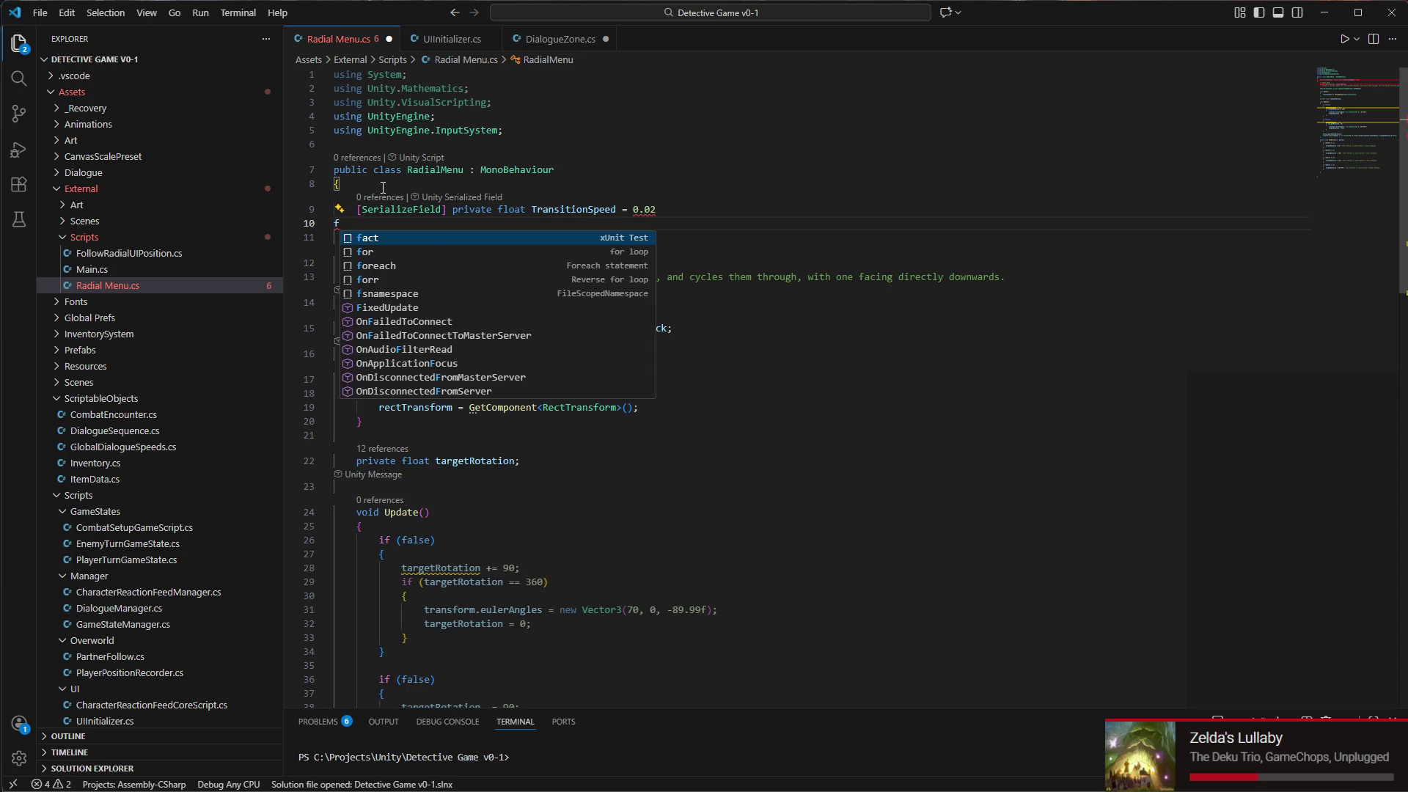
key(BackSpace)
key(BackSpace)
text(f;)
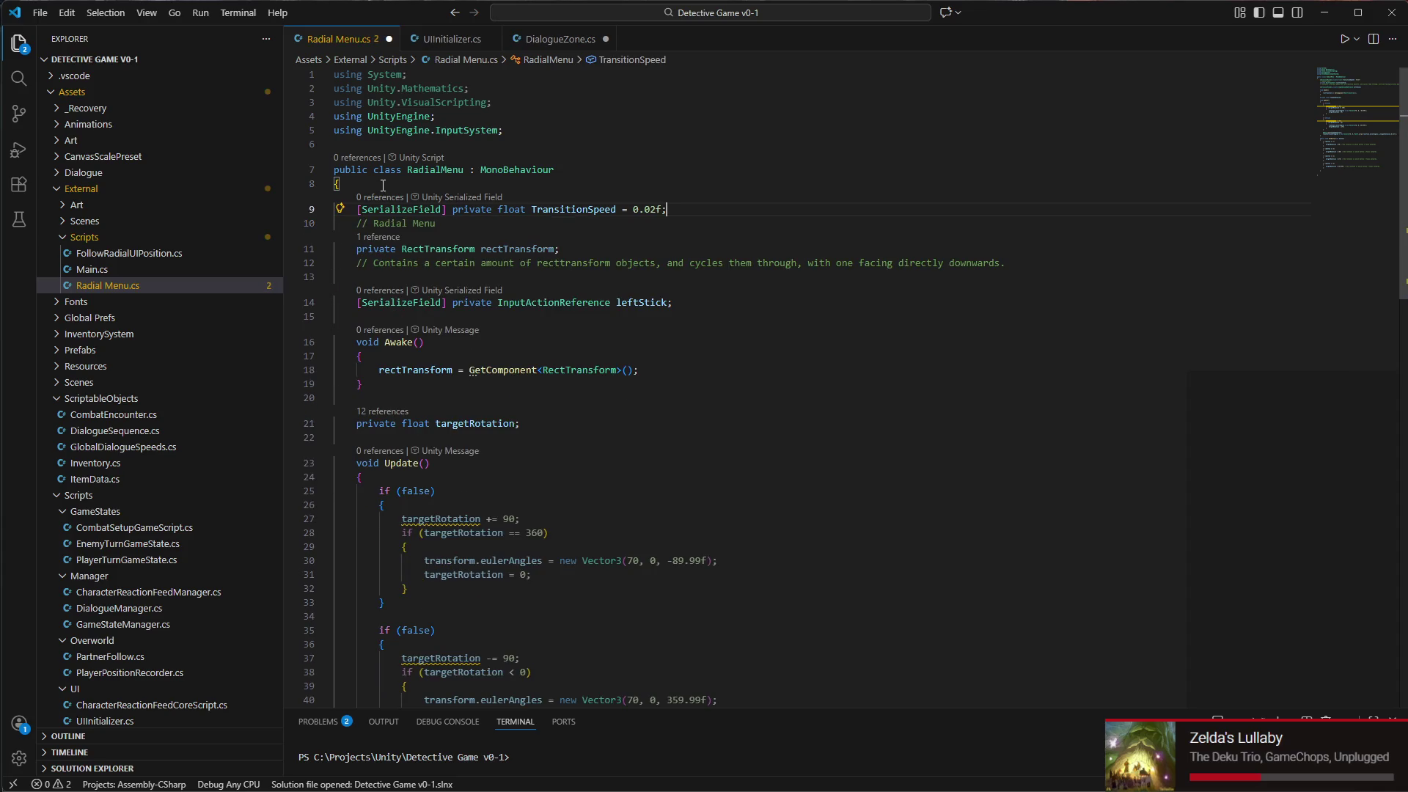
Replace the 0.01f Lerp rate on line 46 with TransitionSpeed and go back to Unity
scroll(383, 185, down, 5)
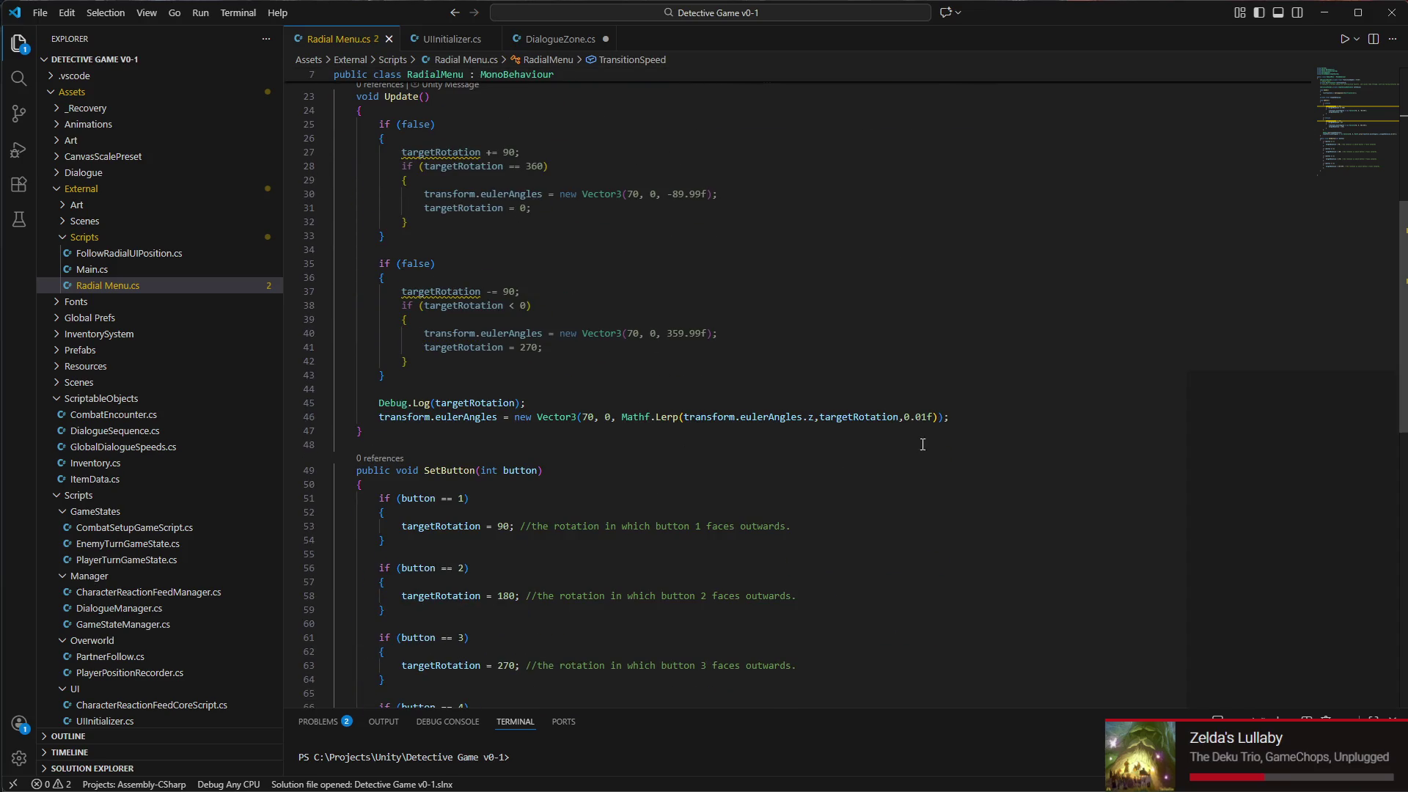
drag(931, 418, 906, 417)
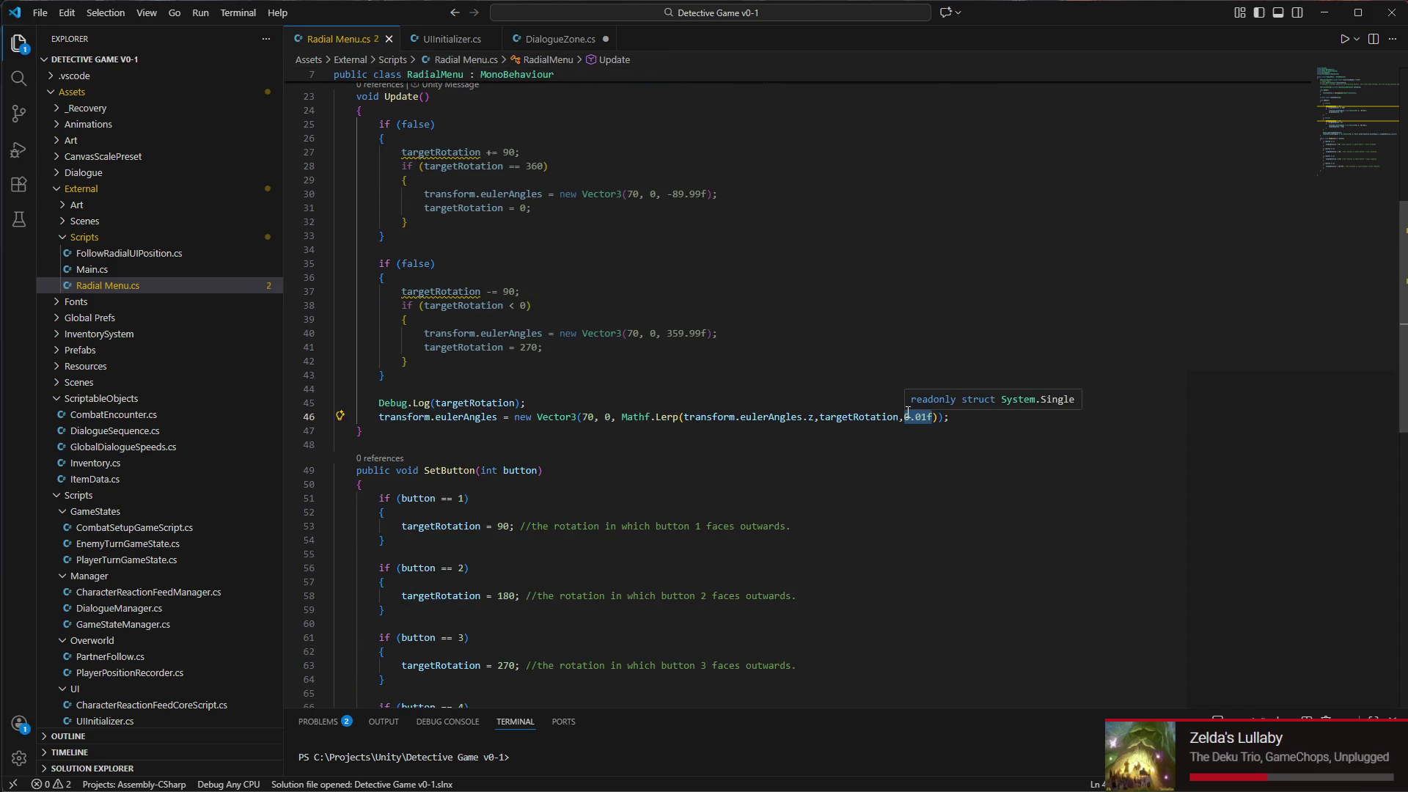
text(transi)
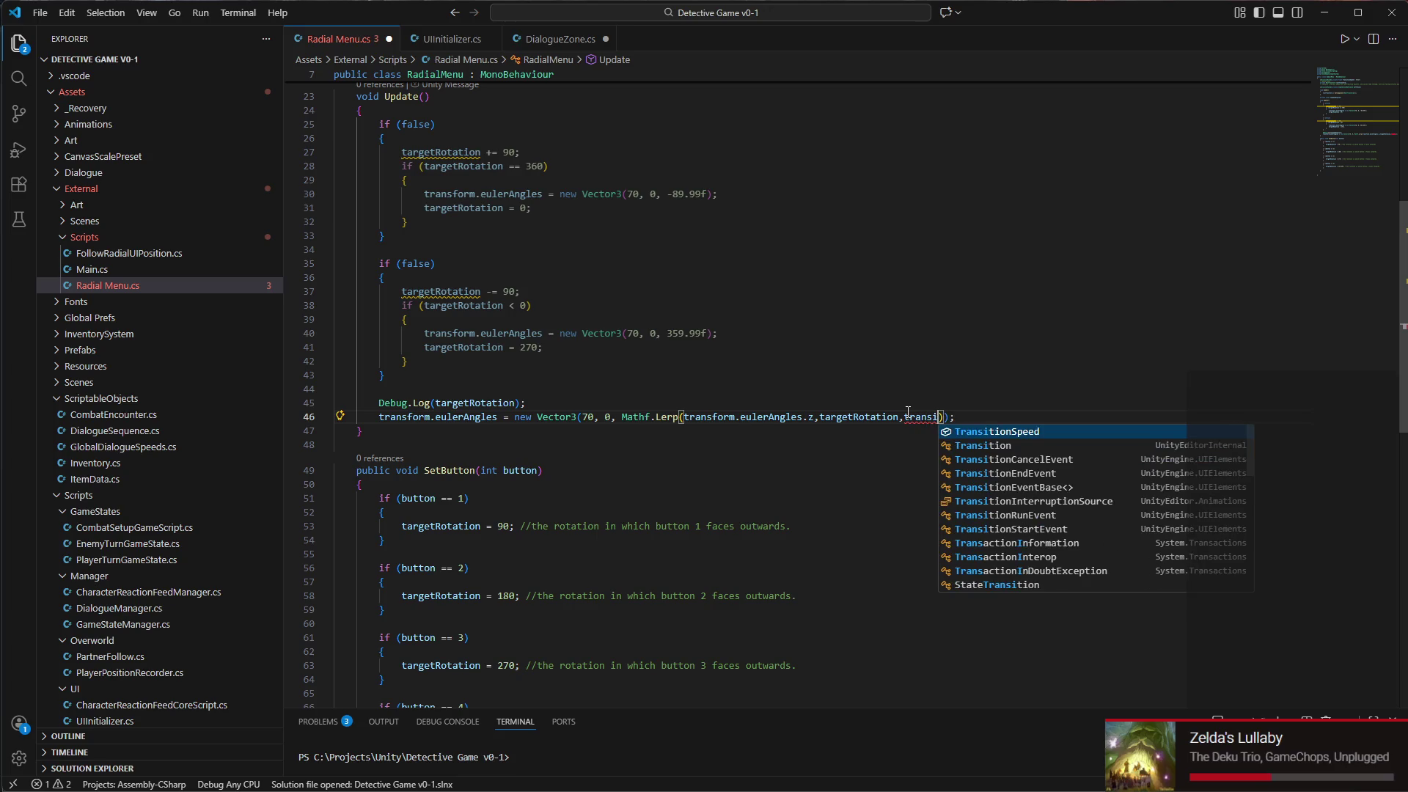
key(Tab)
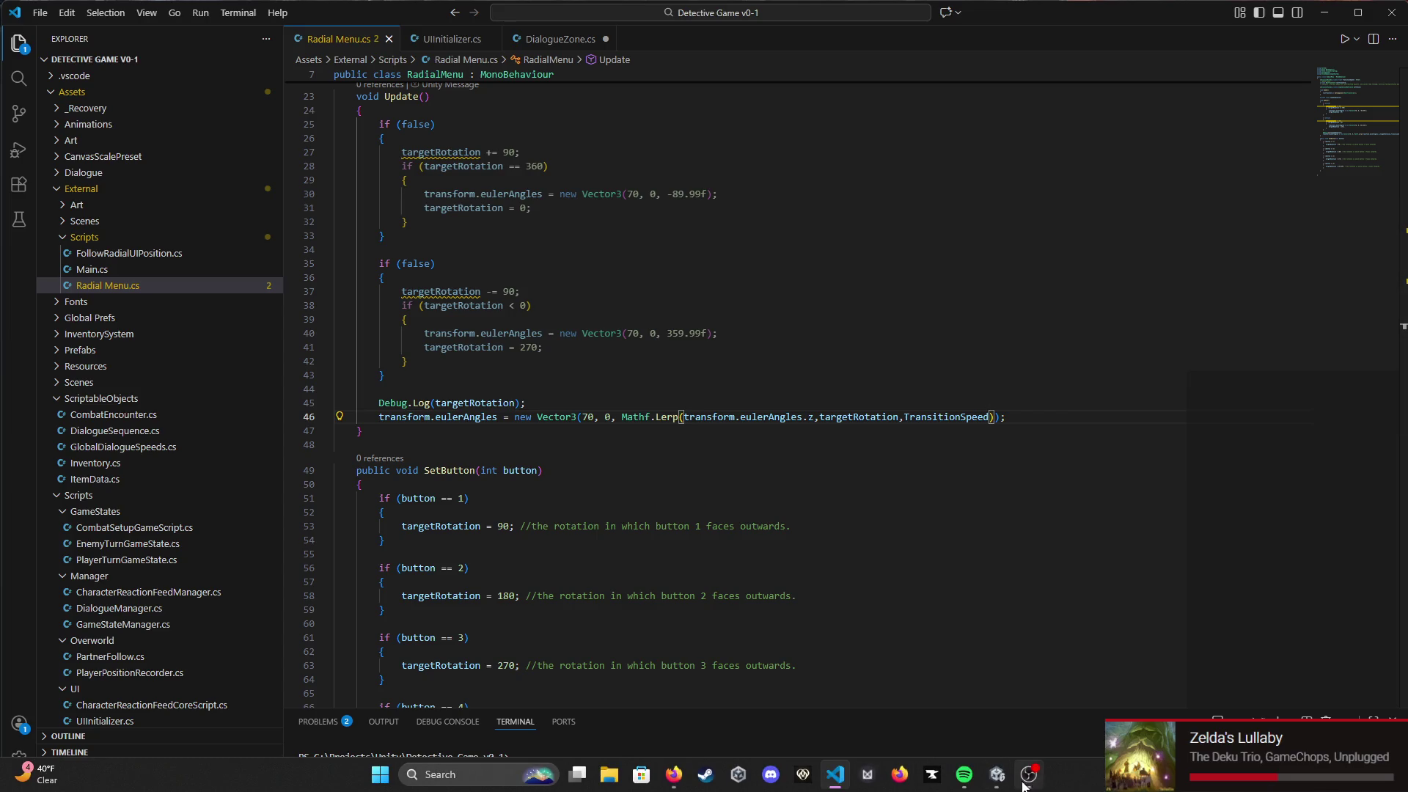
click(1008, 783)
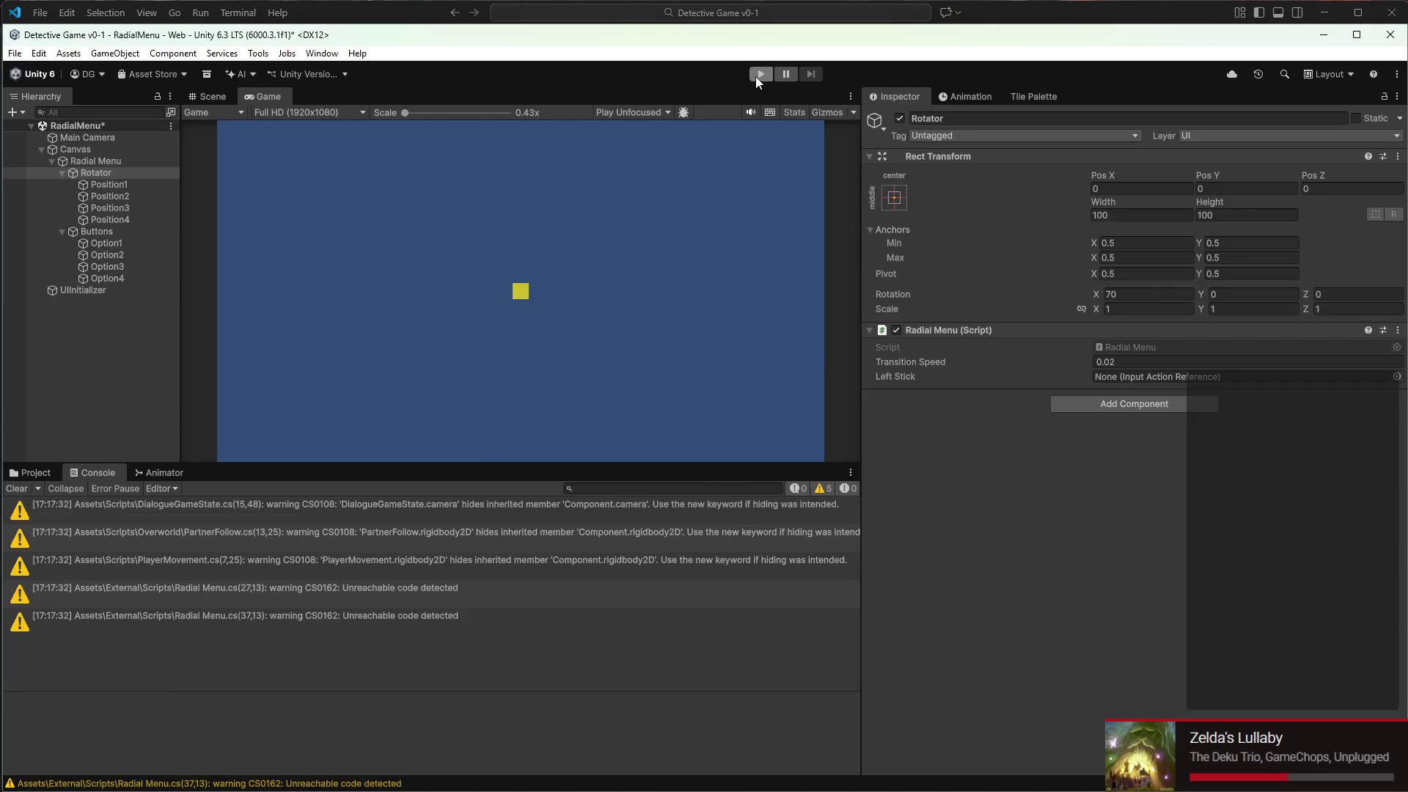
Play the scene to watch the menu rotate at Transition Speed 0.02, then stop
click(758, 74)
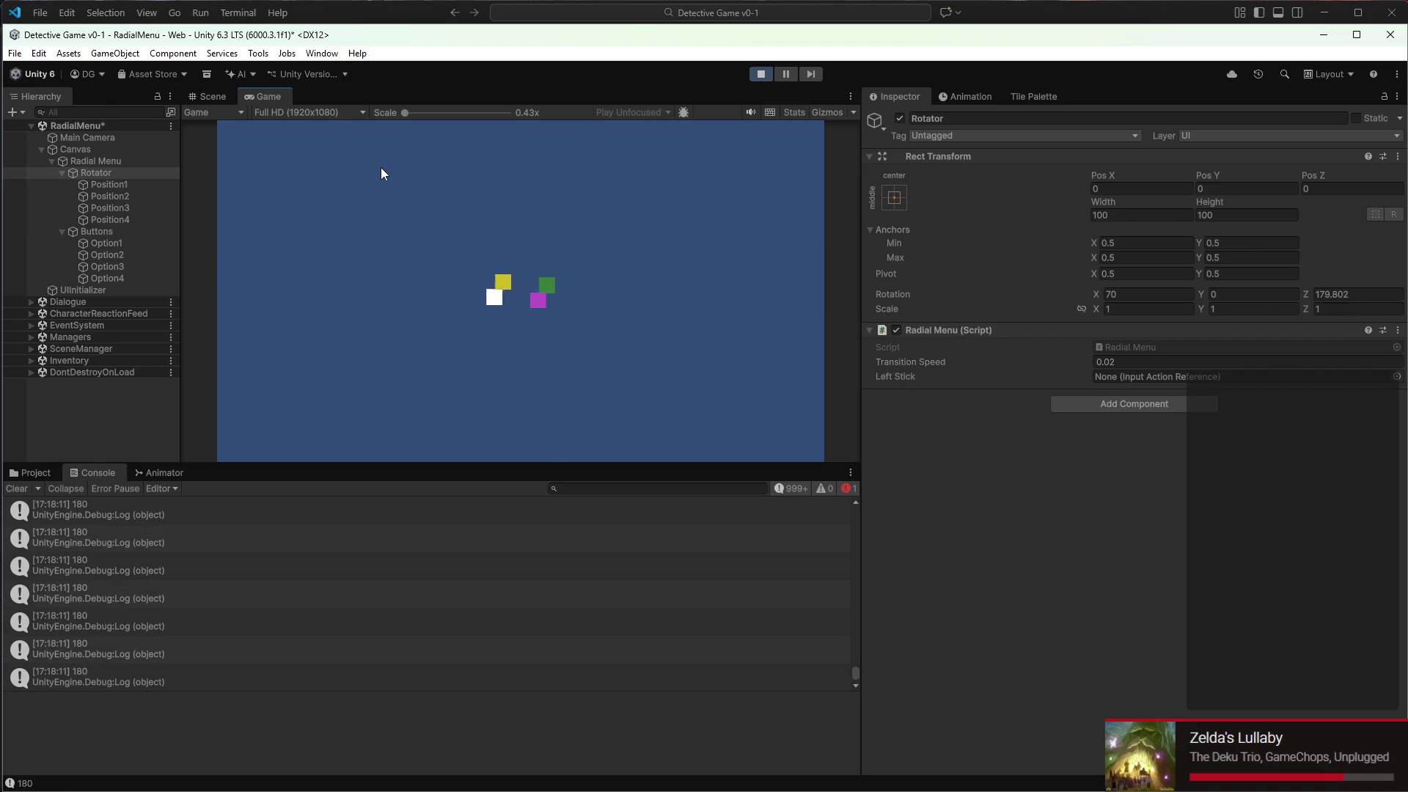
click(762, 74)
Point Option1's right link to Option4, and Option2's right to Option1, left to Option3
click(147, 208)
click(134, 246)
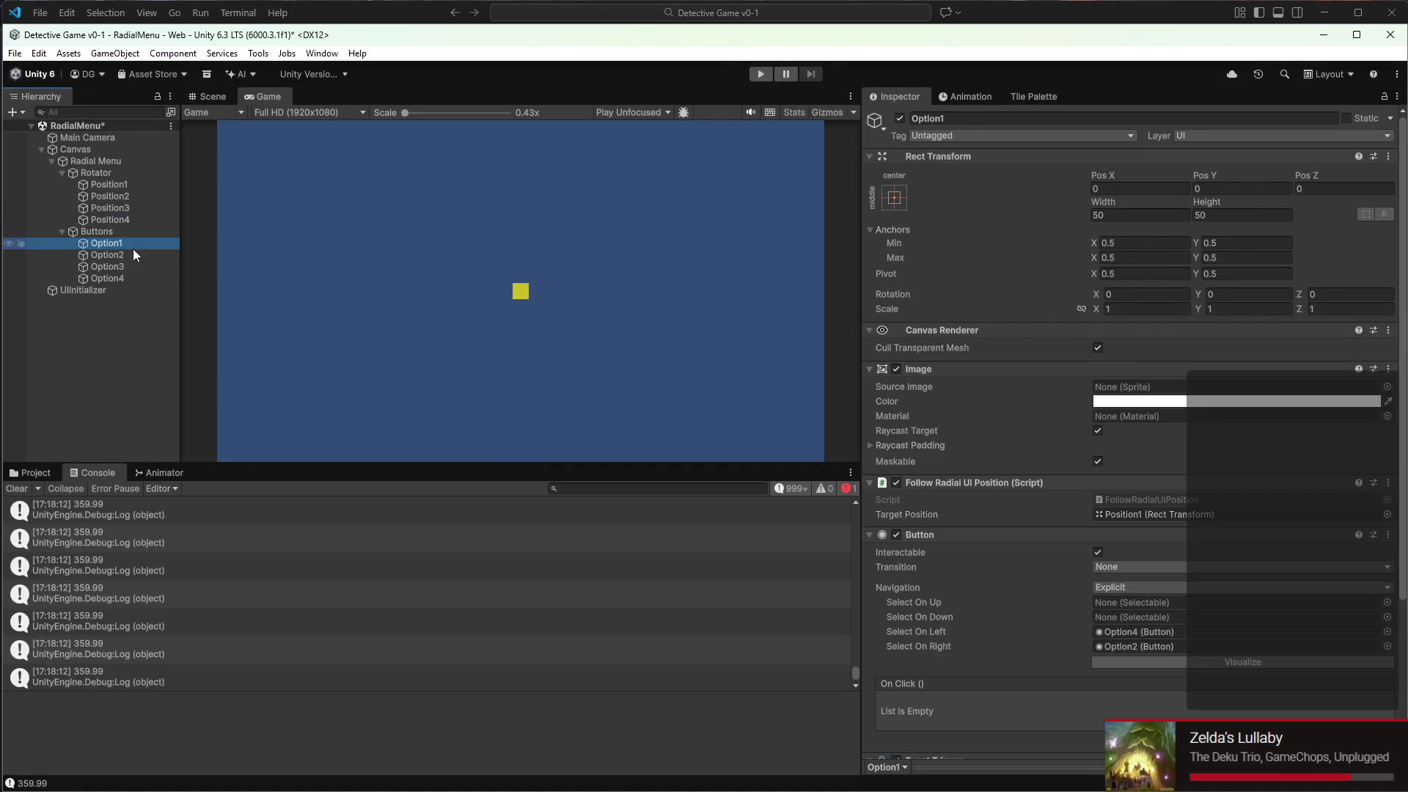
mouse_move(143, 278)
mouse_down()
mouse_move(1167, 555)
mouse_move(1147, 565)
mouse_up()
mouse_move(107, 254)
mouse_down()
mouse_move(1123, 574)
mouse_move(1125, 556)
mouse_up()
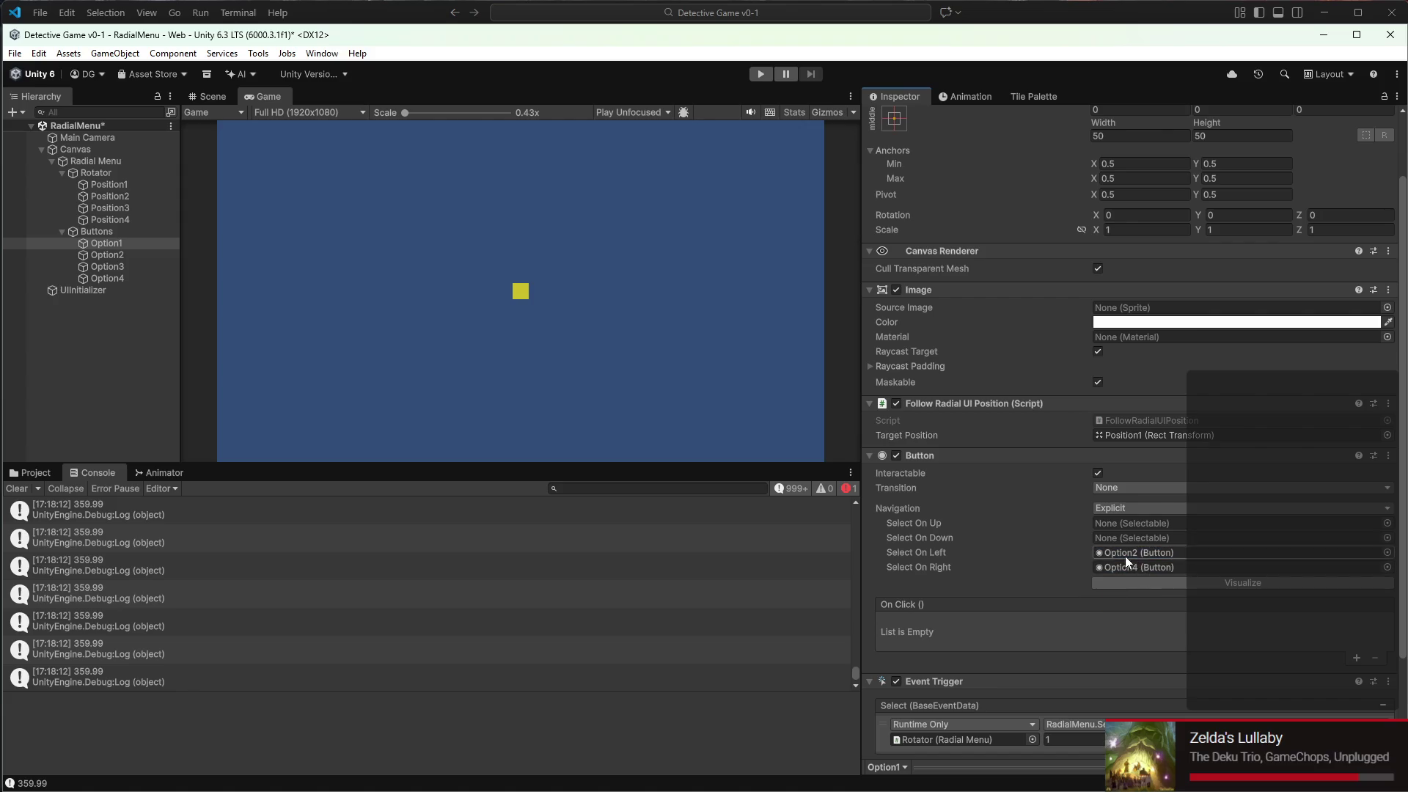
click(107, 256)
mouse_move(113, 239)
mouse_down()
mouse_move(477, 321)
mouse_move(1151, 566)
mouse_up()
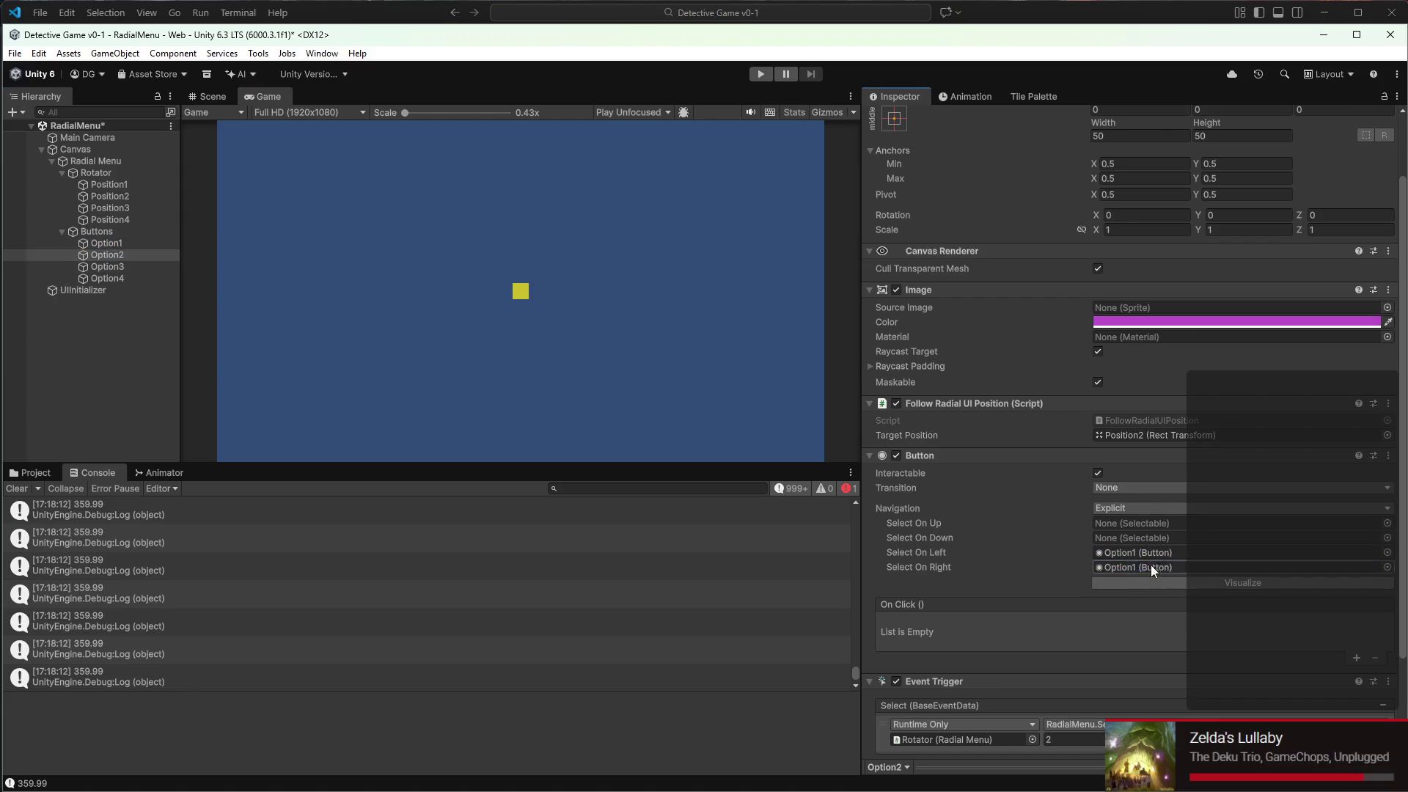
mouse_move(107, 267)
mouse_down()
mouse_move(176, 272)
mouse_move(1177, 556)
mouse_up()
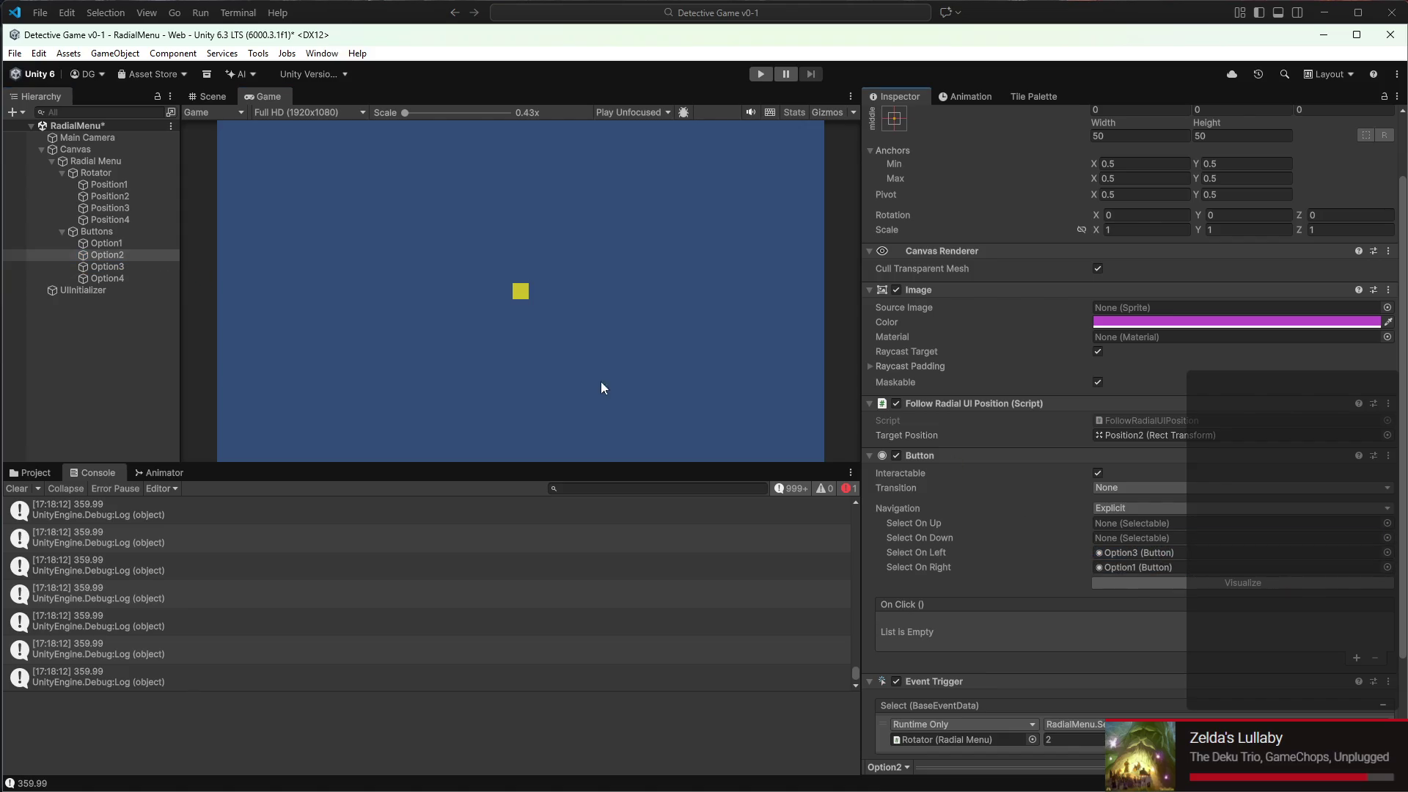
Link Option3 right→Option2, left→Option4, Option4 left→Option1, right→Option3; save and play
click(144, 266)
mouse_move(144, 257)
mouse_down()
mouse_move(327, 297)
mouse_move(1188, 571)
mouse_up()
click(113, 279)
drag(113, 279, 1128, 551)
click(109, 277)
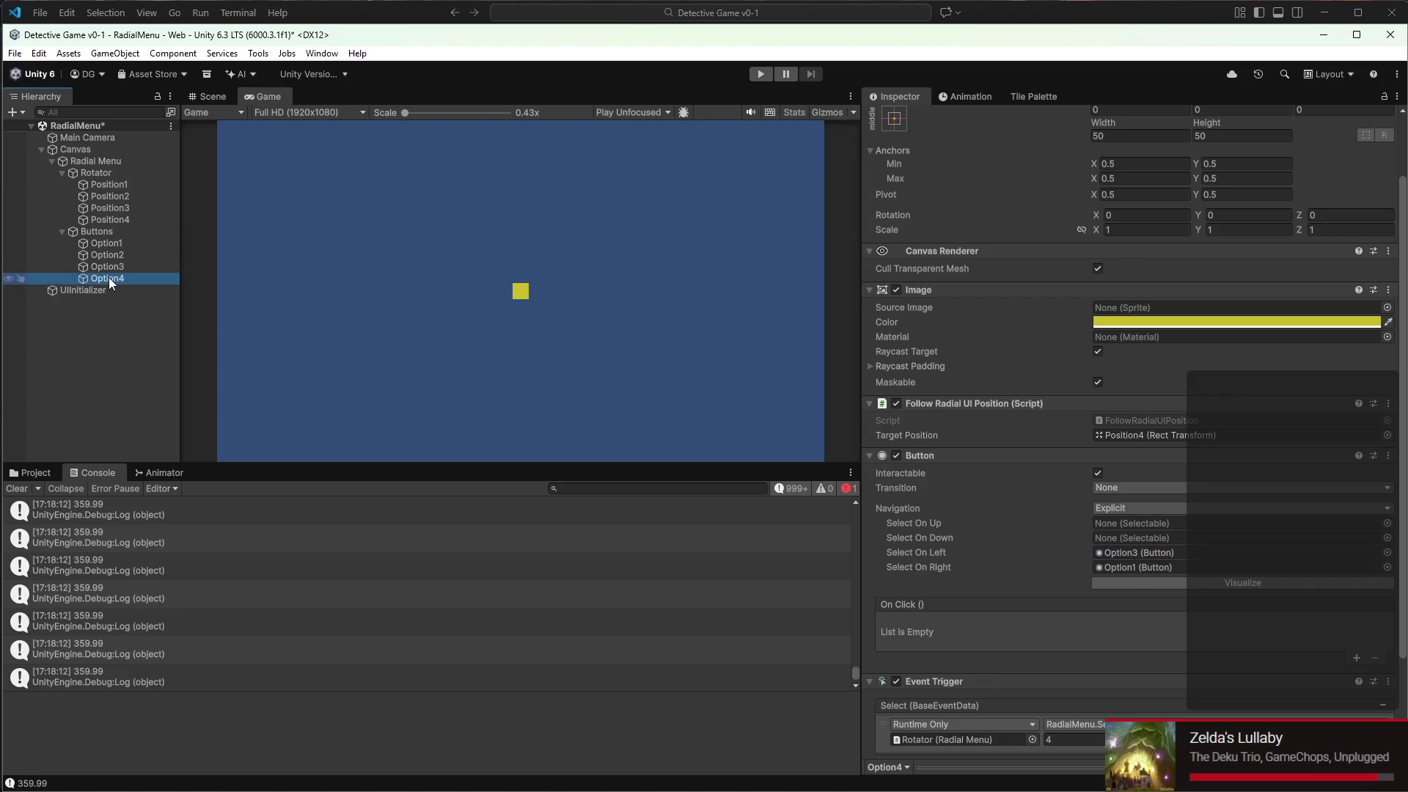
mouse_move(117, 246)
mouse_down()
mouse_move(1130, 440)
mouse_move(1103, 556)
mouse_move(154, 266)
mouse_move(1068, 469)
mouse_move(1115, 556)
mouse_up()
mouse_move(110, 267)
mouse_down()
mouse_move(1054, 574)
mouse_move(1115, 565)
mouse_up()
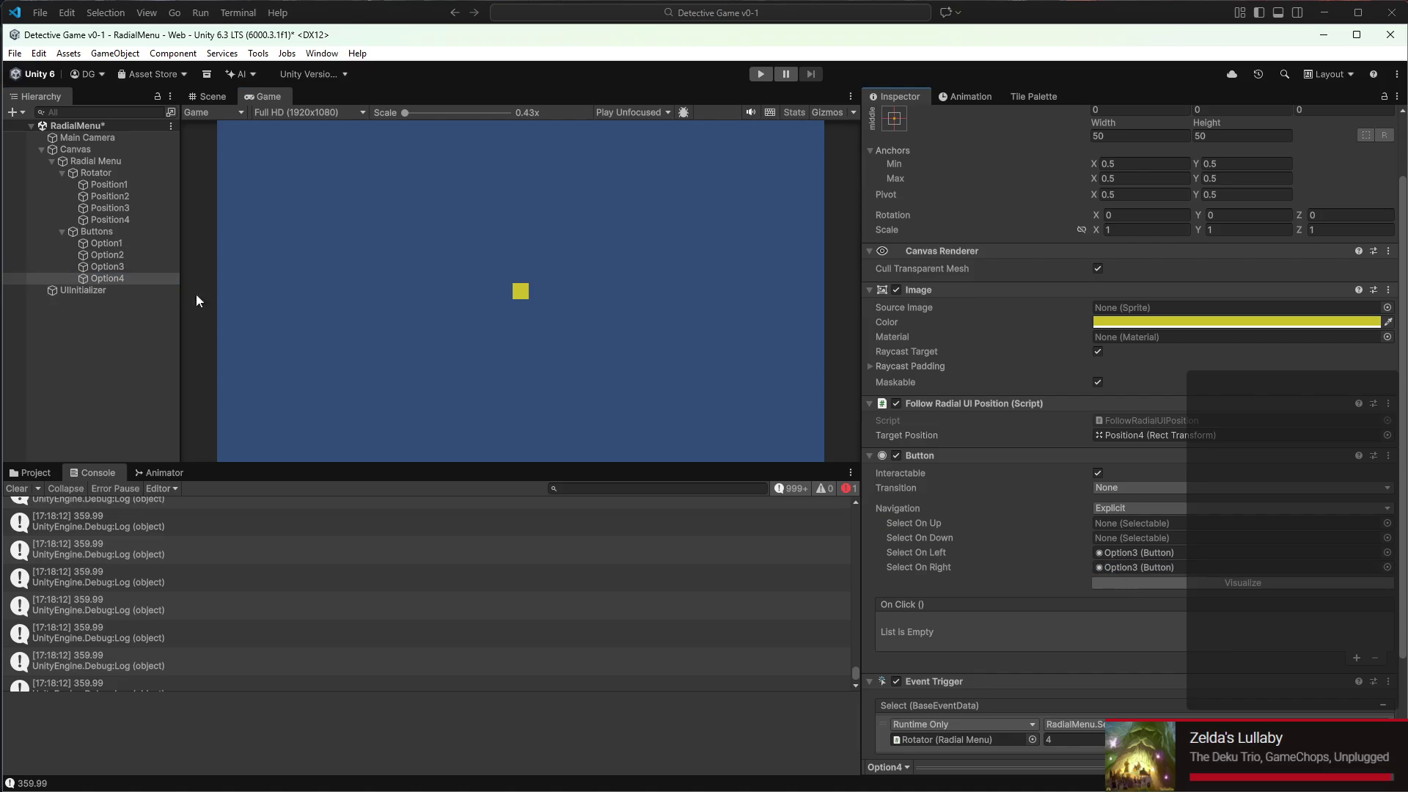
mouse_move(135, 245)
mouse_down()
mouse_move(1207, 506)
mouse_move(1166, 552)
mouse_up()
key(ctrl+s)
click(756, 74)
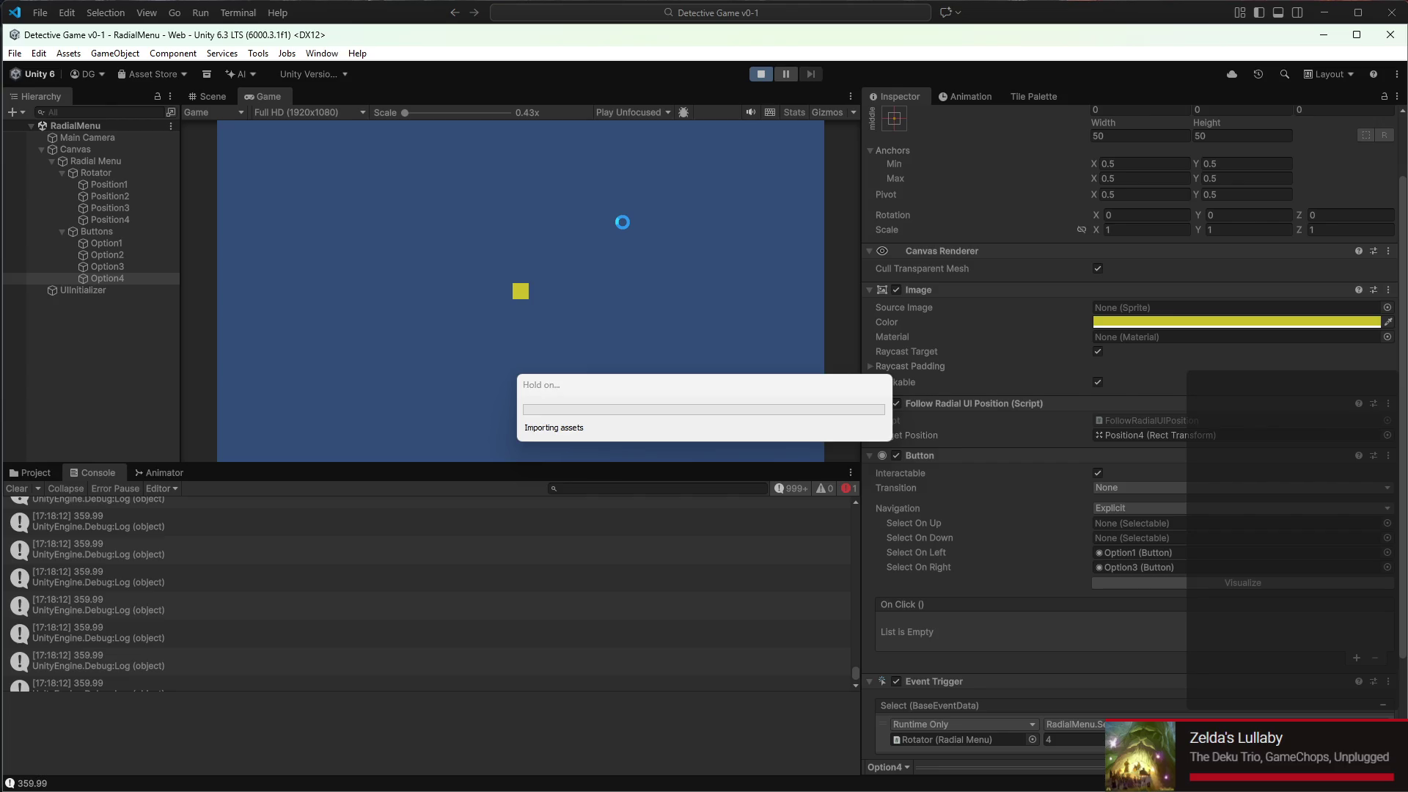
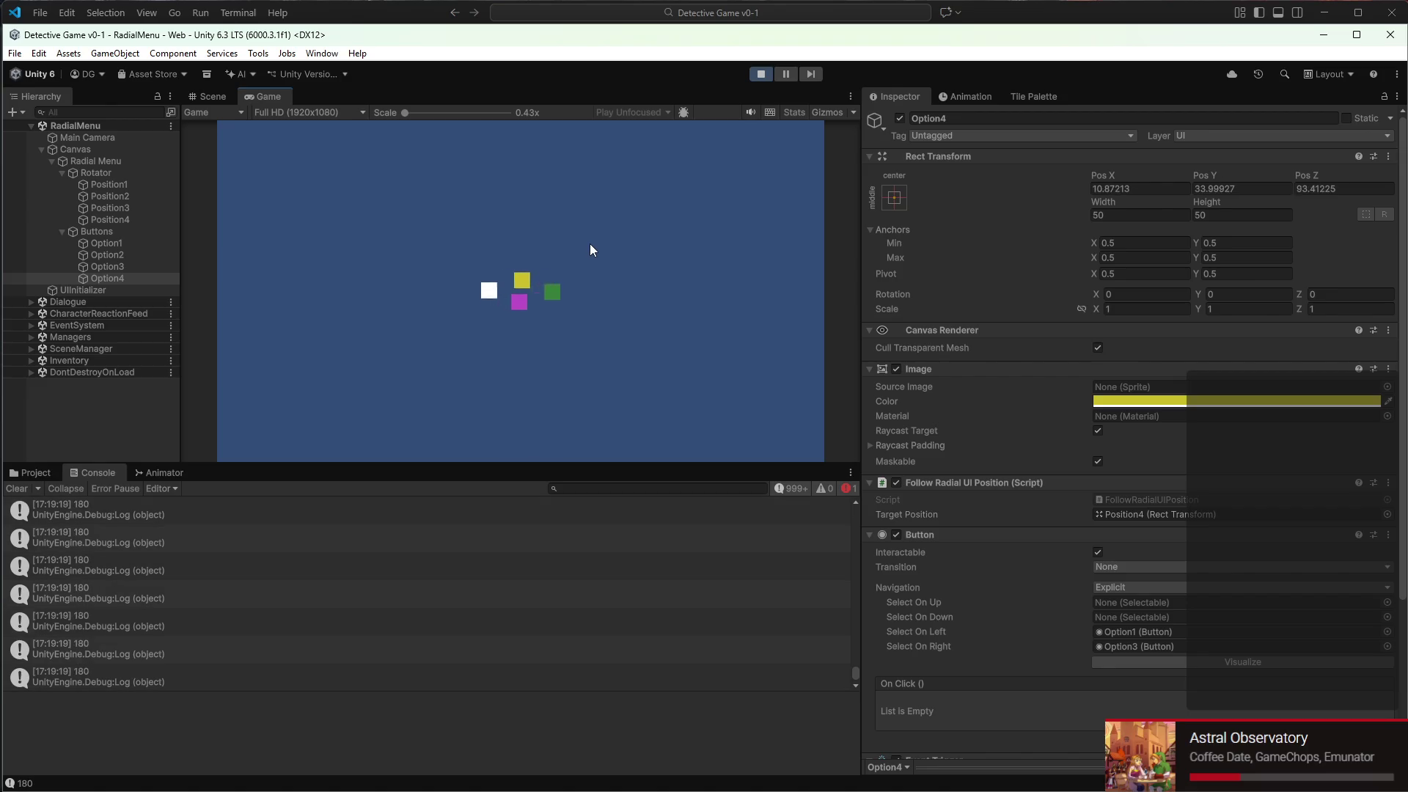
Stop Play mode and set Option4's Select On Left navigation to None
click(760, 74)
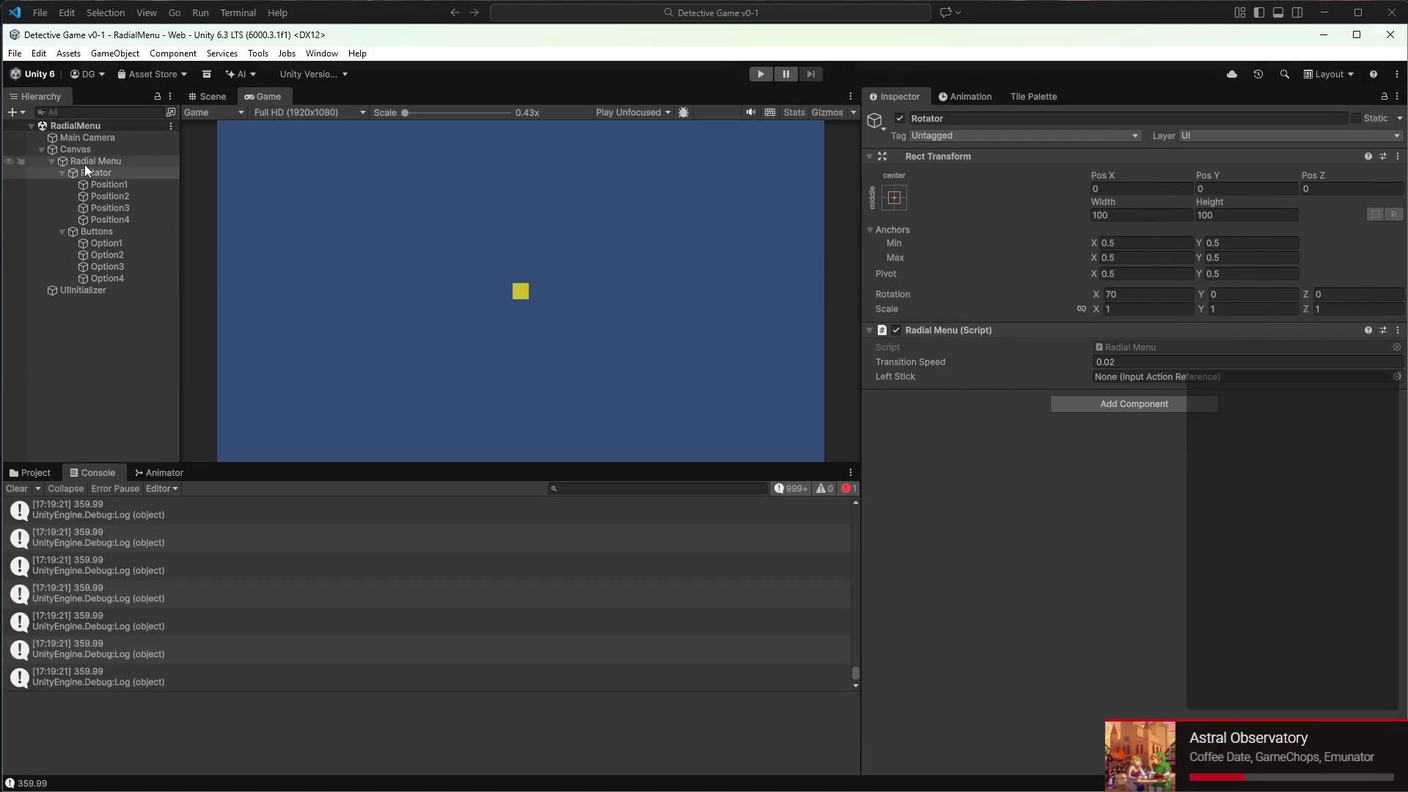
click(108, 188)
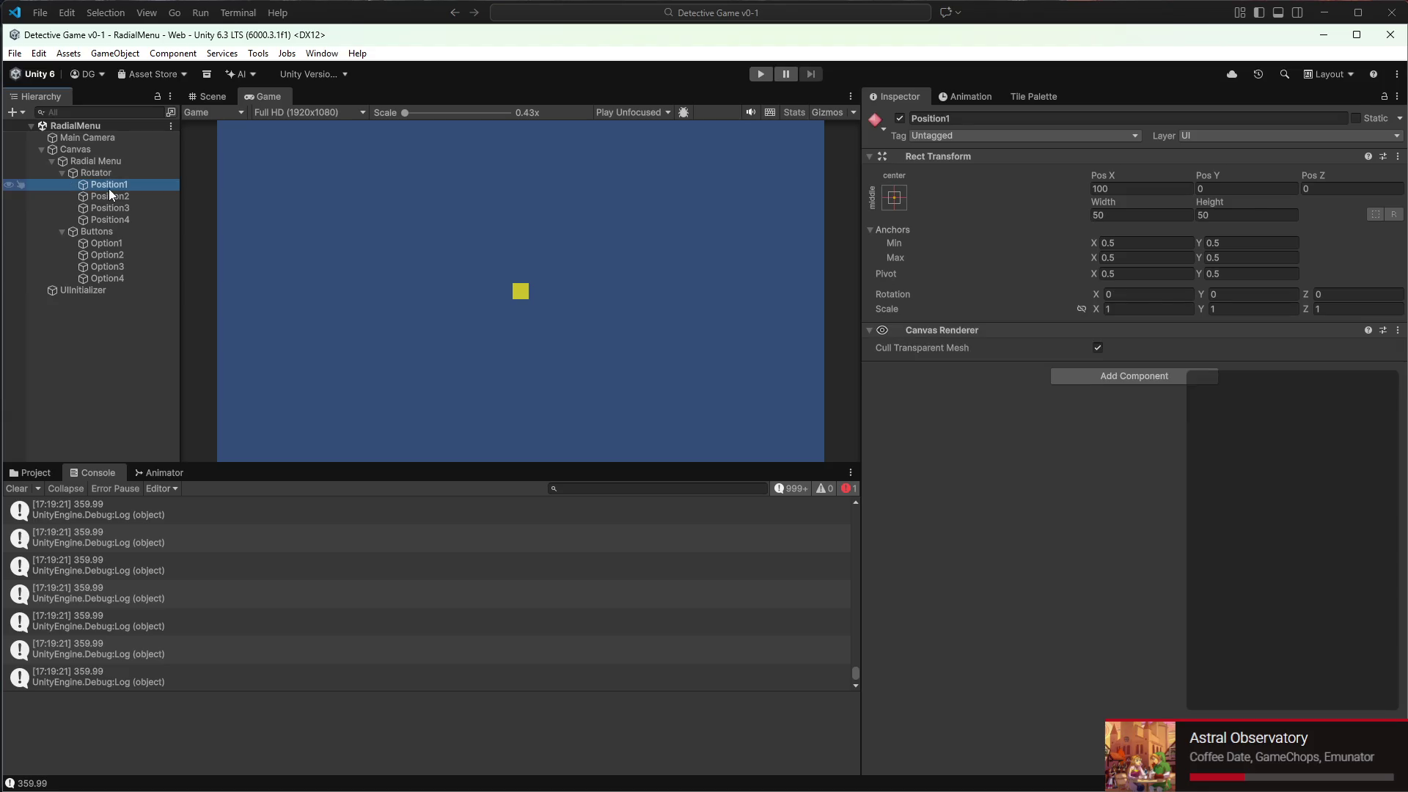
click(109, 253)
click(108, 244)
click(112, 278)
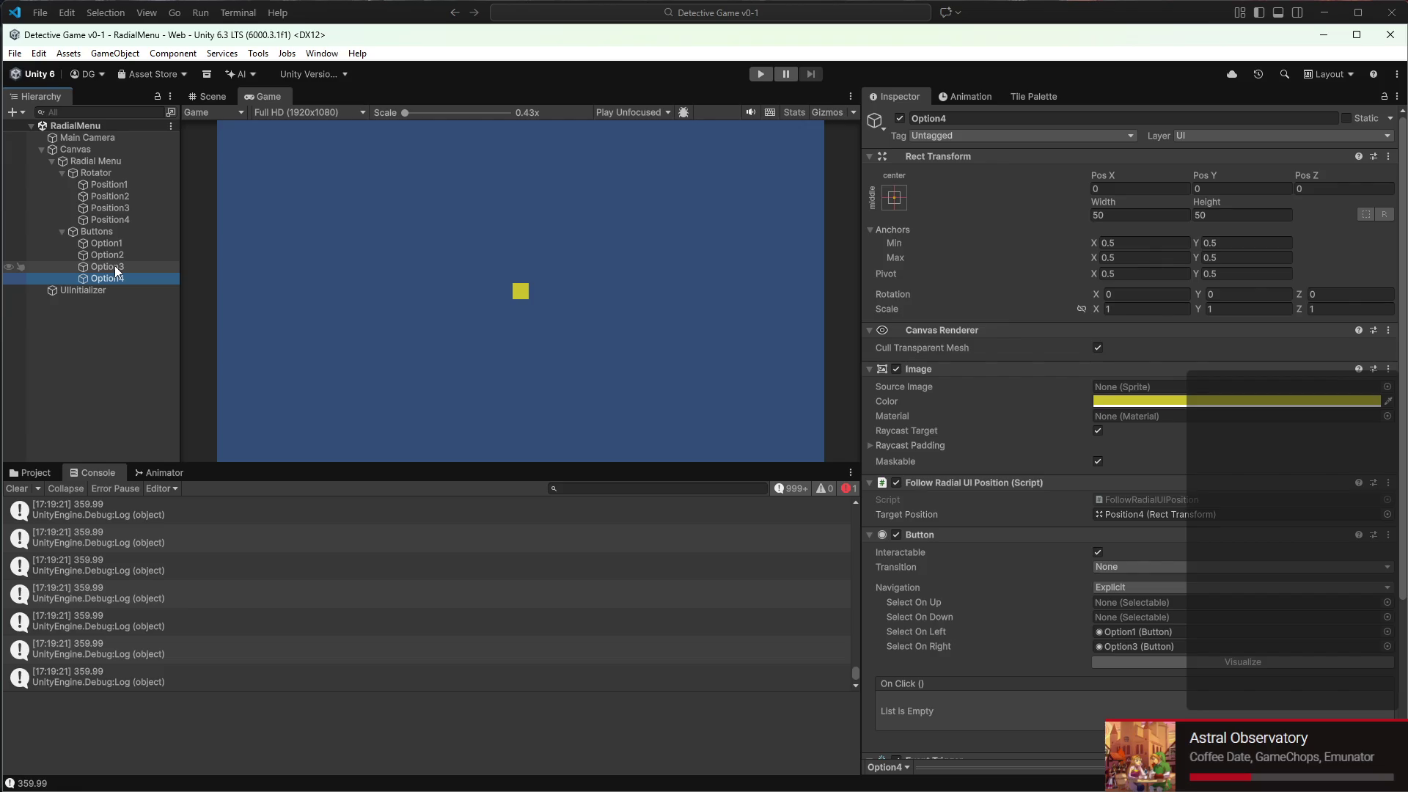
scroll(953, 432, down, 5)
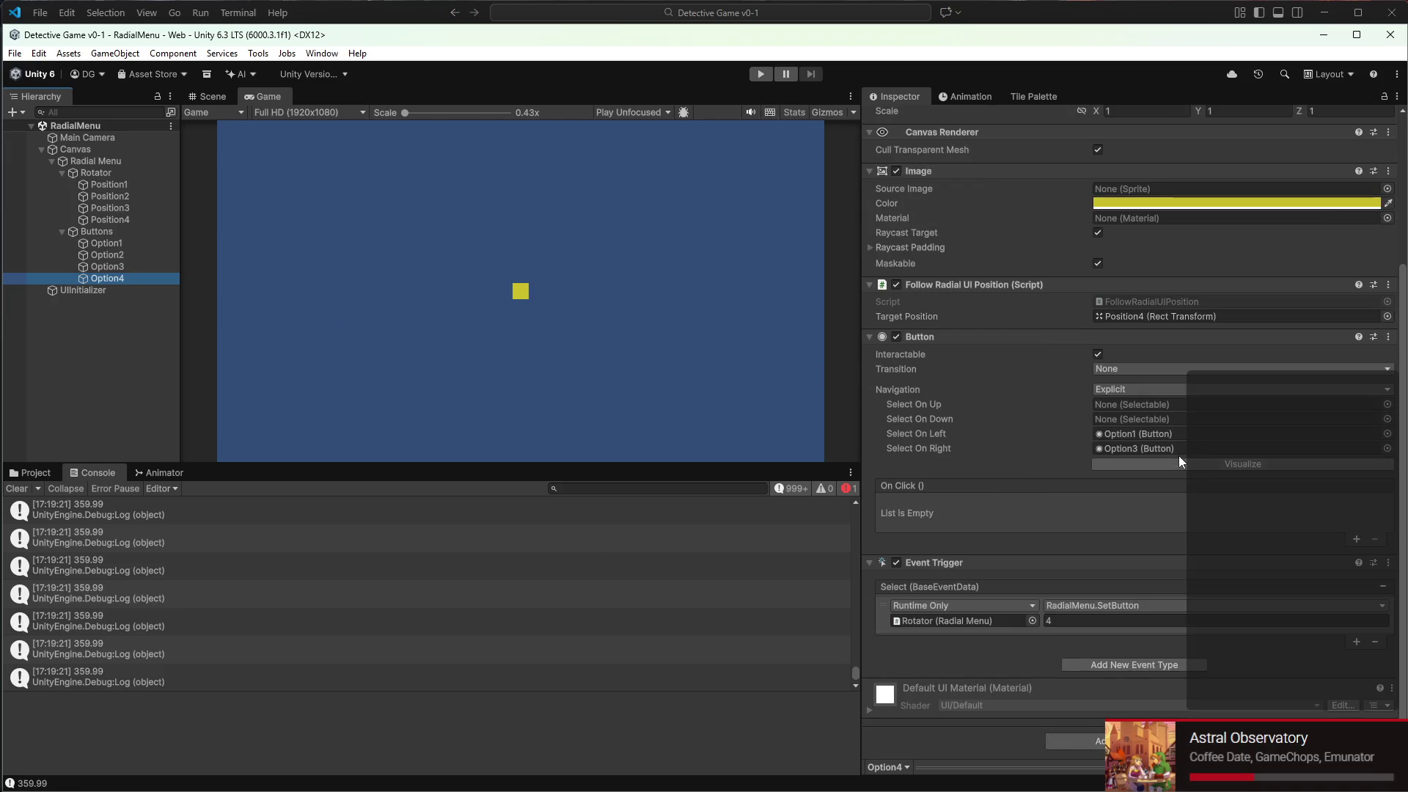
right_click(1333, 432)
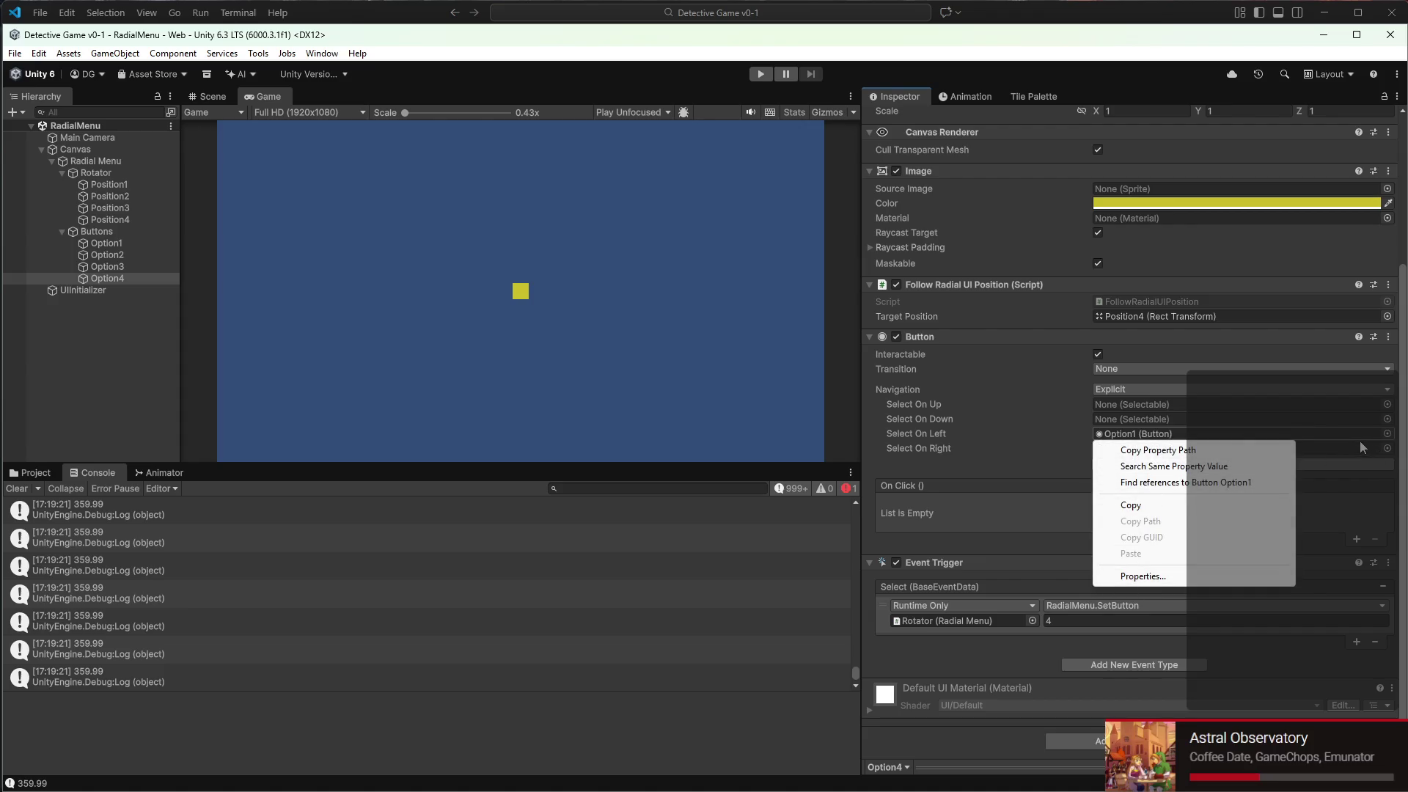
click(1386, 434)
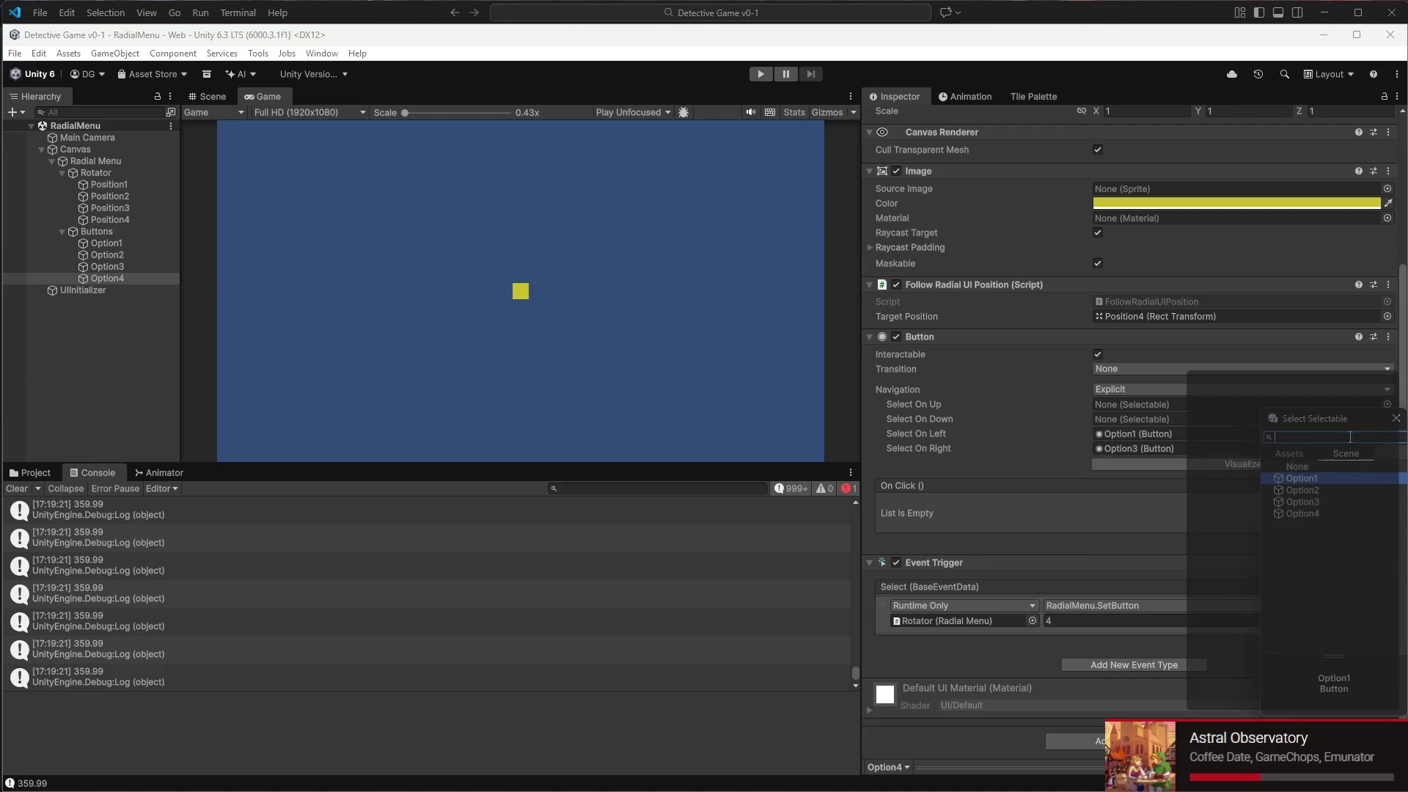
click(1306, 467)
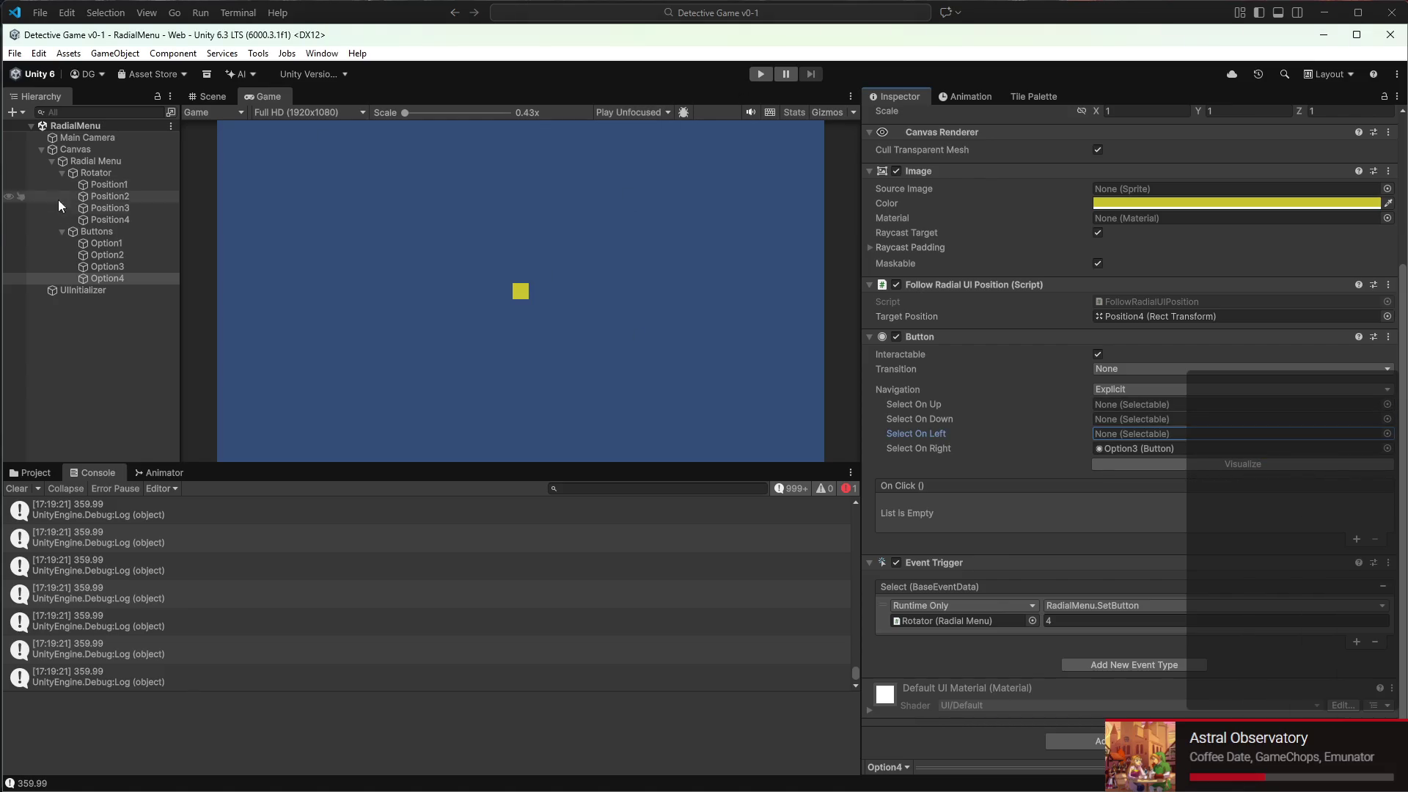
Set Option1's Select On Right navigation to None and start Play mode again
click(90, 240)
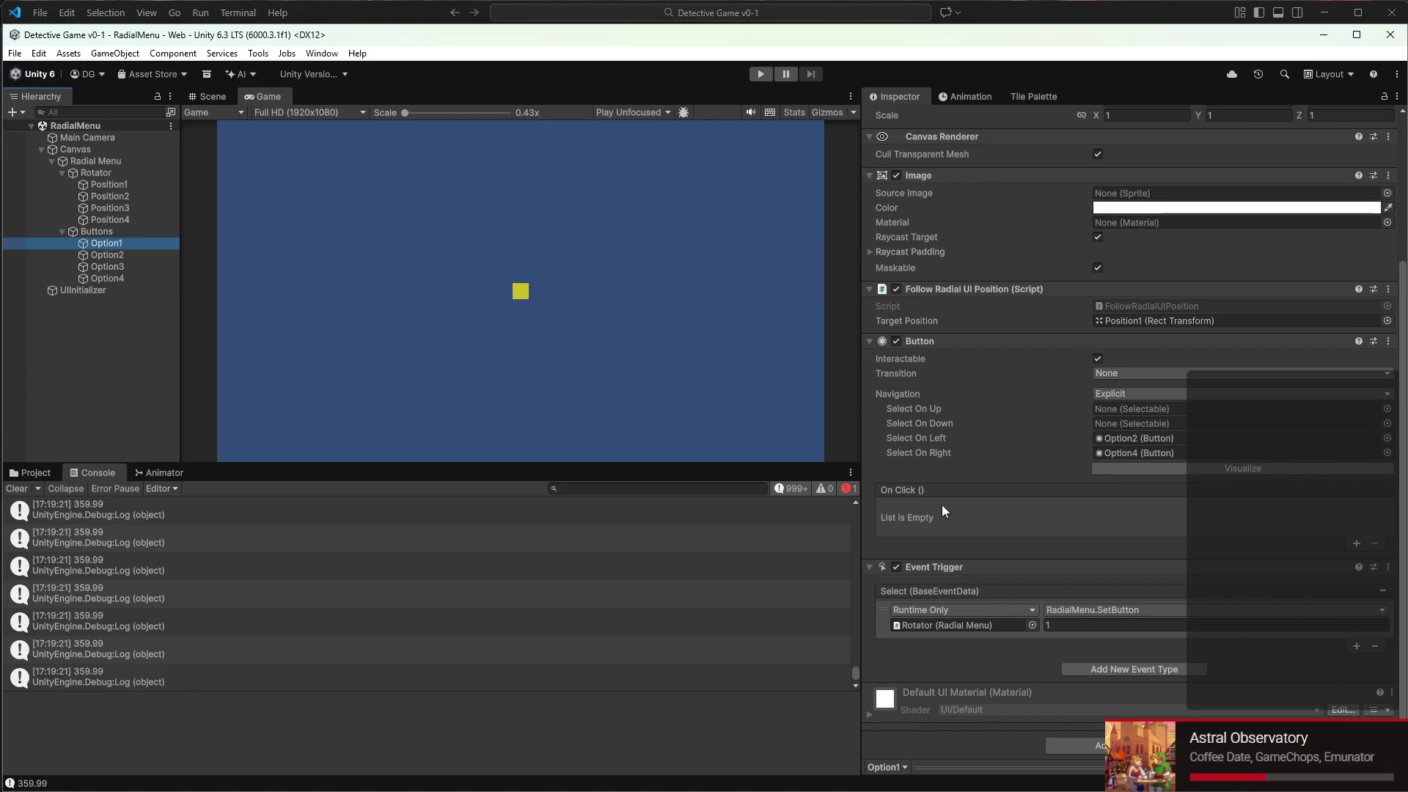
right_click(1240, 455)
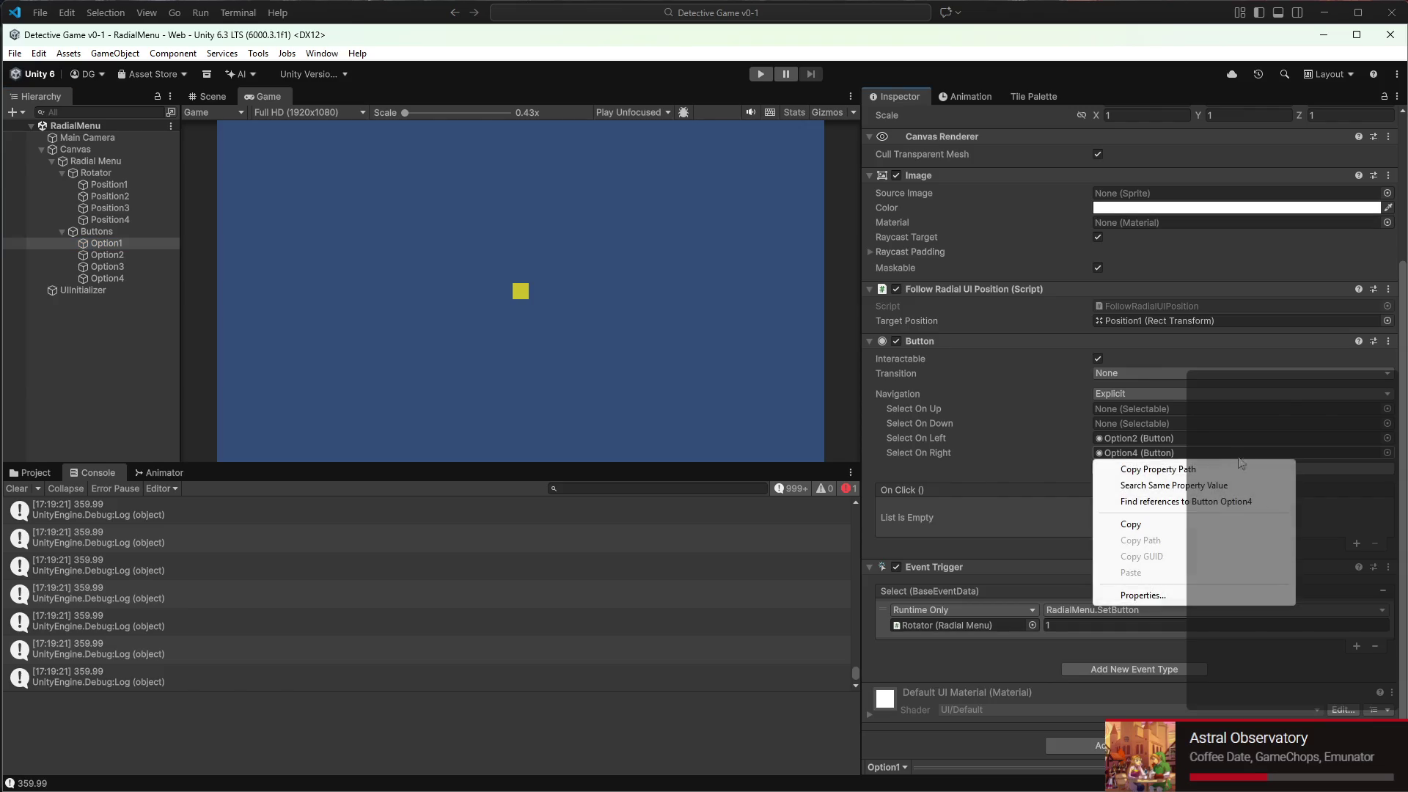
click(1138, 441)
click(1143, 438)
click(1387, 452)
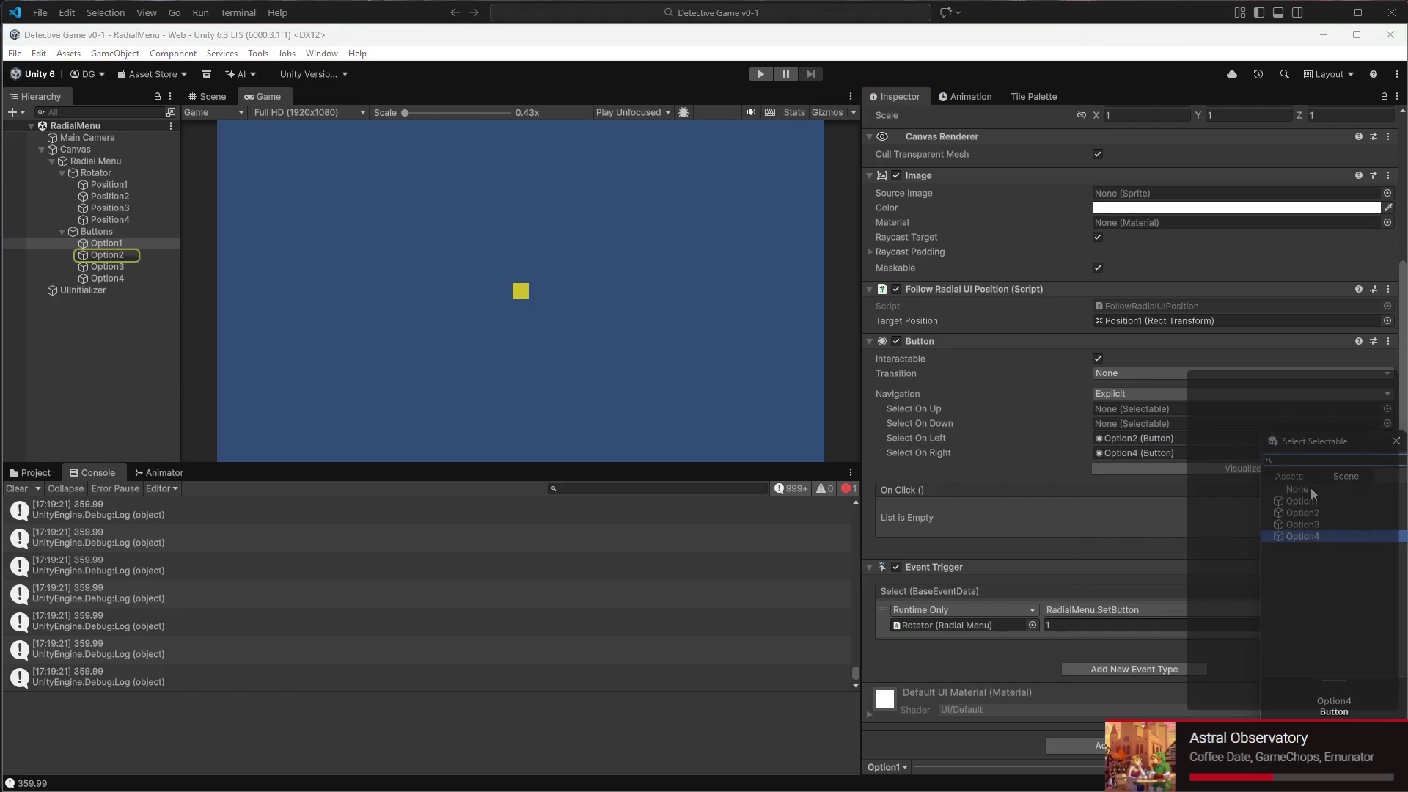
double_click(1310, 486)
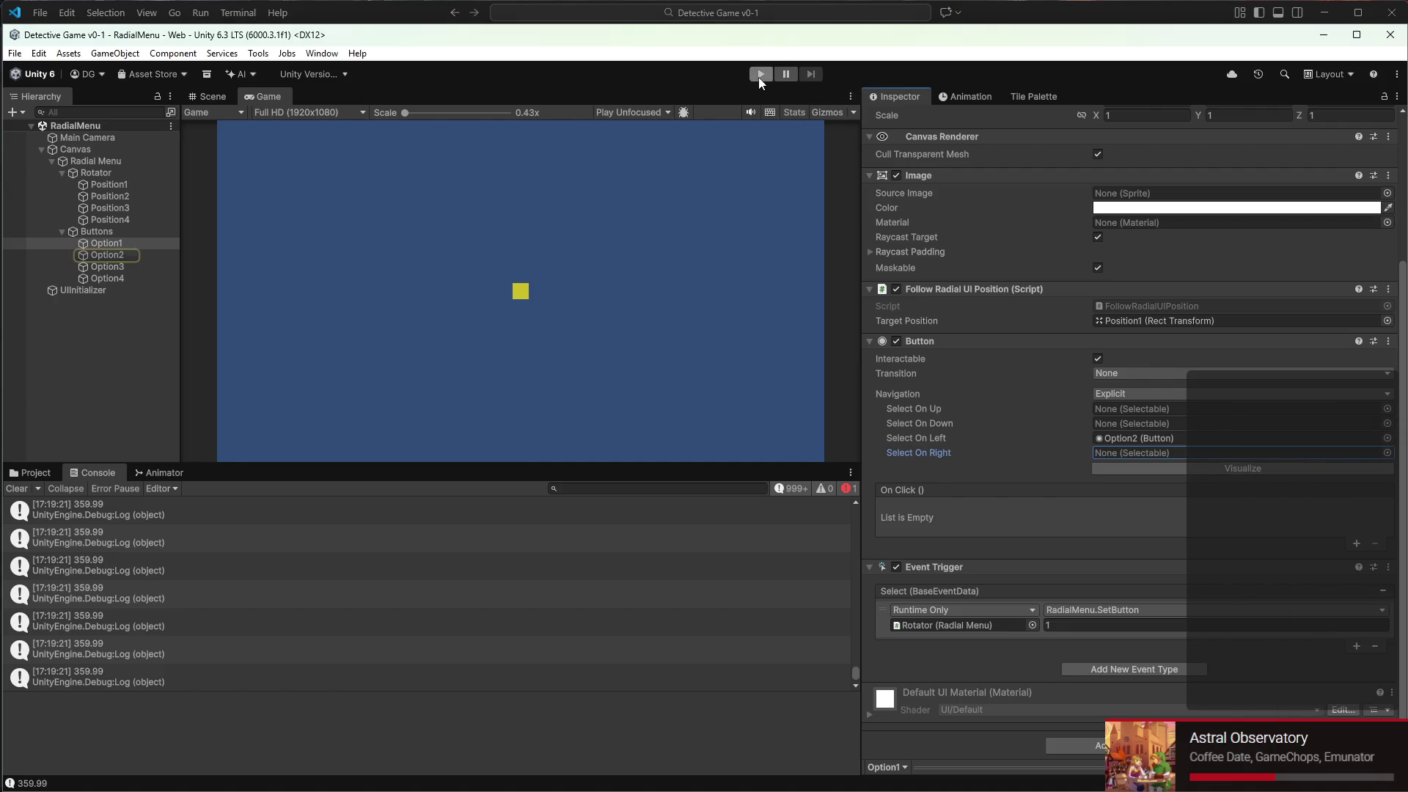
click(760, 76)
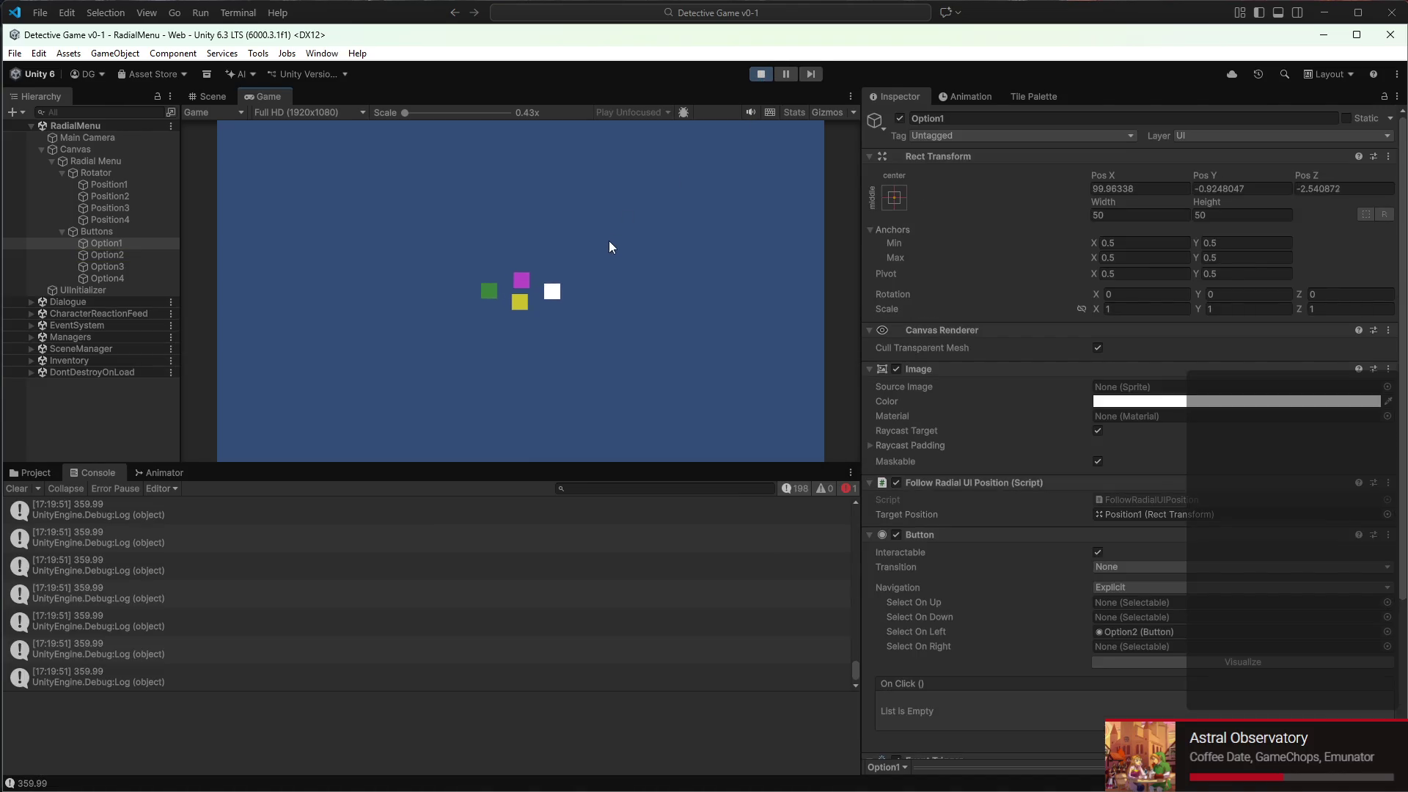
Scroll to rotate the menu, then set the Rotator's Transition Speed to 0.015
scroll(609, 241, down, 1)
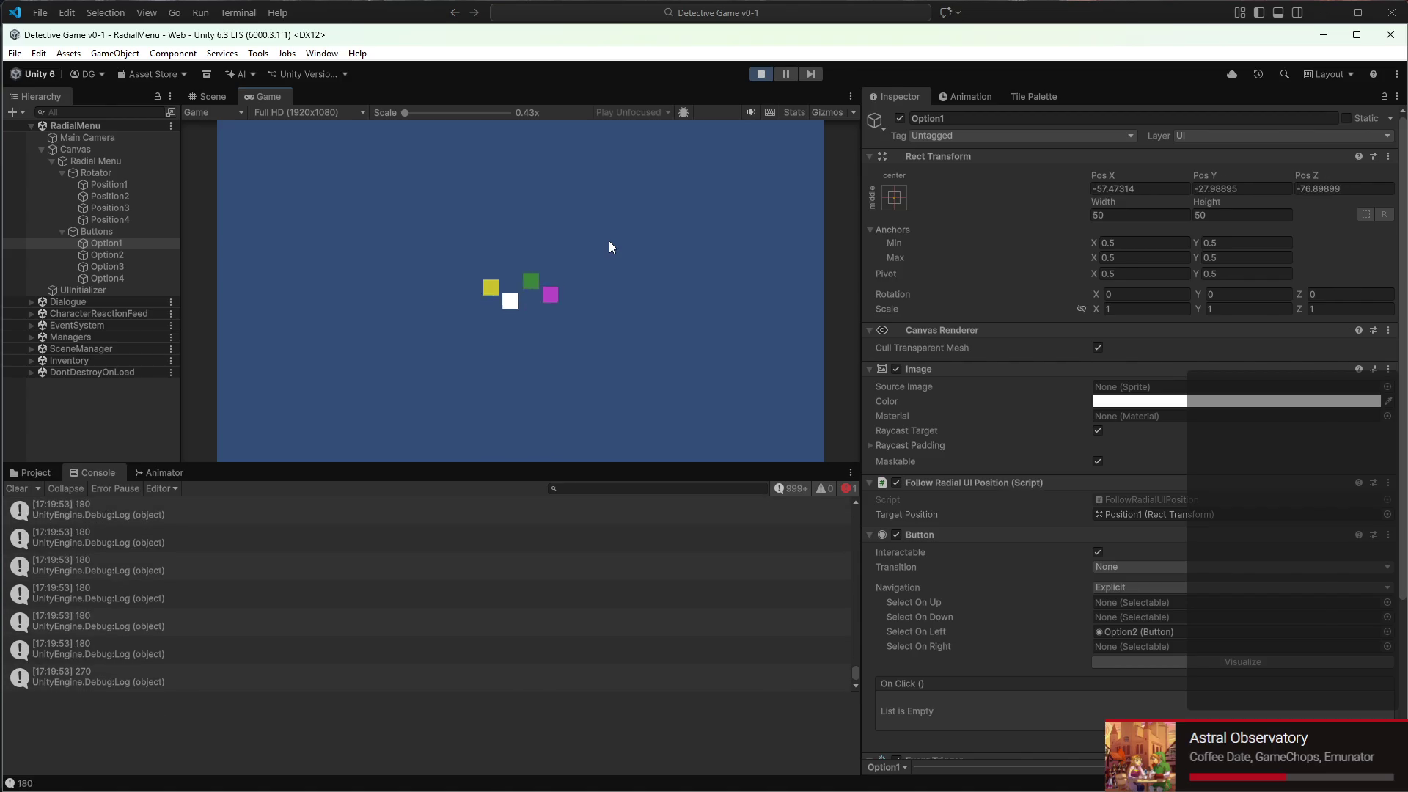
scroll(609, 242, down, 1)
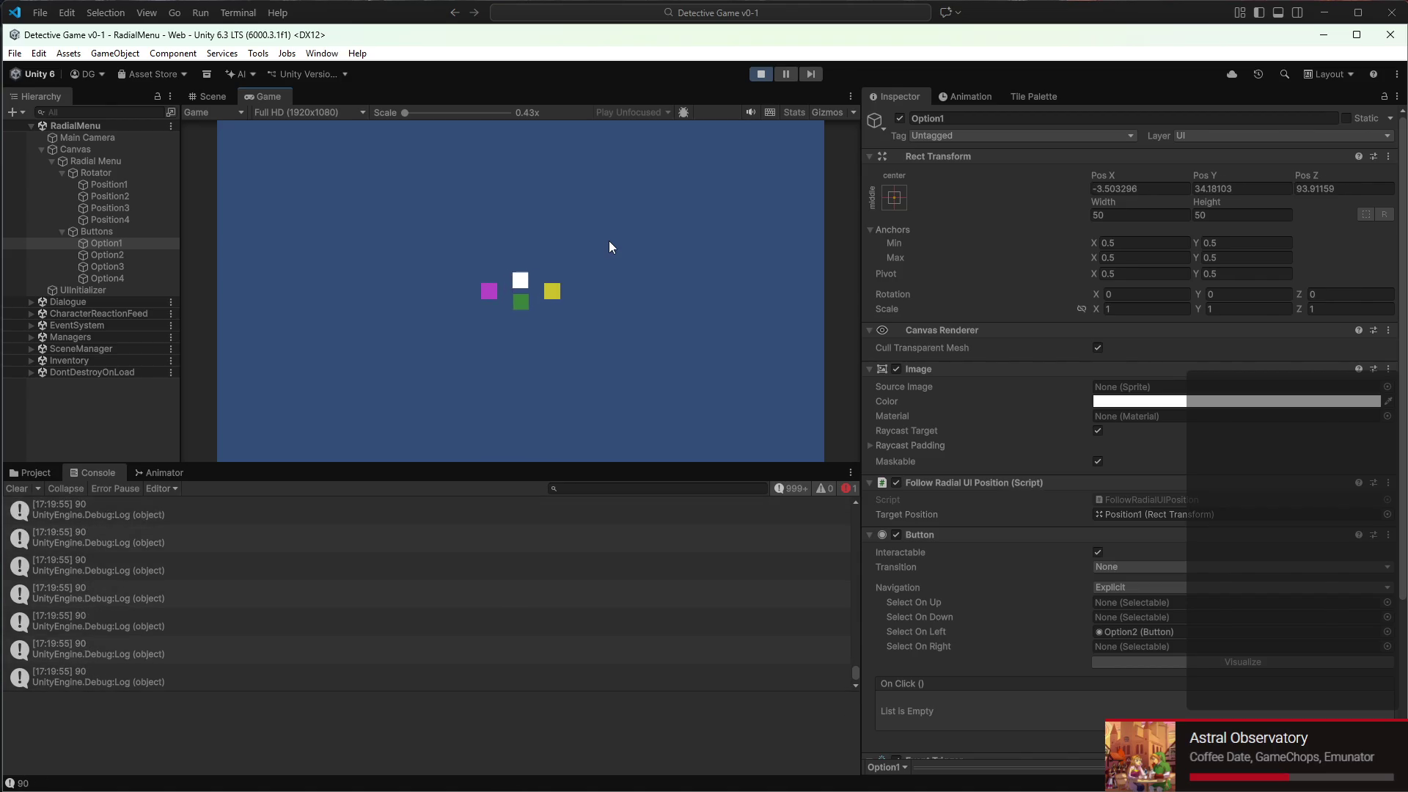
scroll(608, 247, down, 2)
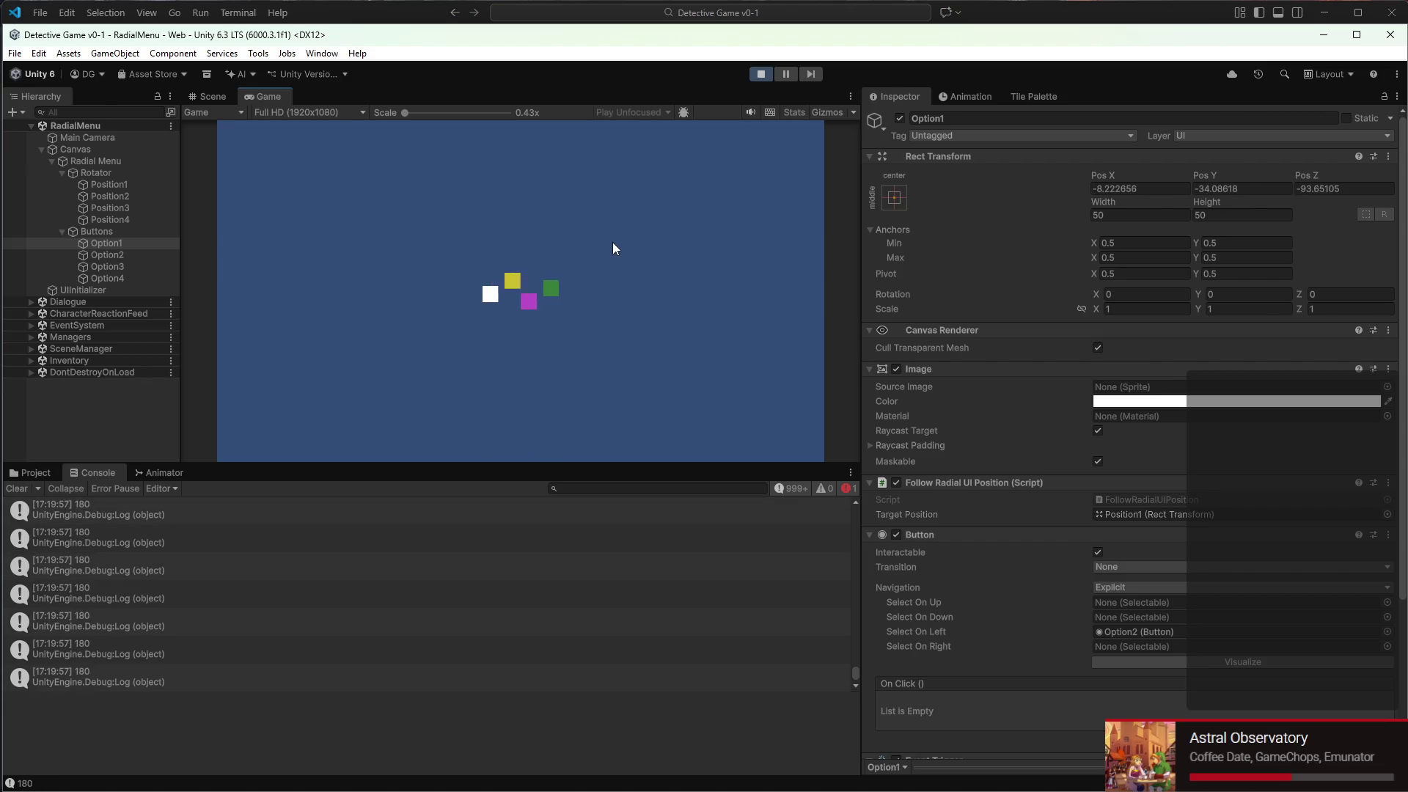
click(101, 170)
drag(1055, 363, 1049, 362)
scroll(552, 327, down, 2)
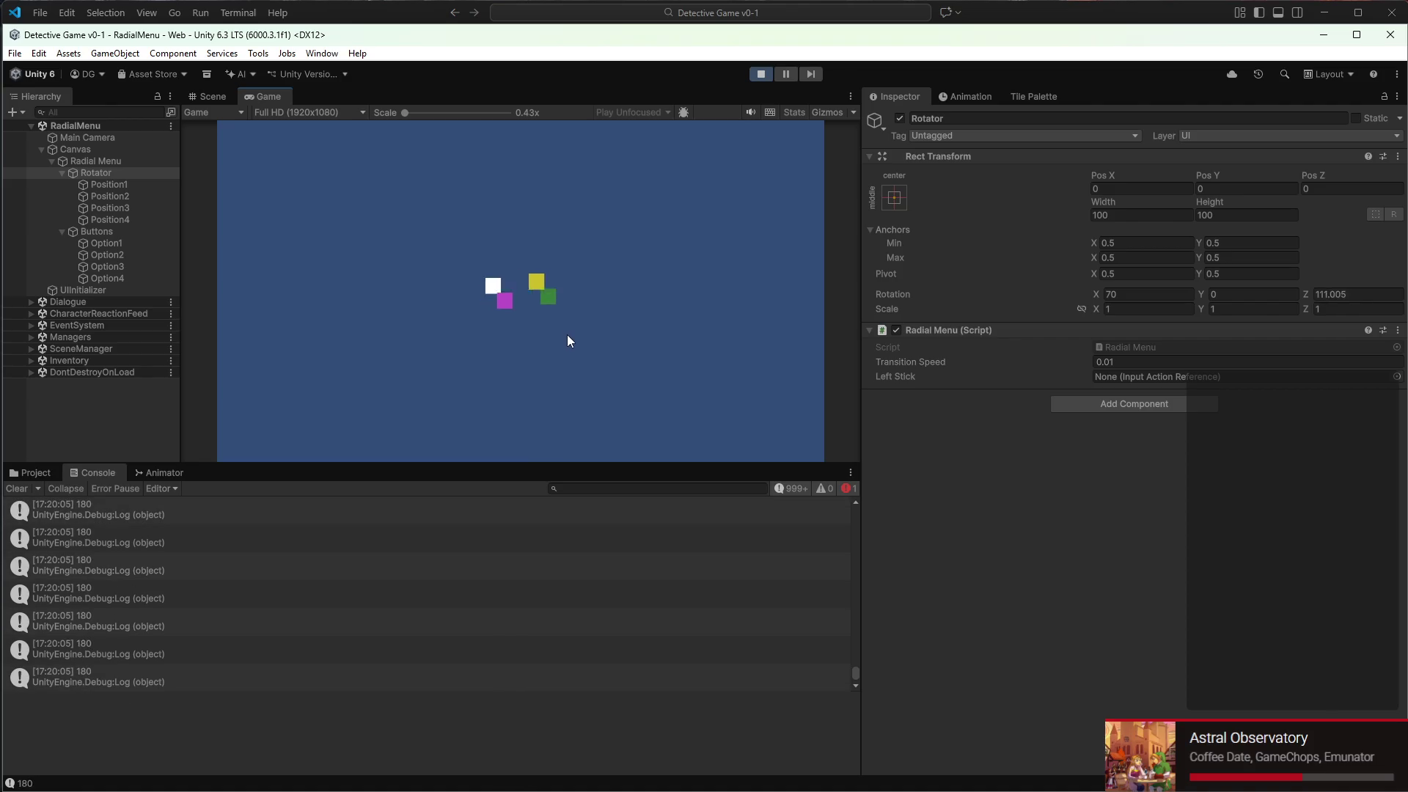
scroll(568, 334, down, 1)
scroll(571, 341, down, 1)
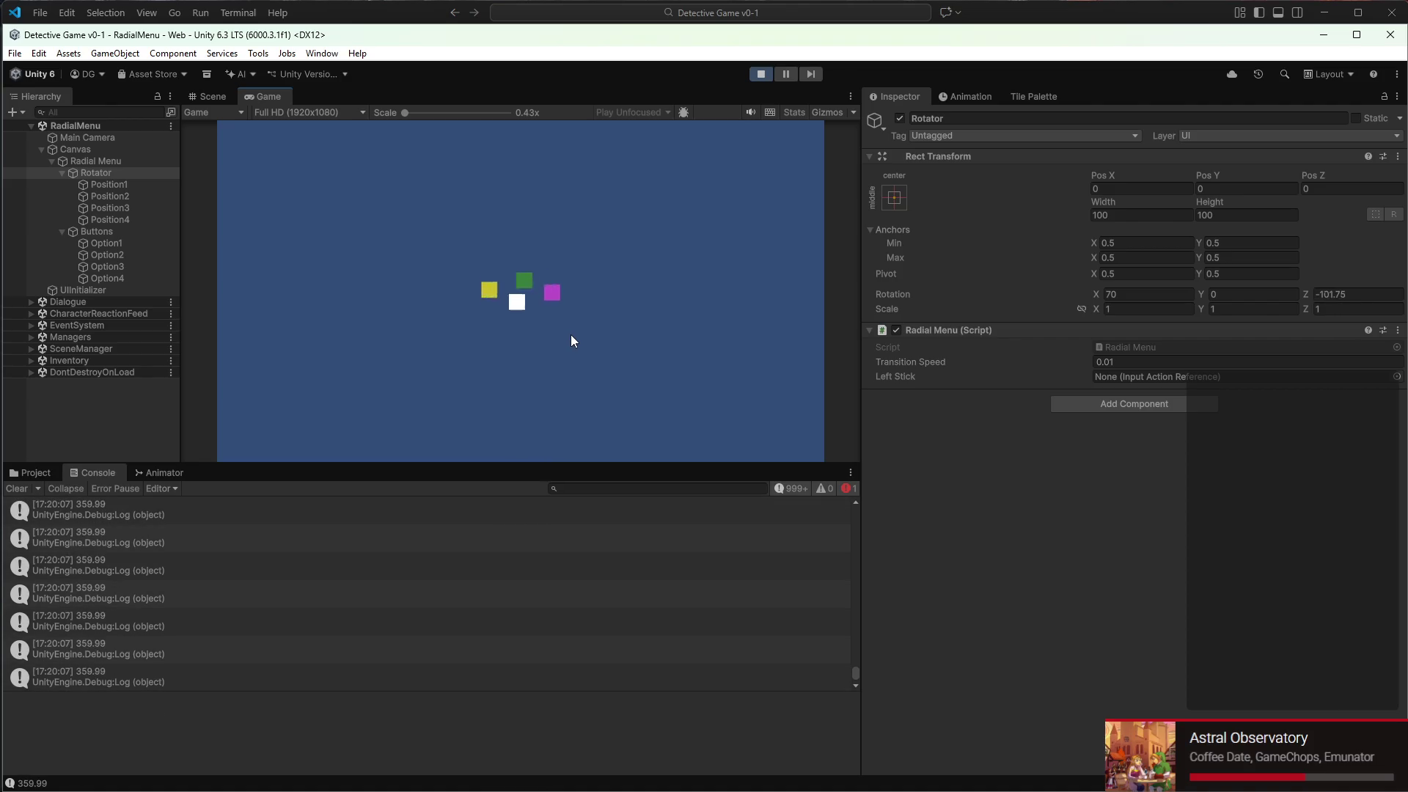
text(0.015)
key(Return)
Scroll the menu through its 90–360 degree rotations again, then stop the game
scroll(719, 395, down, 1)
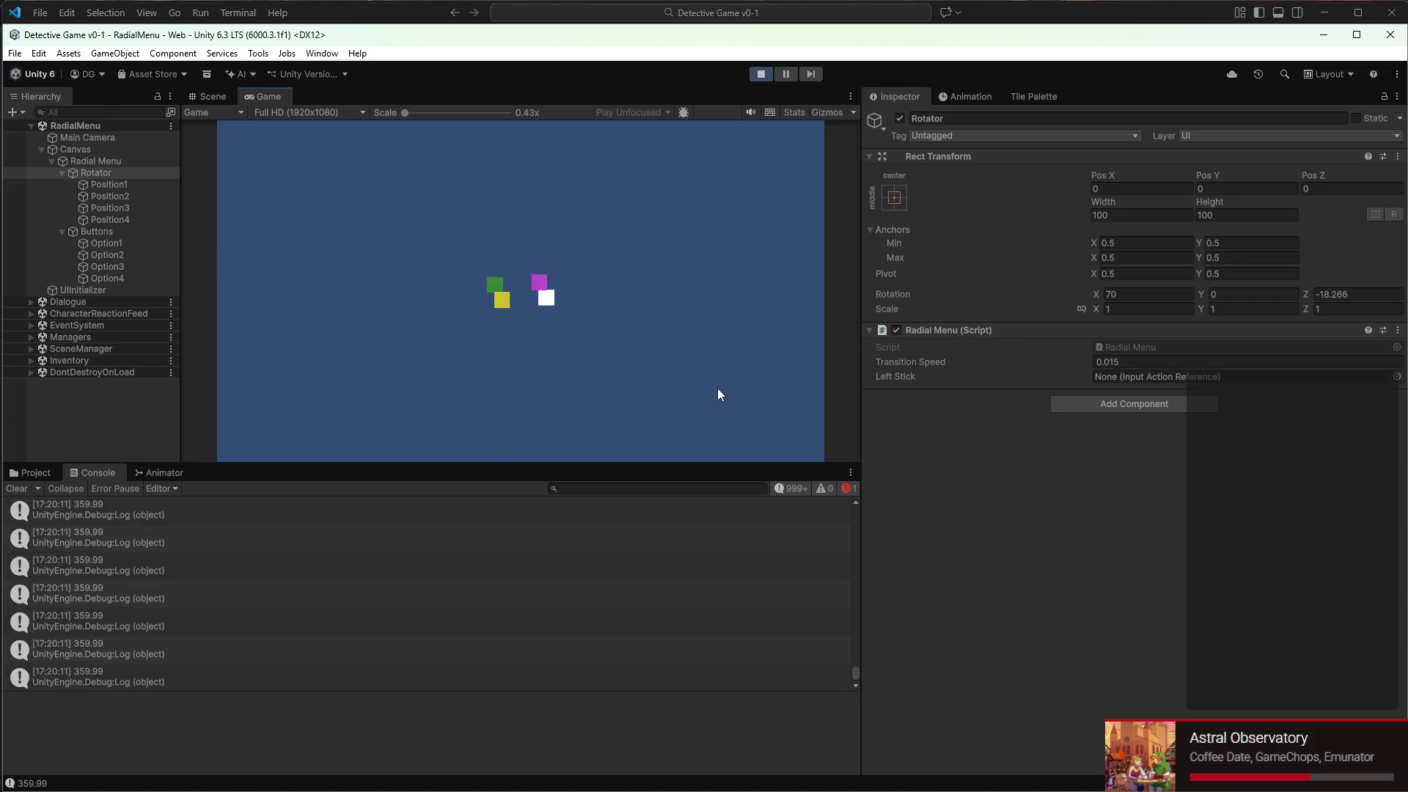
scroll(717, 394, down, 2)
scroll(715, 364, up, 1)
scroll(723, 131, up, 2)
scroll(729, 129, up, 1)
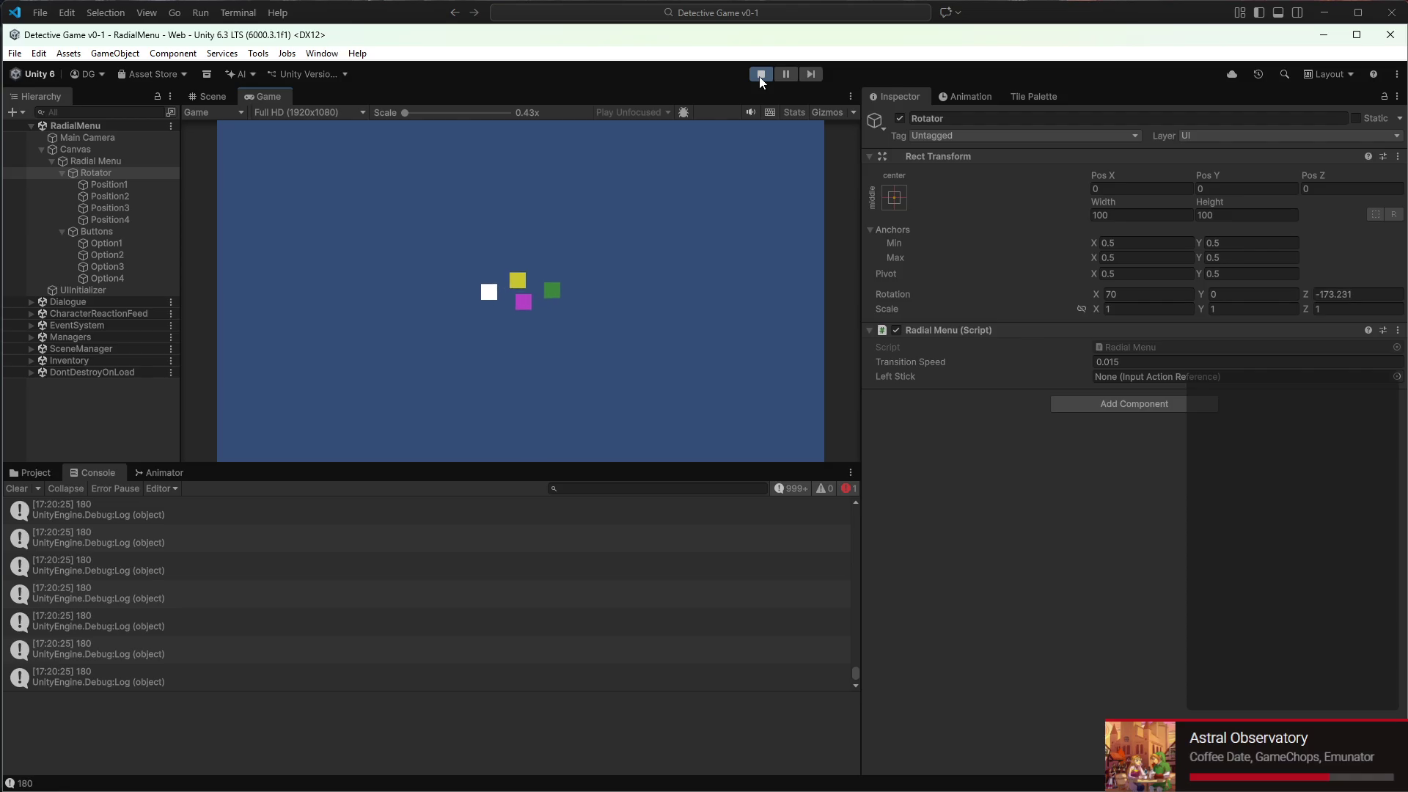
click(760, 76)
click(130, 243)
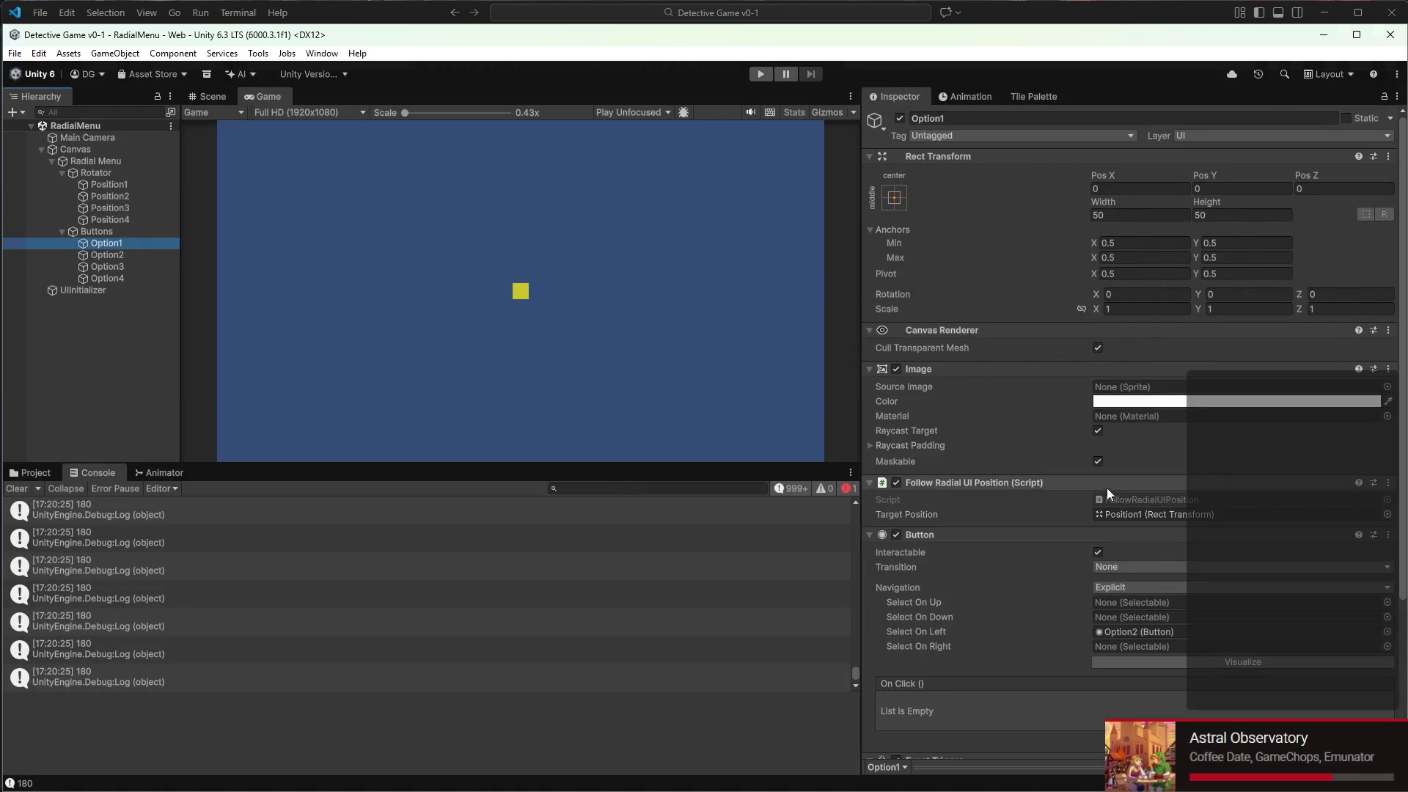
scroll(1107, 487, down, 5)
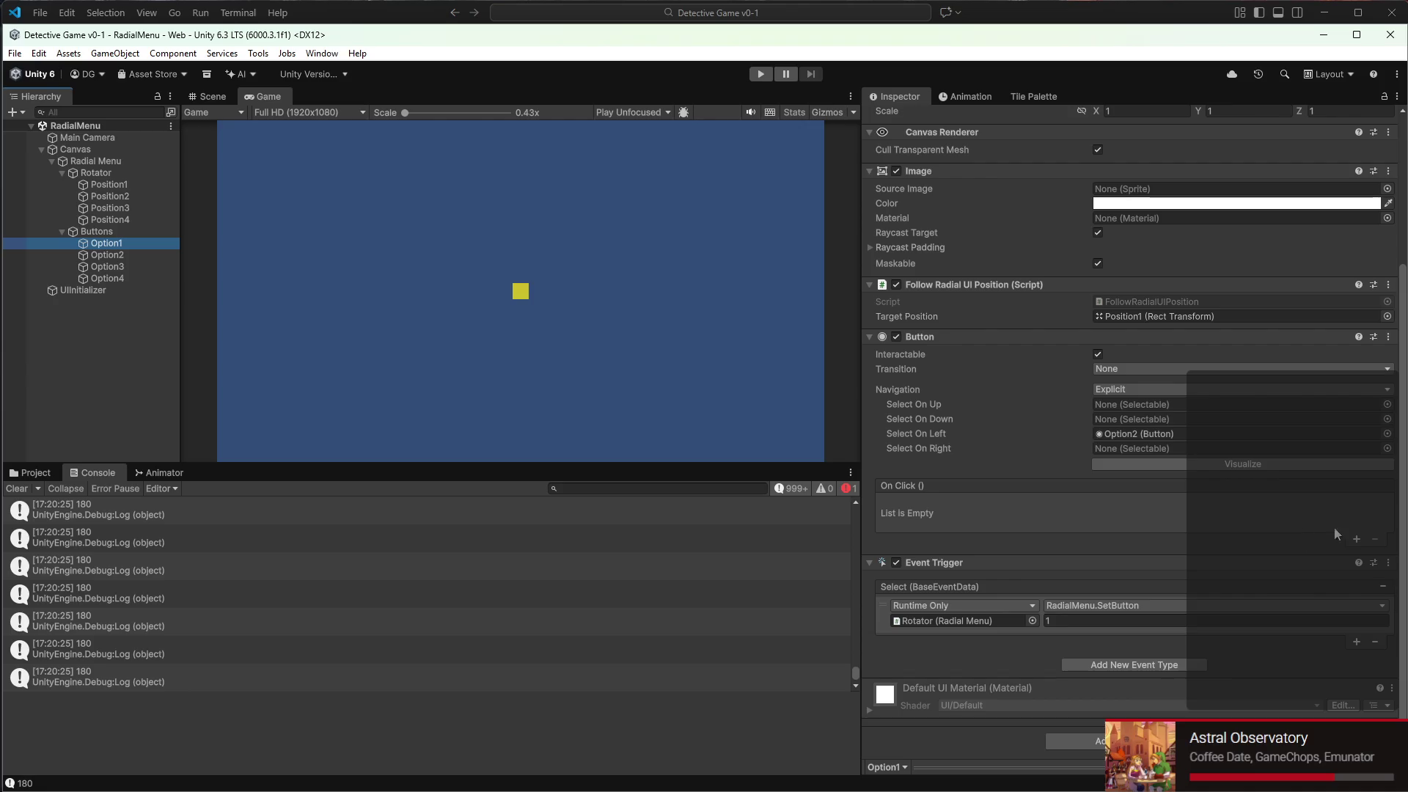
click(1356, 539)
click(1376, 539)
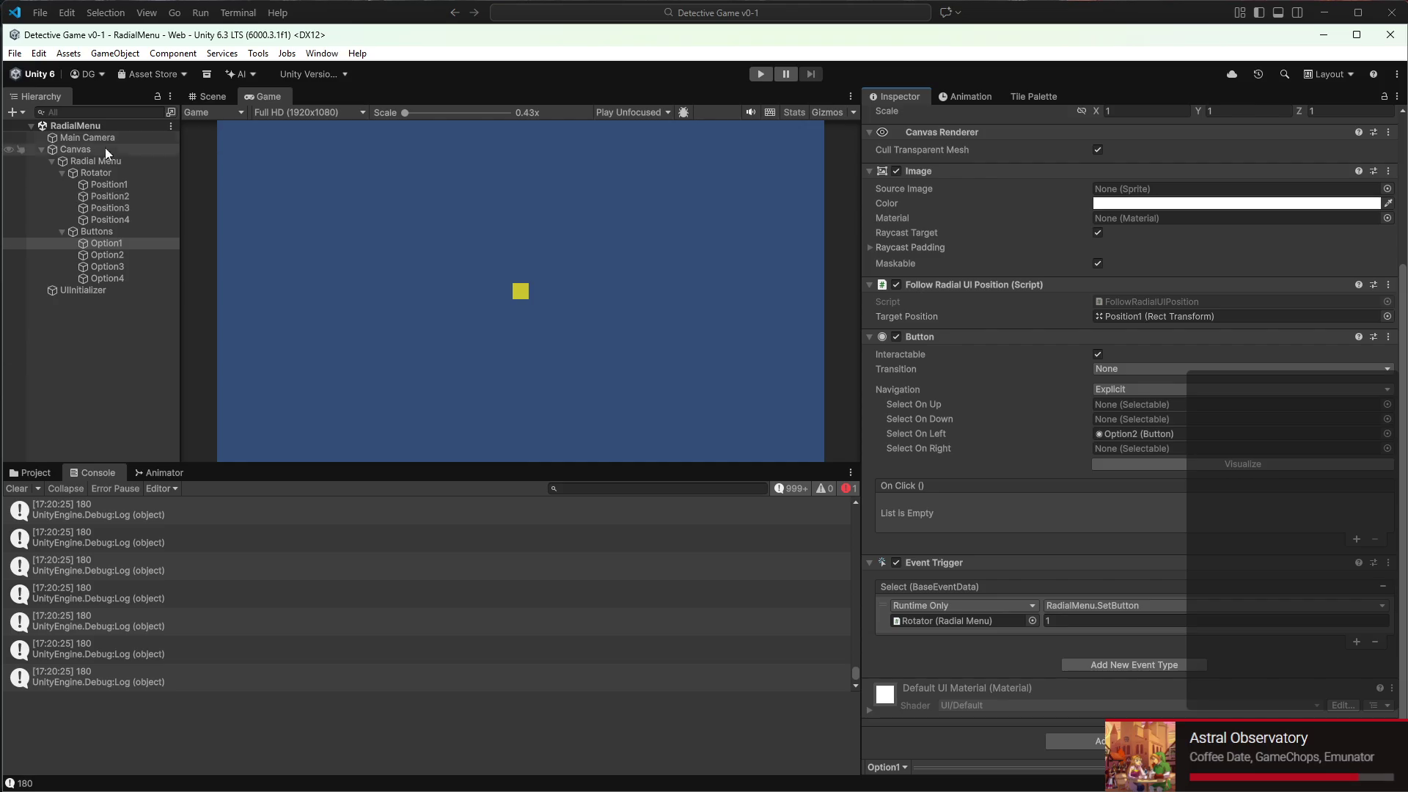
click(86, 161)
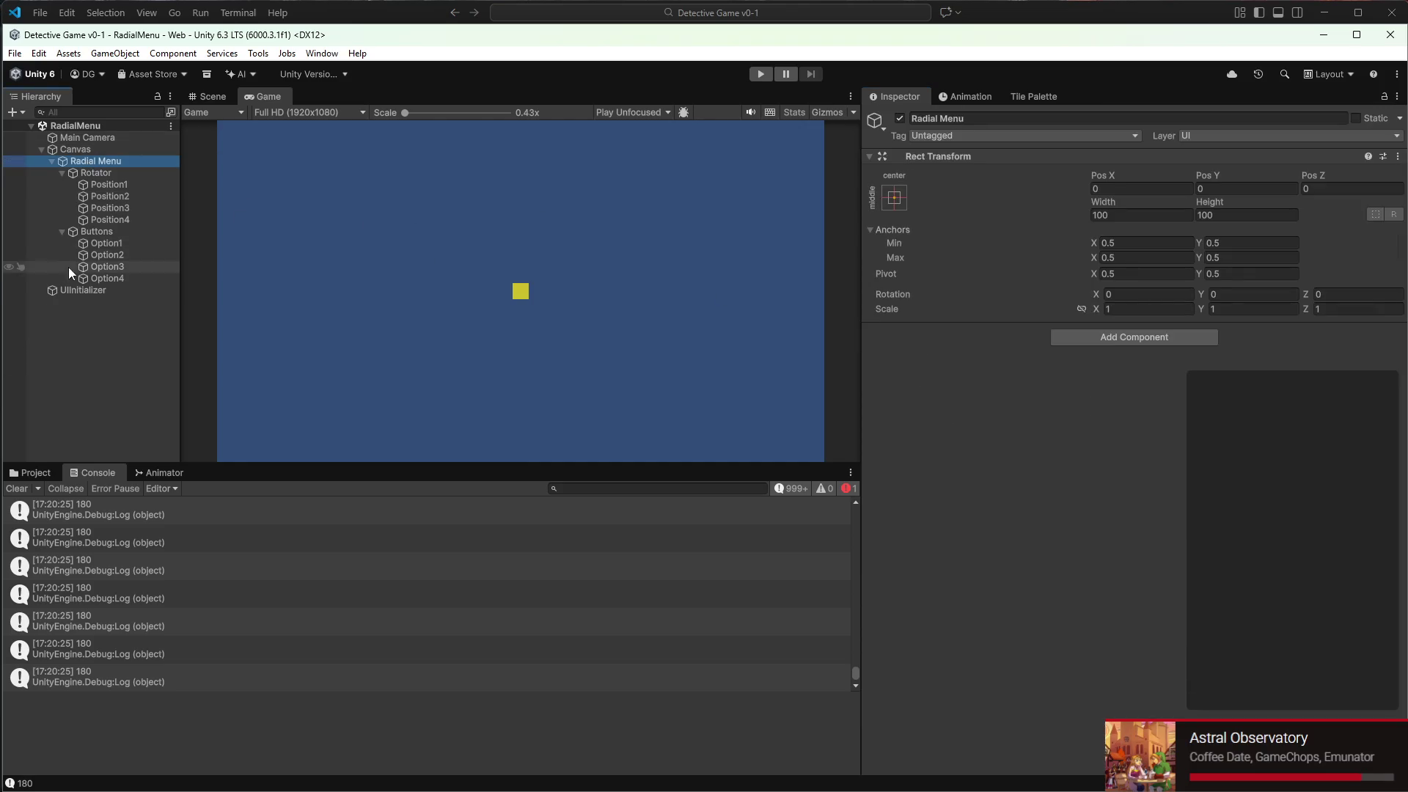
click(88, 243)
scroll(1139, 424, down, 2)
scroll(1140, 430, down, 3)
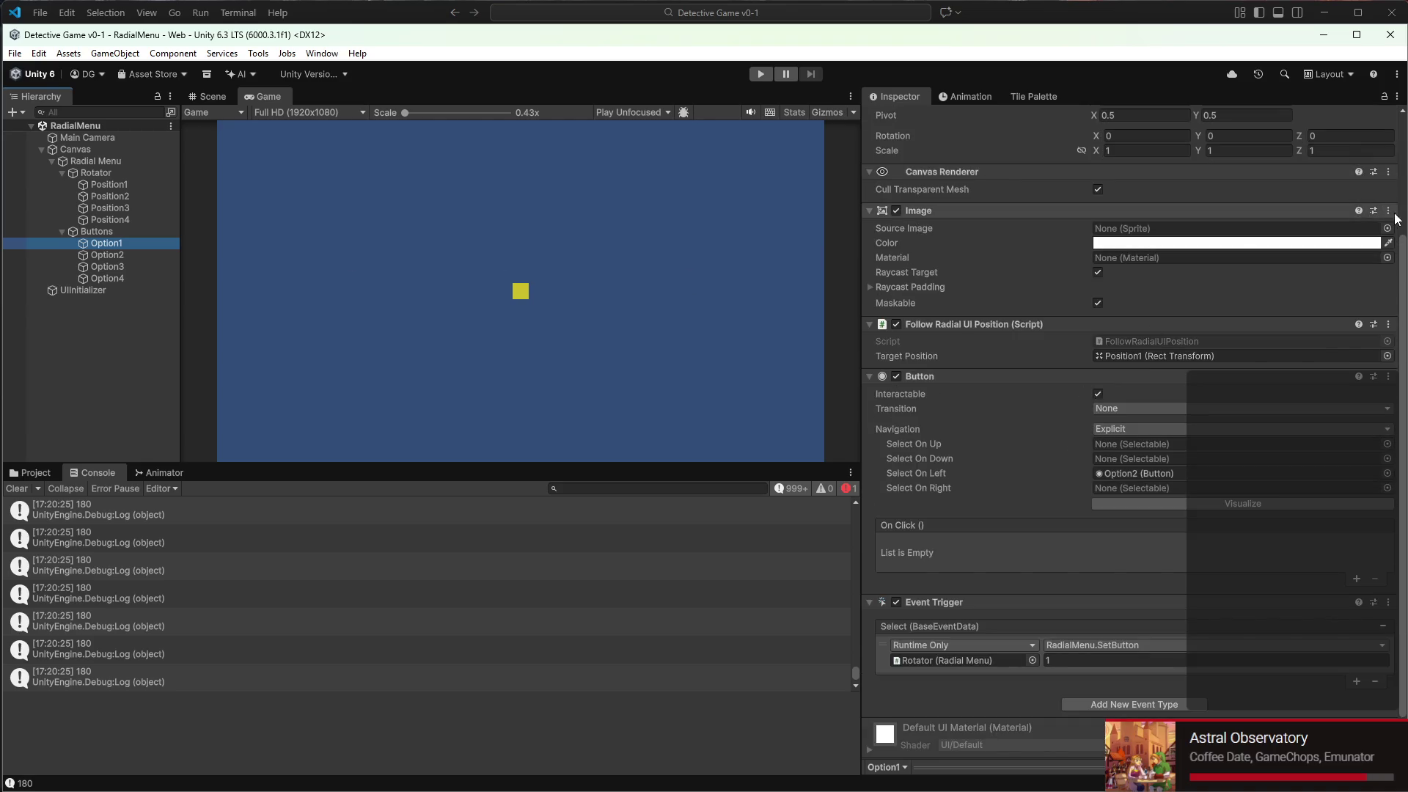
click(100, 254)
click(104, 265)
Open the Assets > Art > UI folder containing the UI Box 1 (B&W) sprite
click(107, 248)
click(1388, 228)
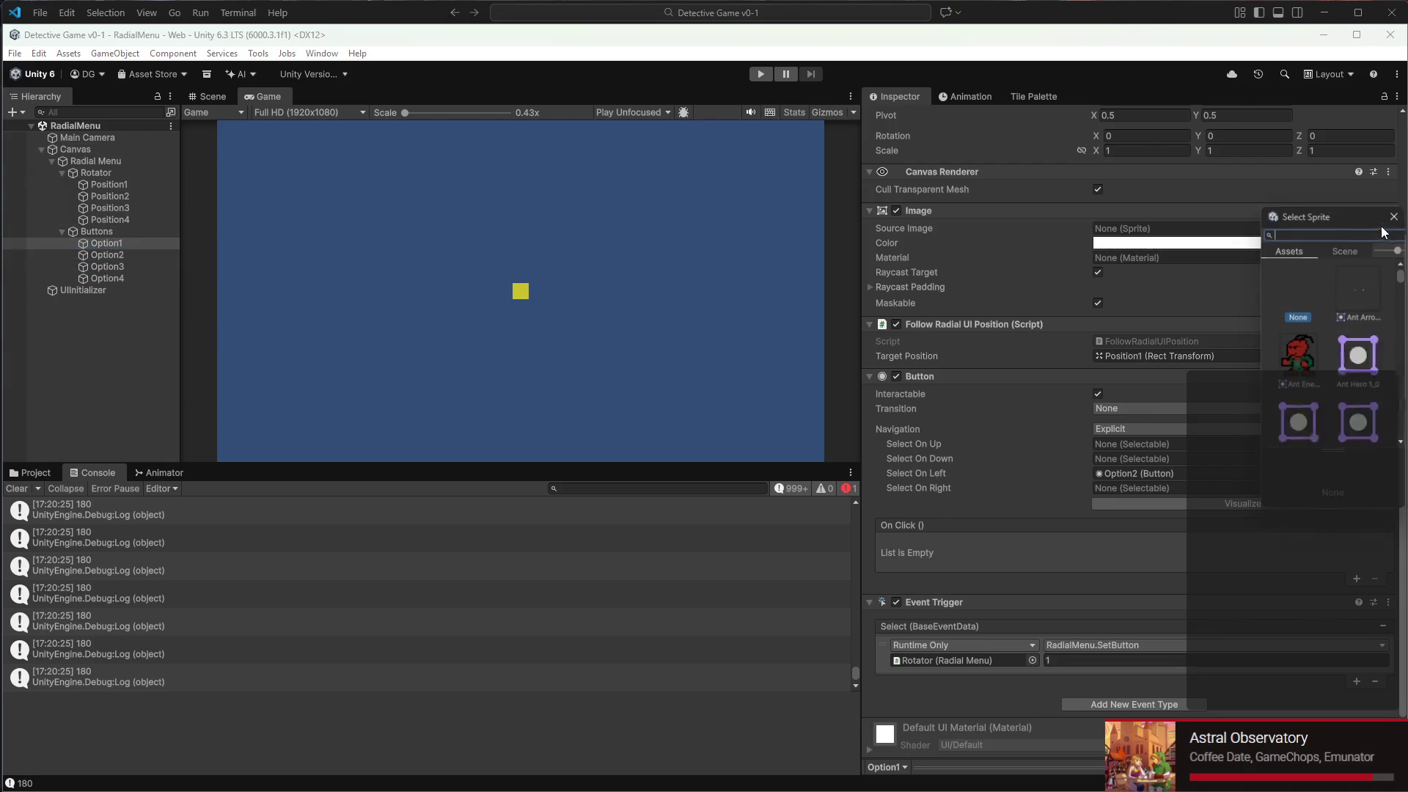
scroll(1340, 332, down, 3)
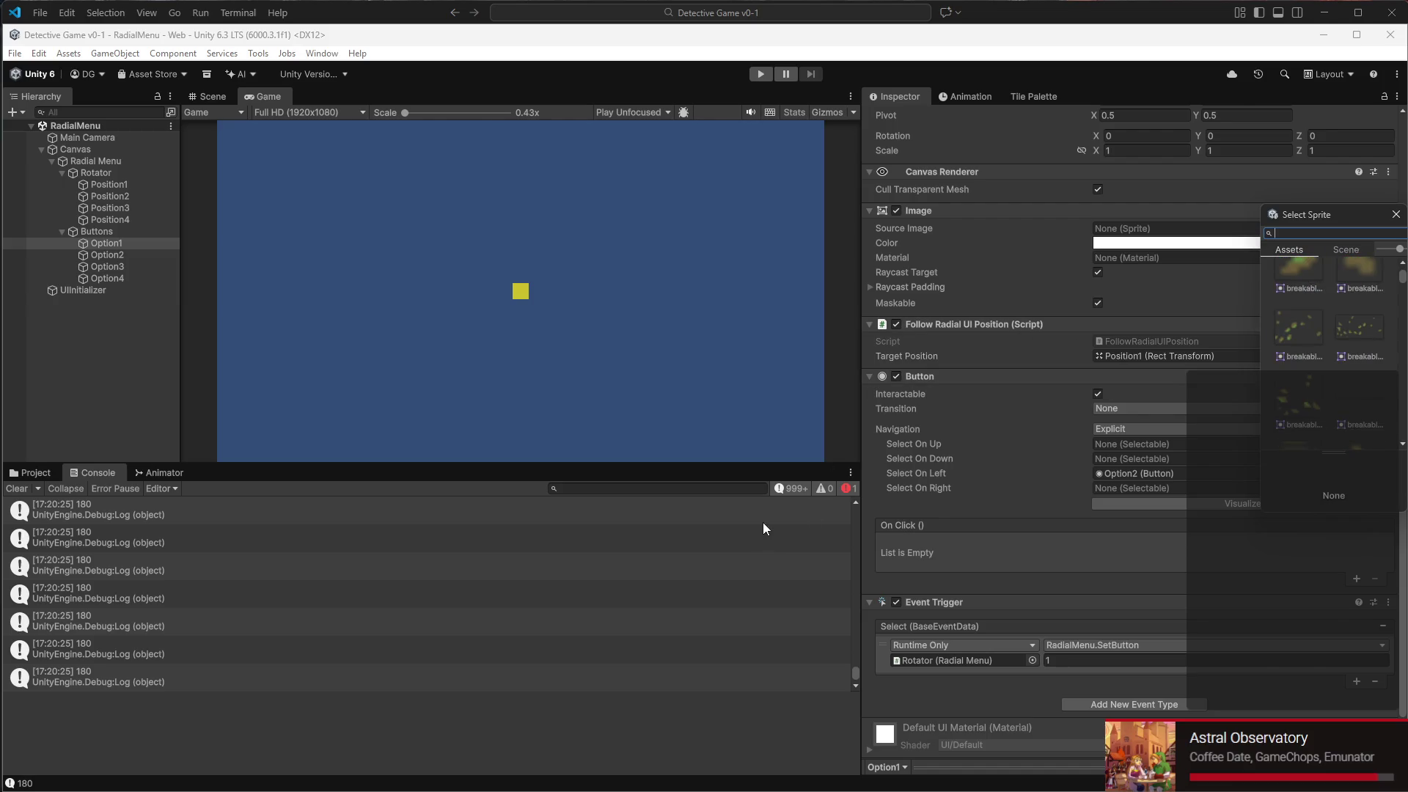
click(35, 472)
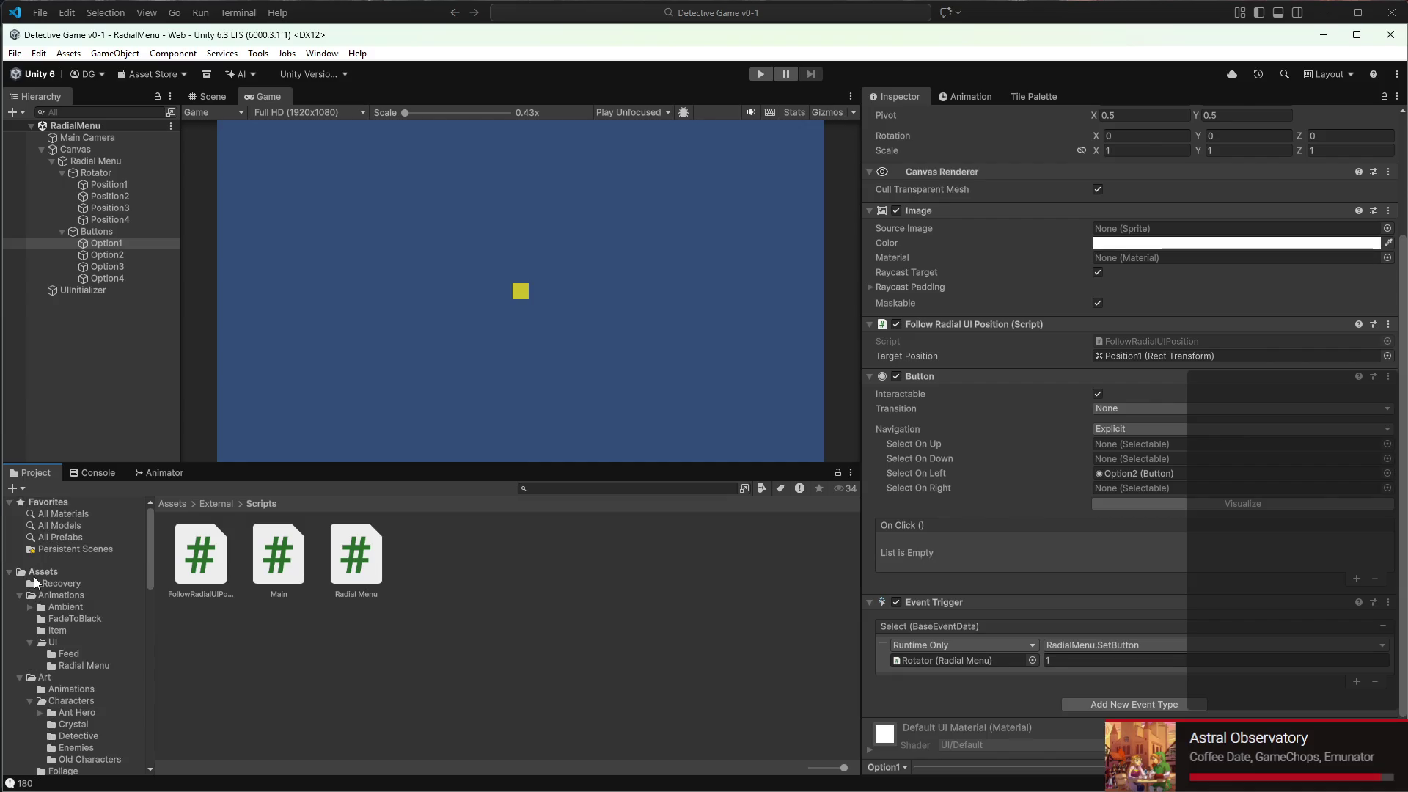
click(51, 675)
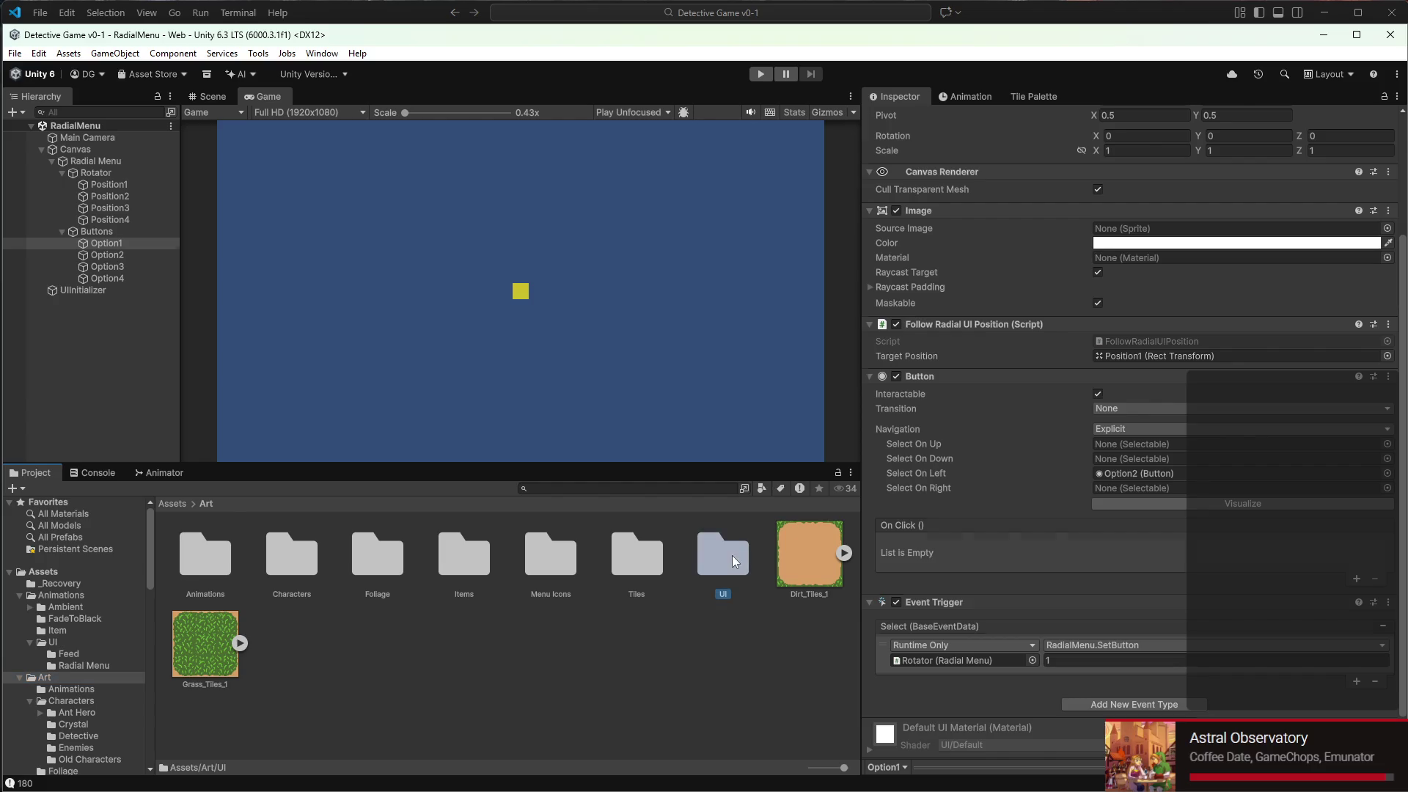
double_click(732, 556)
Drag the UI Box 1 (B&W) sprite into Option1's and Option2's Image Source Image
click(122, 231)
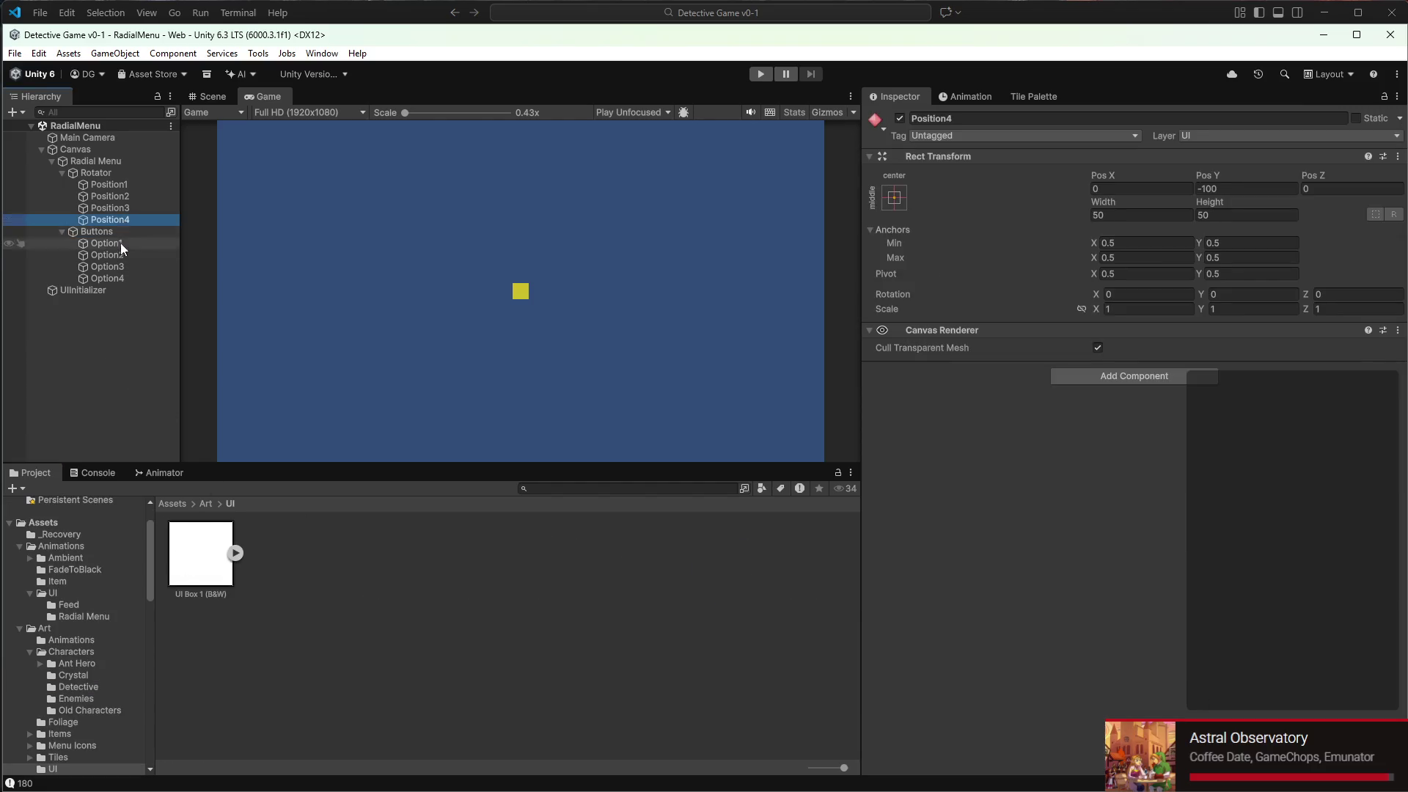
click(125, 255)
click(123, 244)
mouse_move(201, 553)
mouse_down()
mouse_move(1304, 424)
mouse_move(1182, 389)
mouse_up()
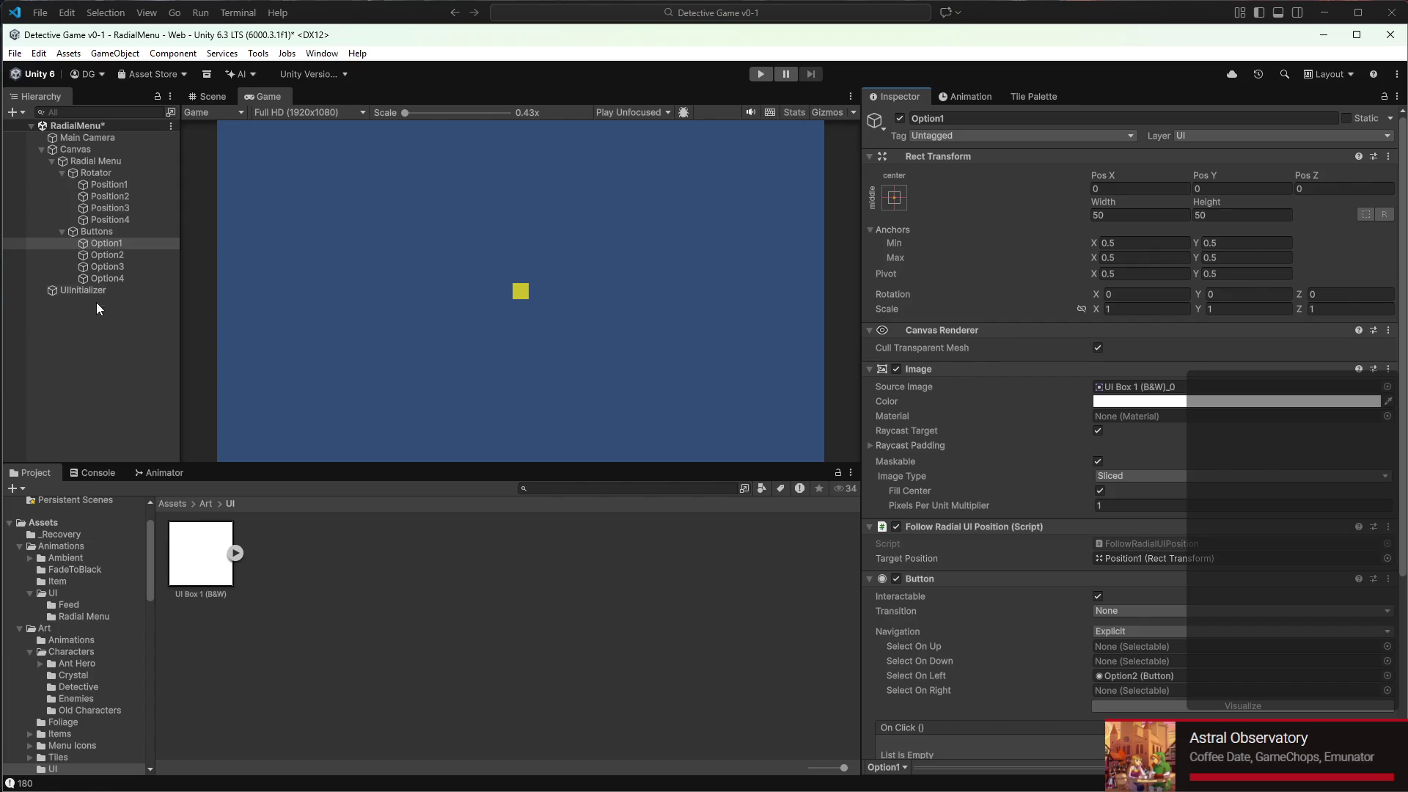
click(107, 255)
mouse_move(198, 558)
mouse_down()
mouse_move(197, 586)
mouse_move(1105, 396)
mouse_up()
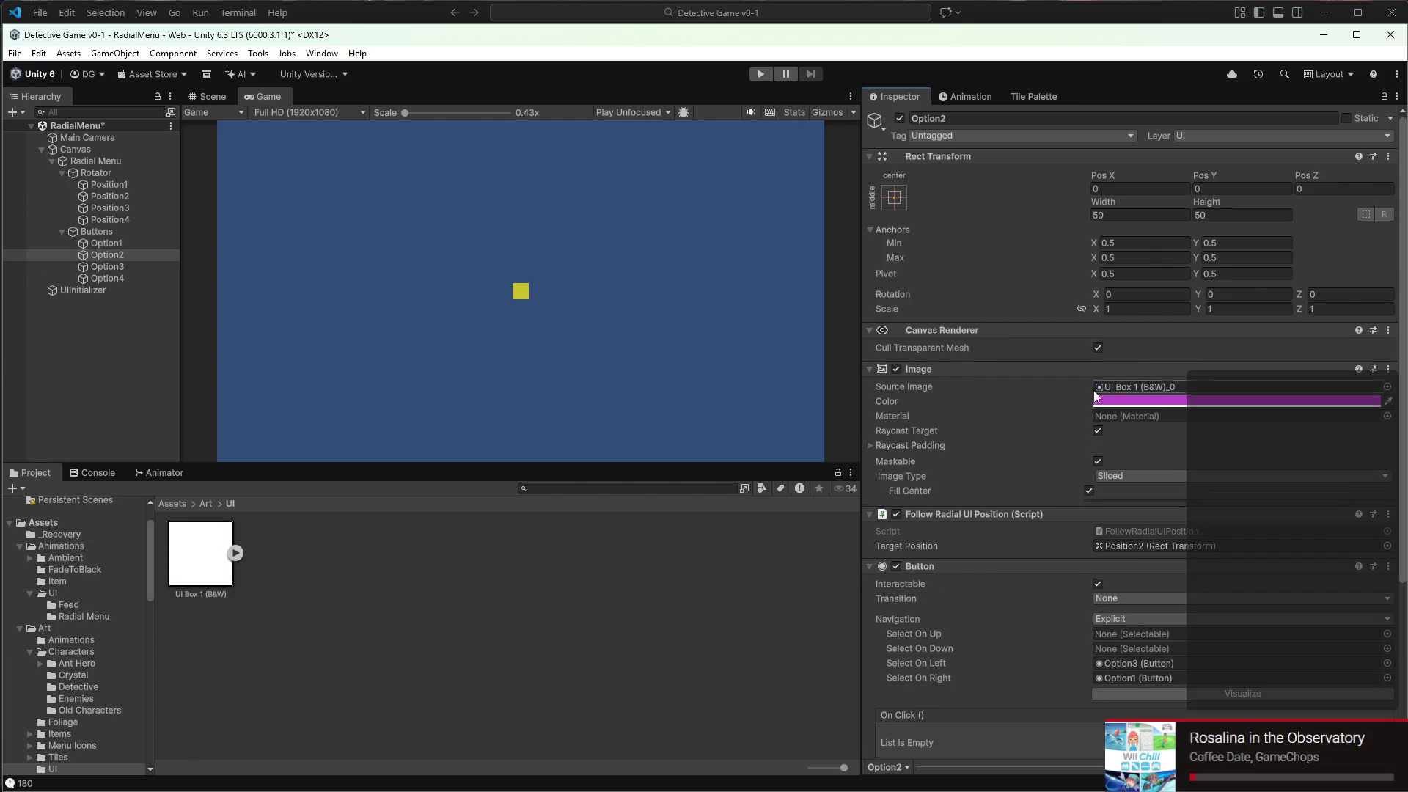
Assign the same UI Box 1 (B&W)_0 sprite to Option3's and Option4's Source Image
click(97, 265)
click(235, 553)
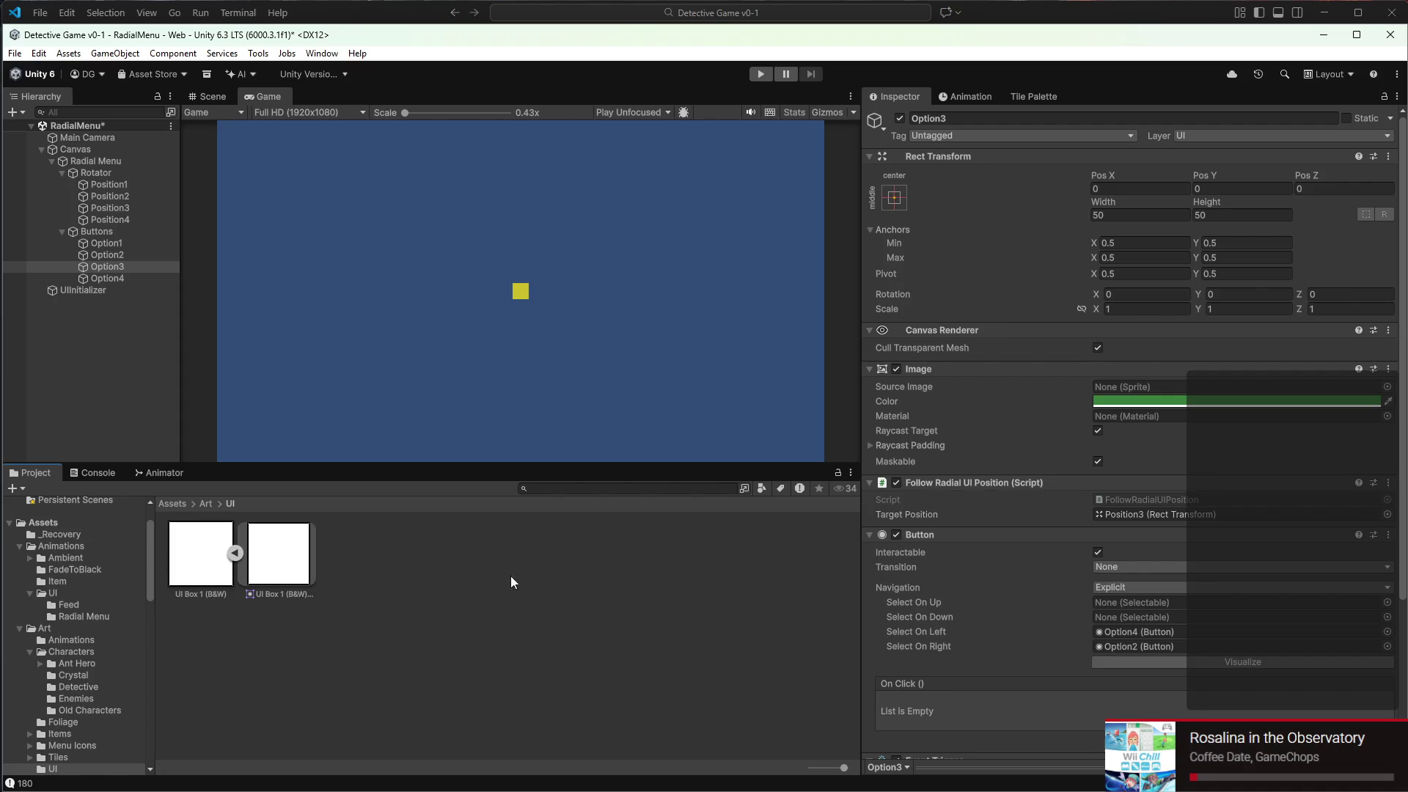
mouse_move(179, 572)
mouse_down()
mouse_move(587, 477)
mouse_move(1169, 394)
mouse_up()
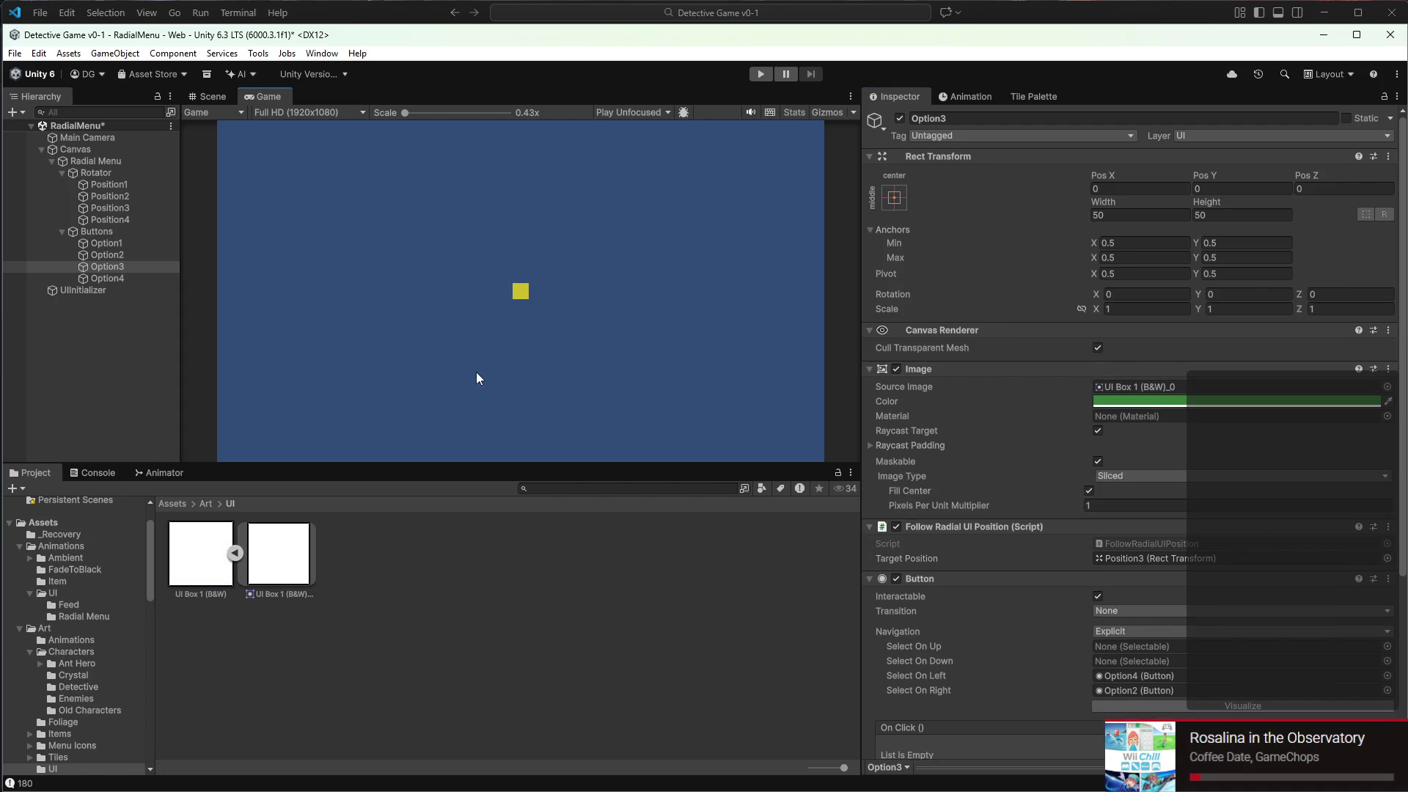
click(117, 283)
drag(198, 557, 1157, 395)
Move Option1 to Pos X 100 and Option2 to Pos Y 100
click(107, 243)
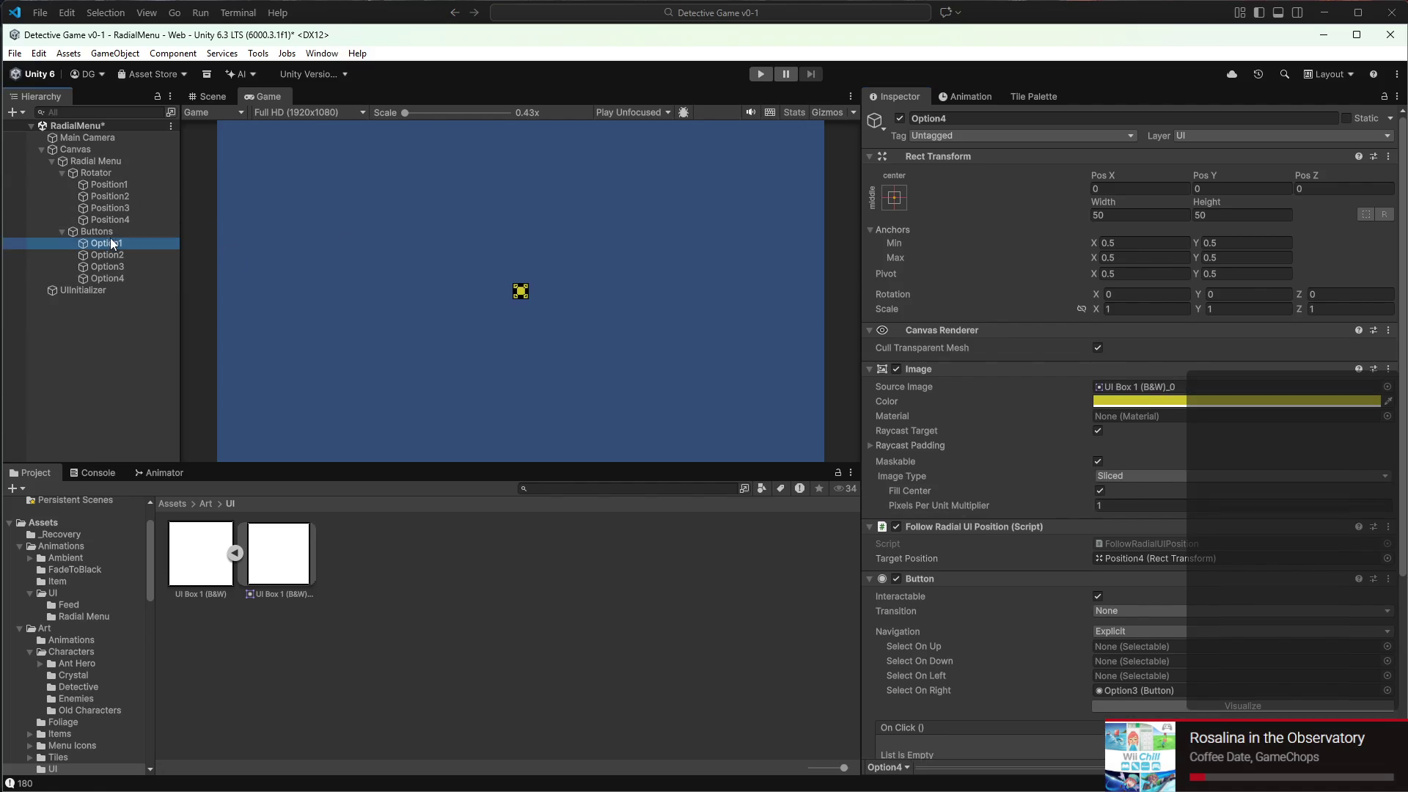
click(125, 185)
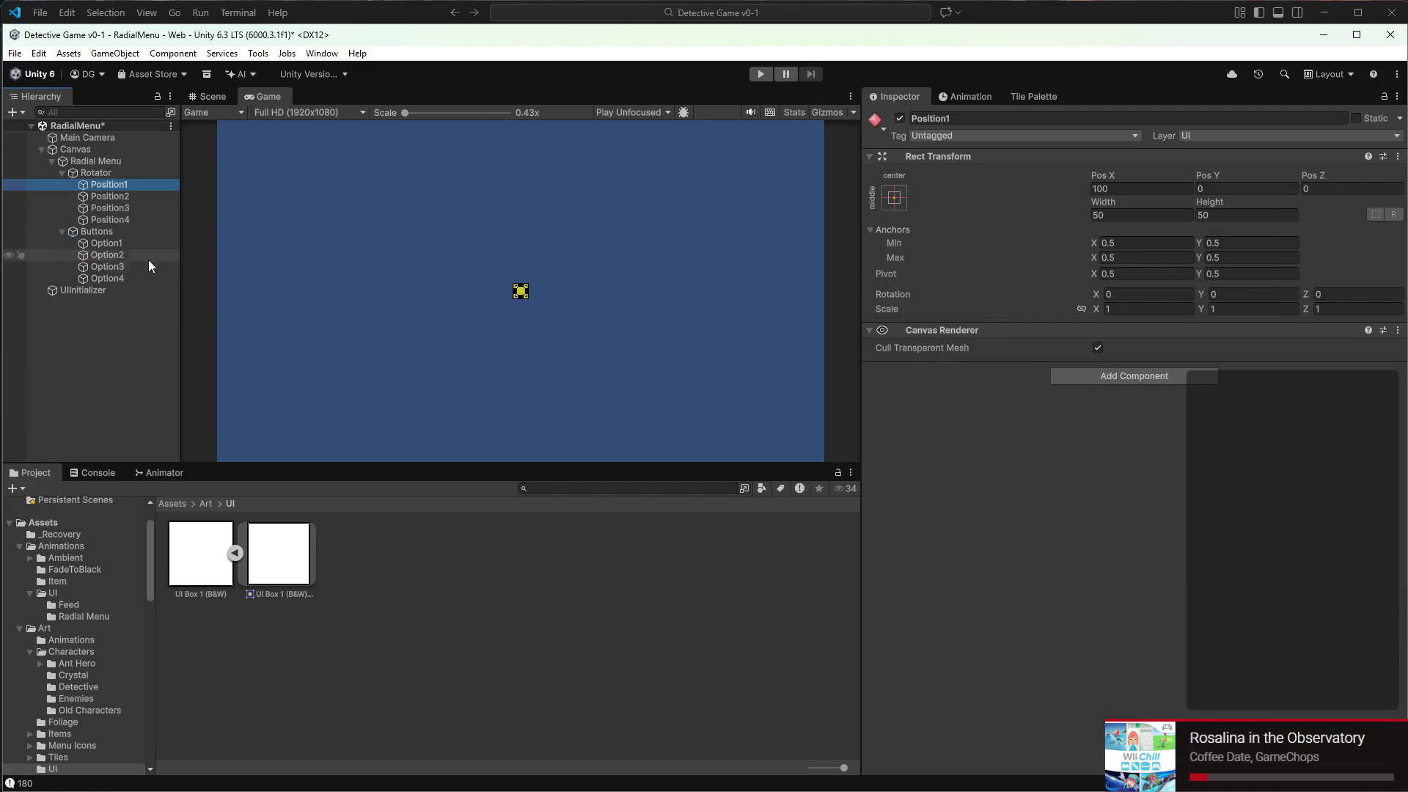
click(121, 243)
click(1123, 189)
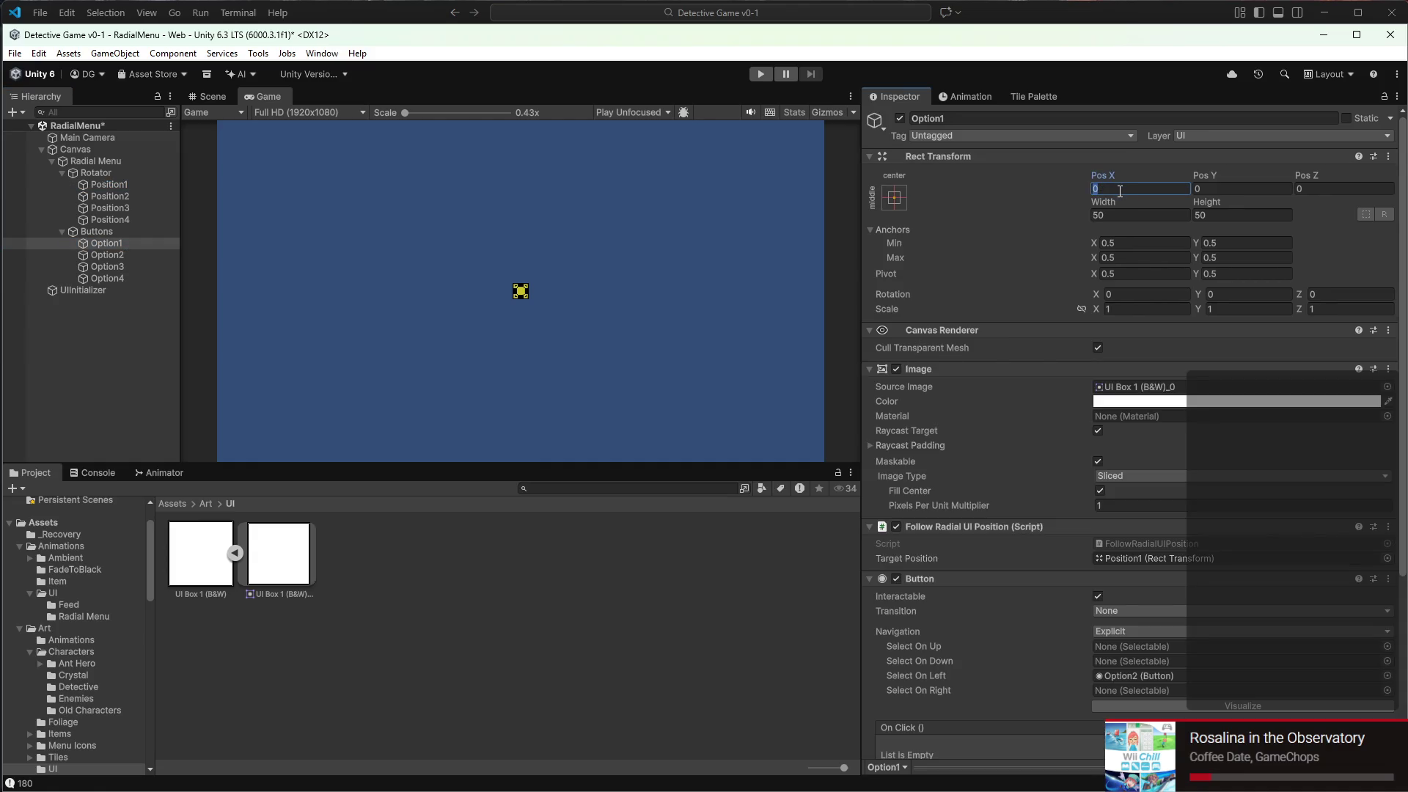
text(100)
click(118, 197)
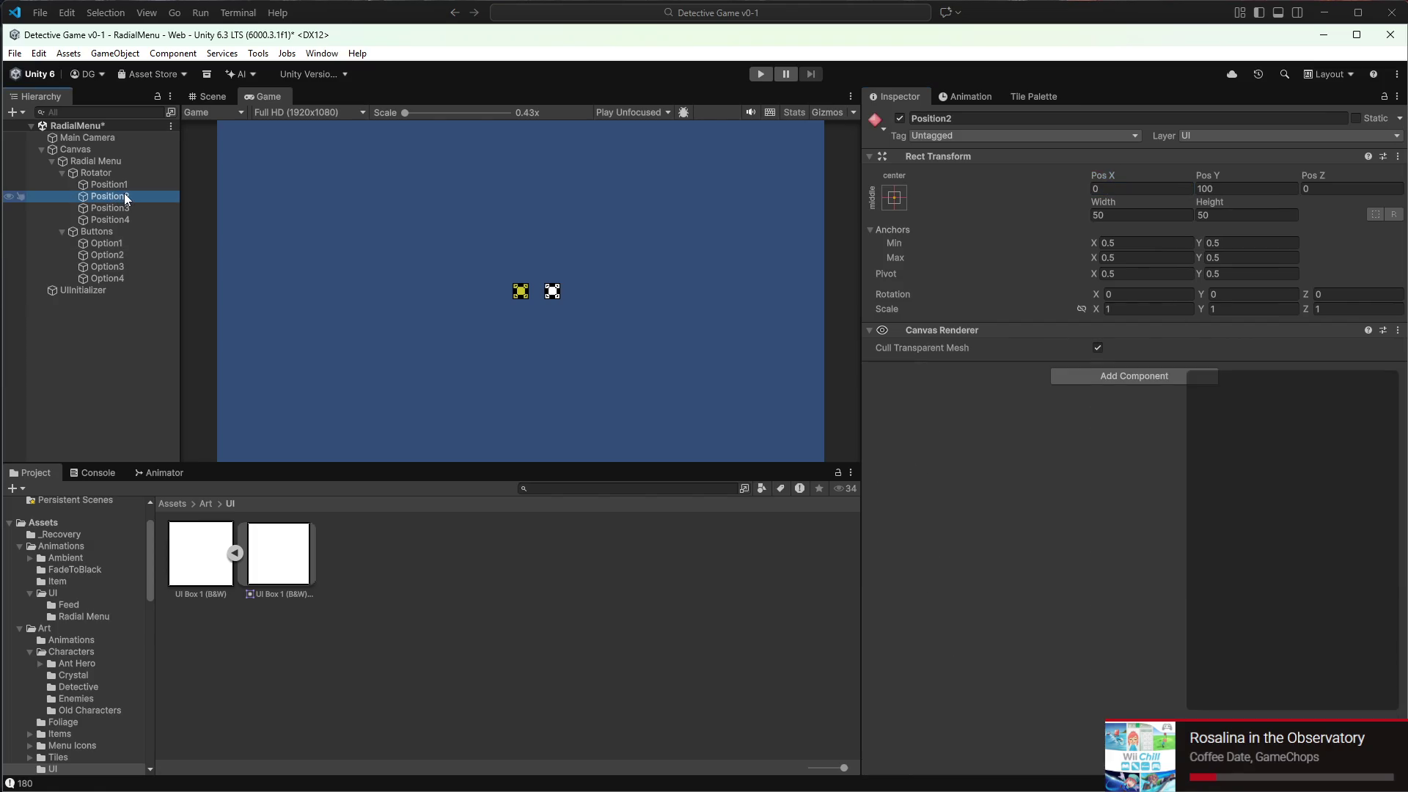
click(1233, 189)
click(107, 255)
click(1203, 189)
text(100)
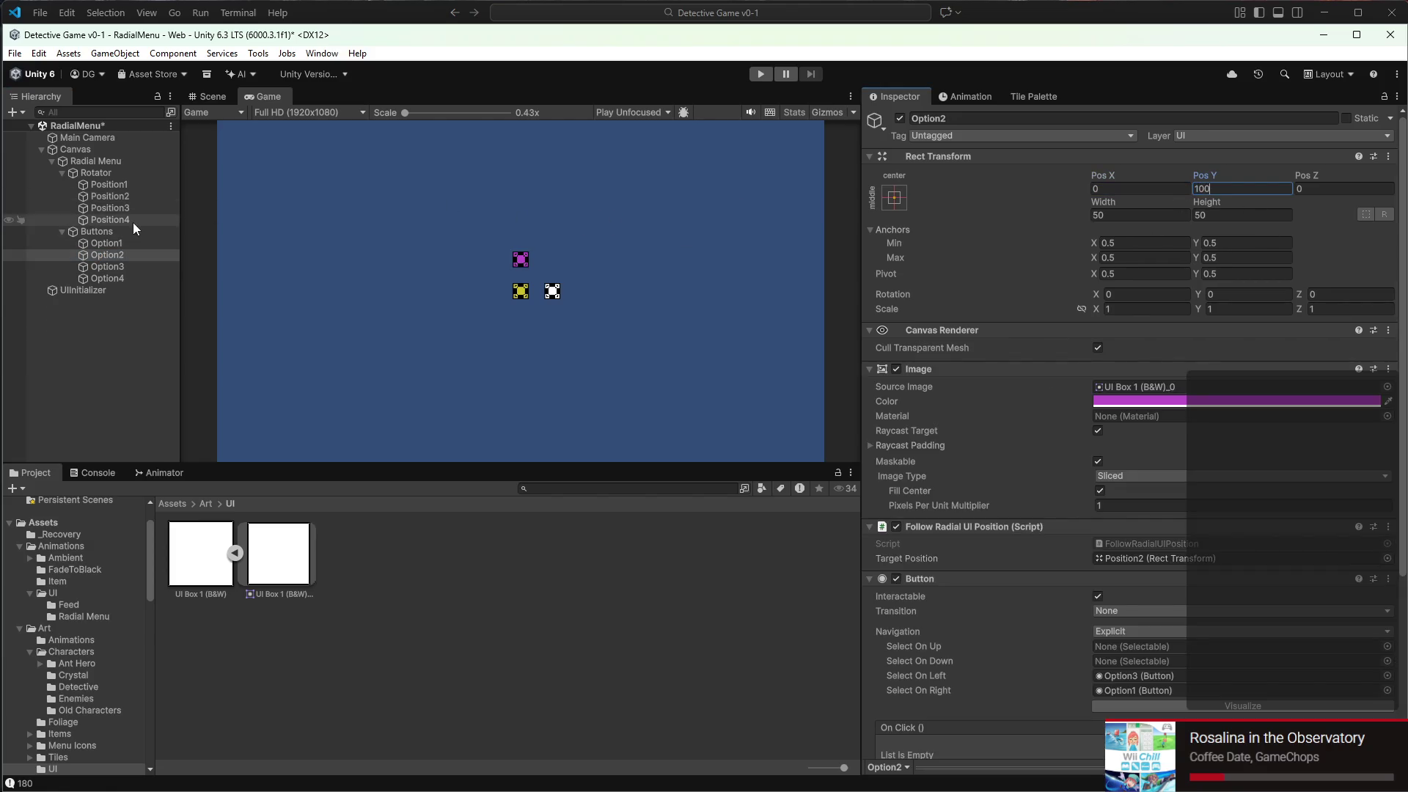
Move Option3 to Pos X -100 and Option4 to Pos Y -100, then enter Play mode
click(114, 209)
click(1134, 188)
click(125, 268)
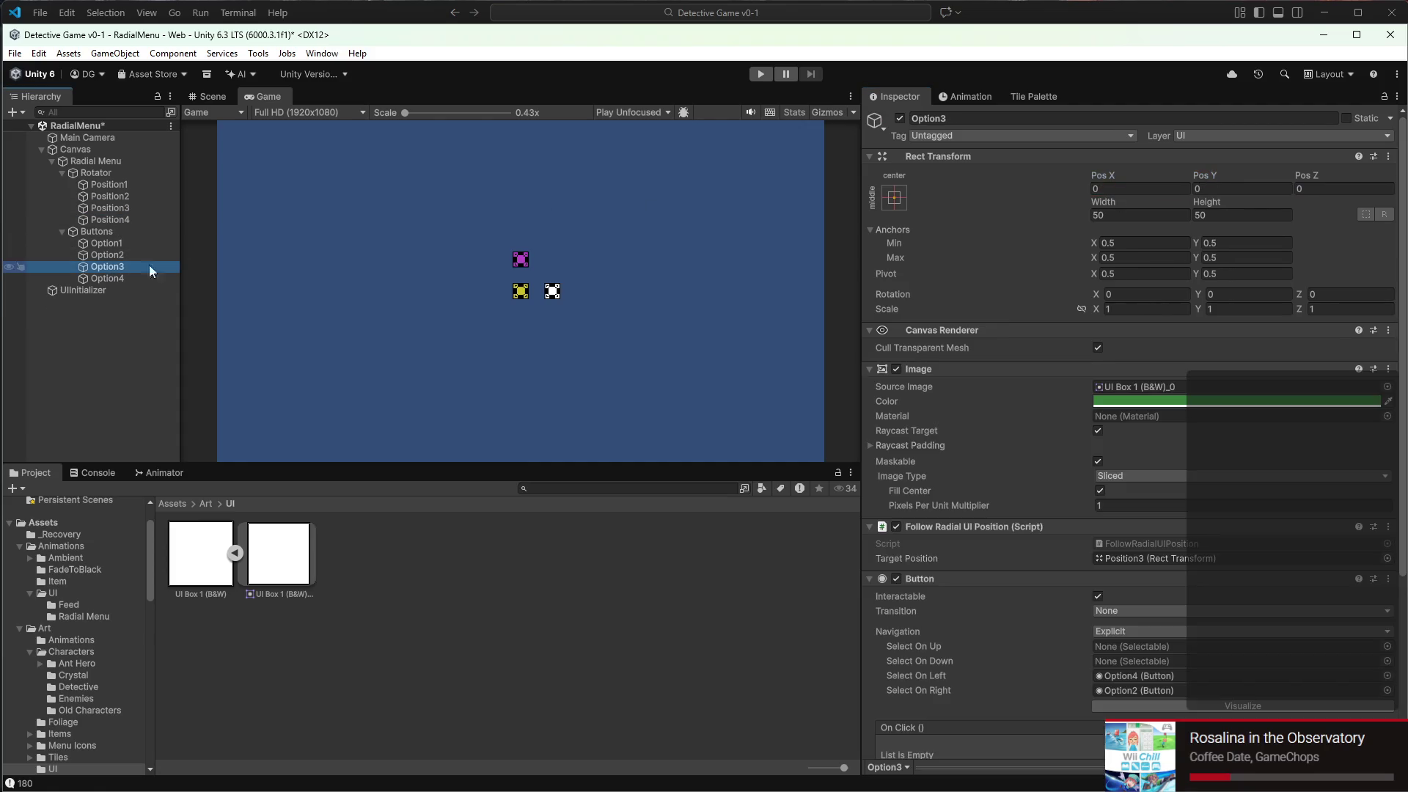
click(1118, 190)
click(107, 278)
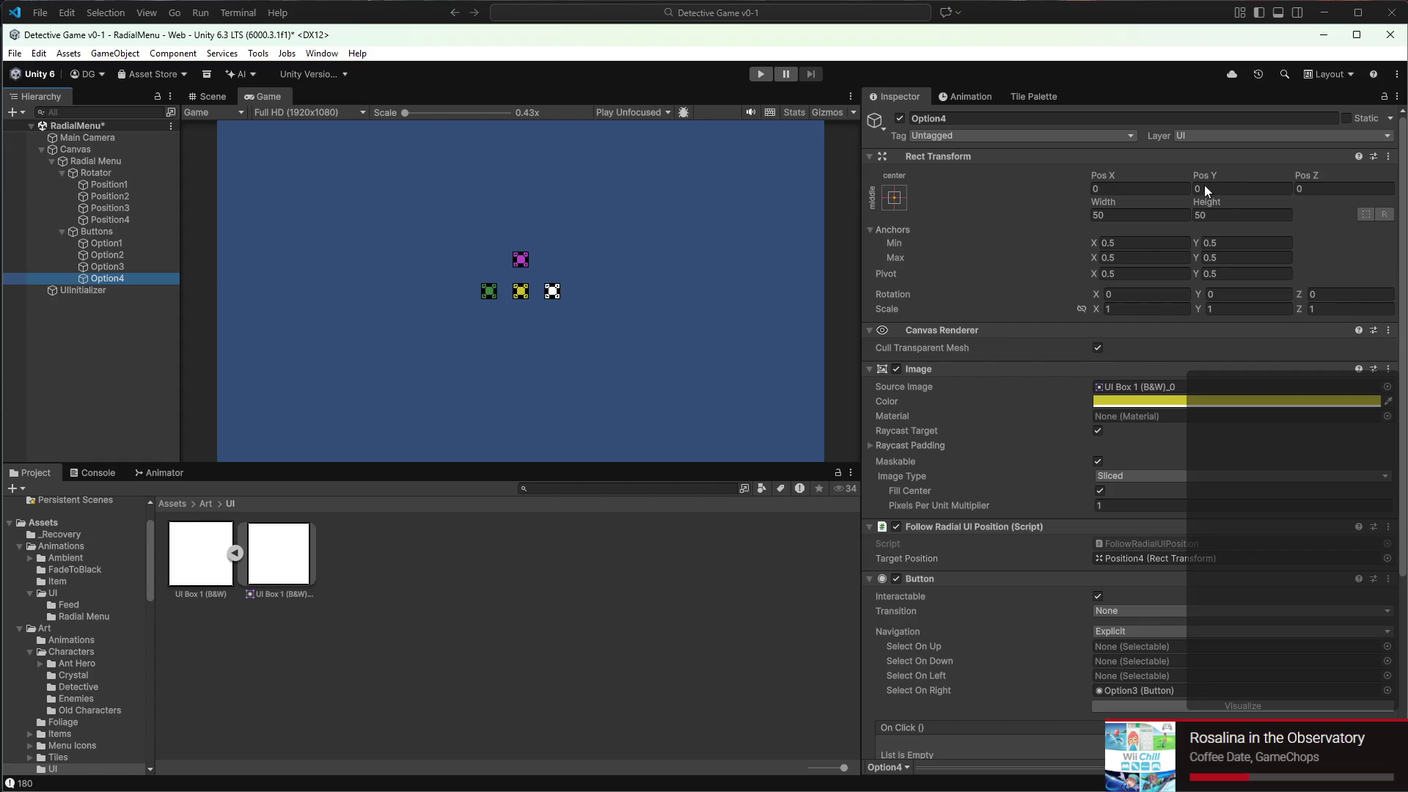
click(110, 220)
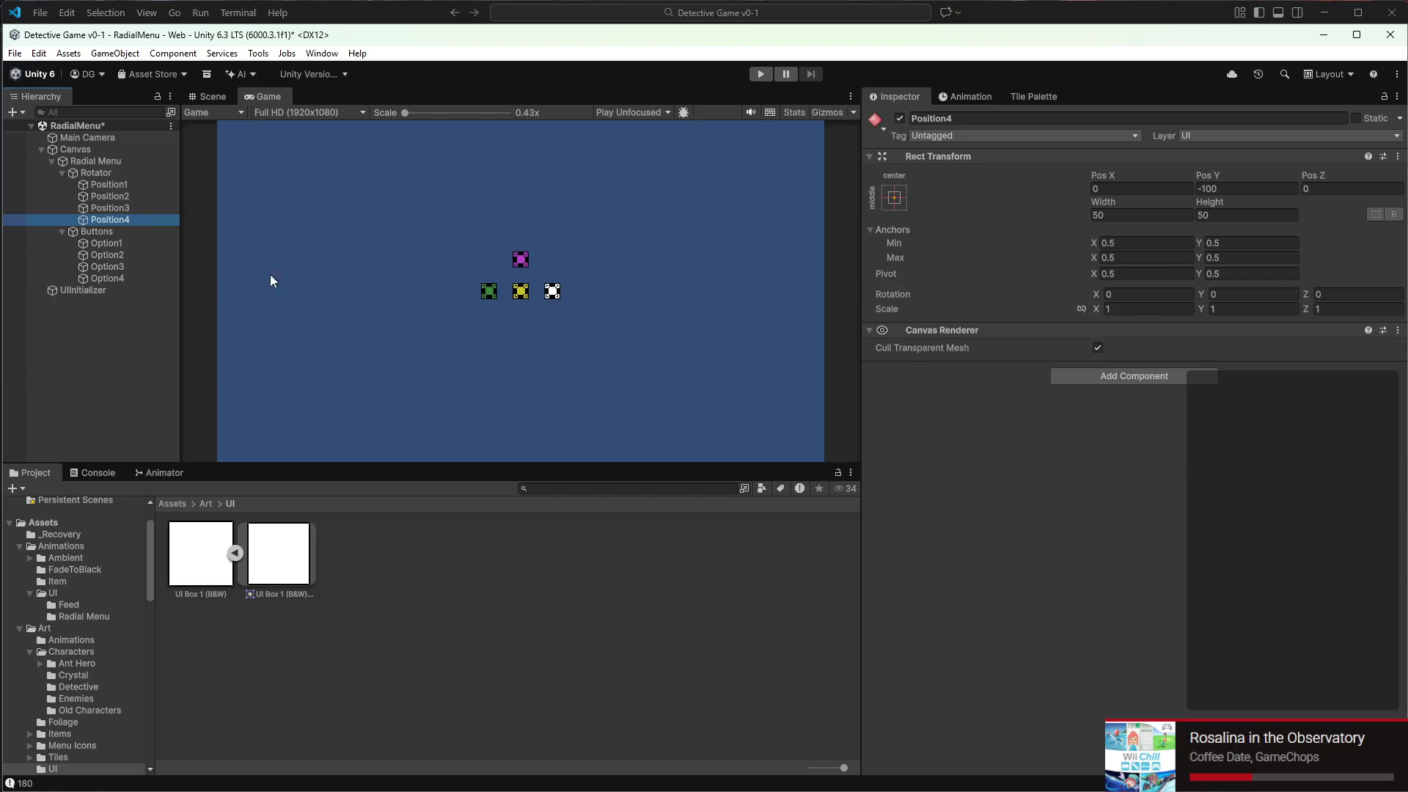
click(117, 279)
click(1238, 189)
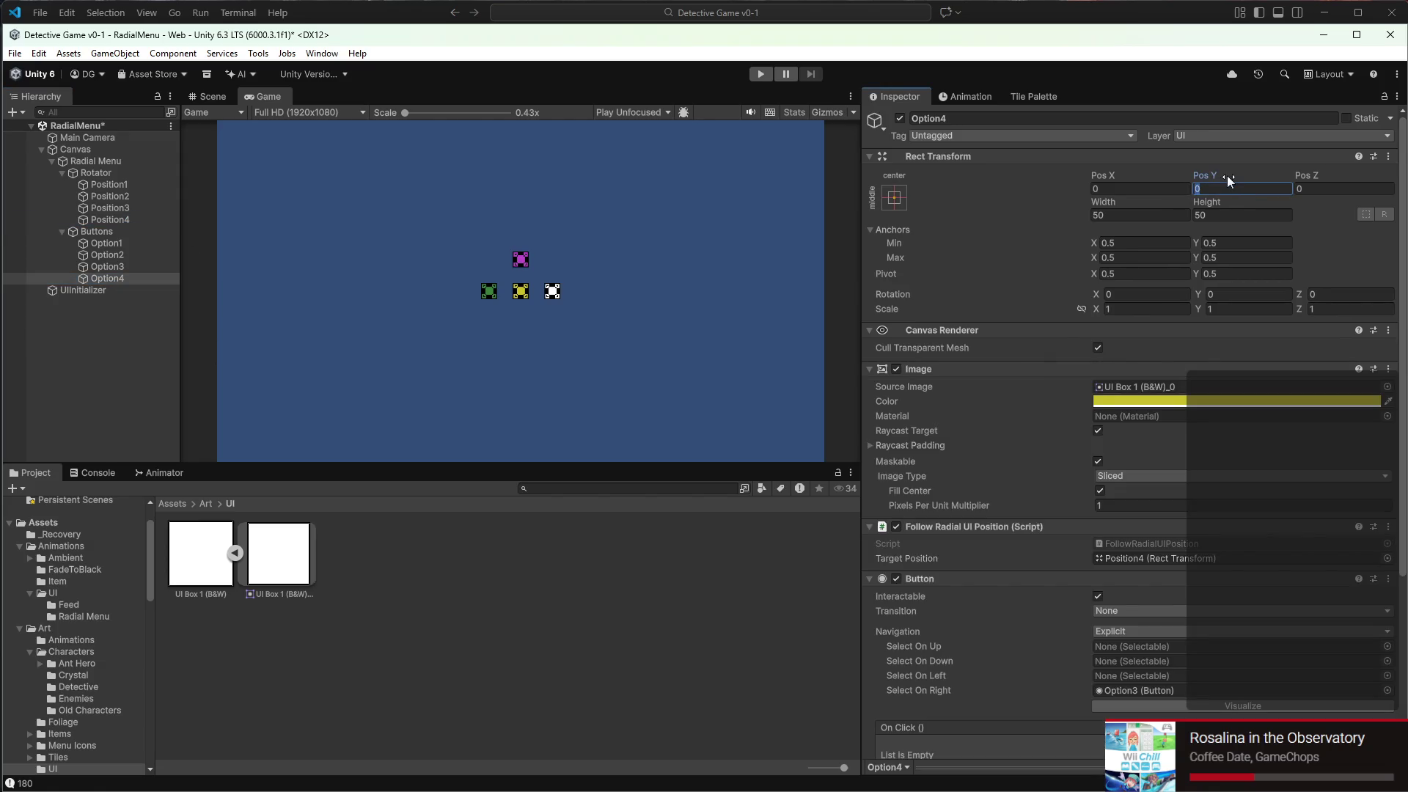
text(-100)
scroll(586, 297, up, 2)
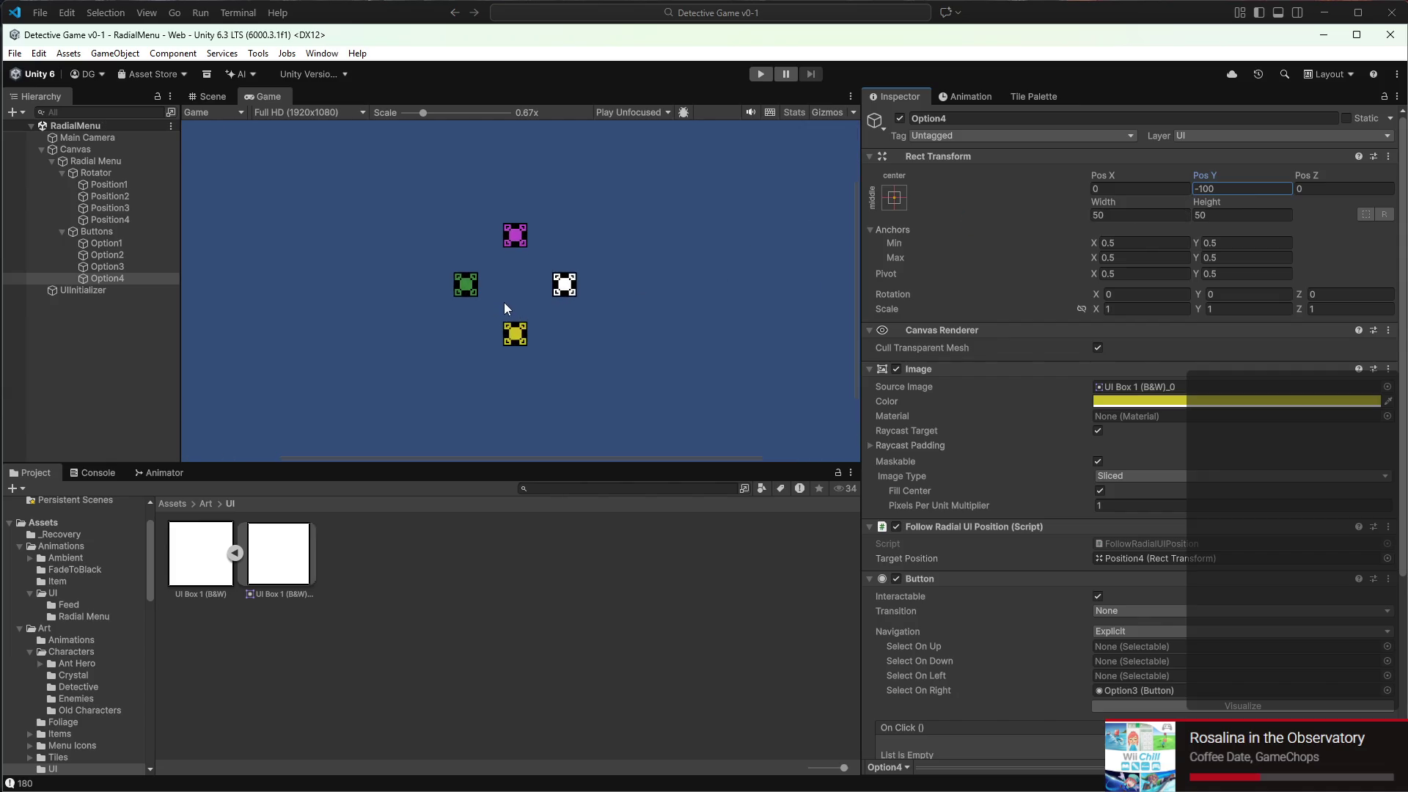
scroll(508, 305, down, 2)
click(760, 74)
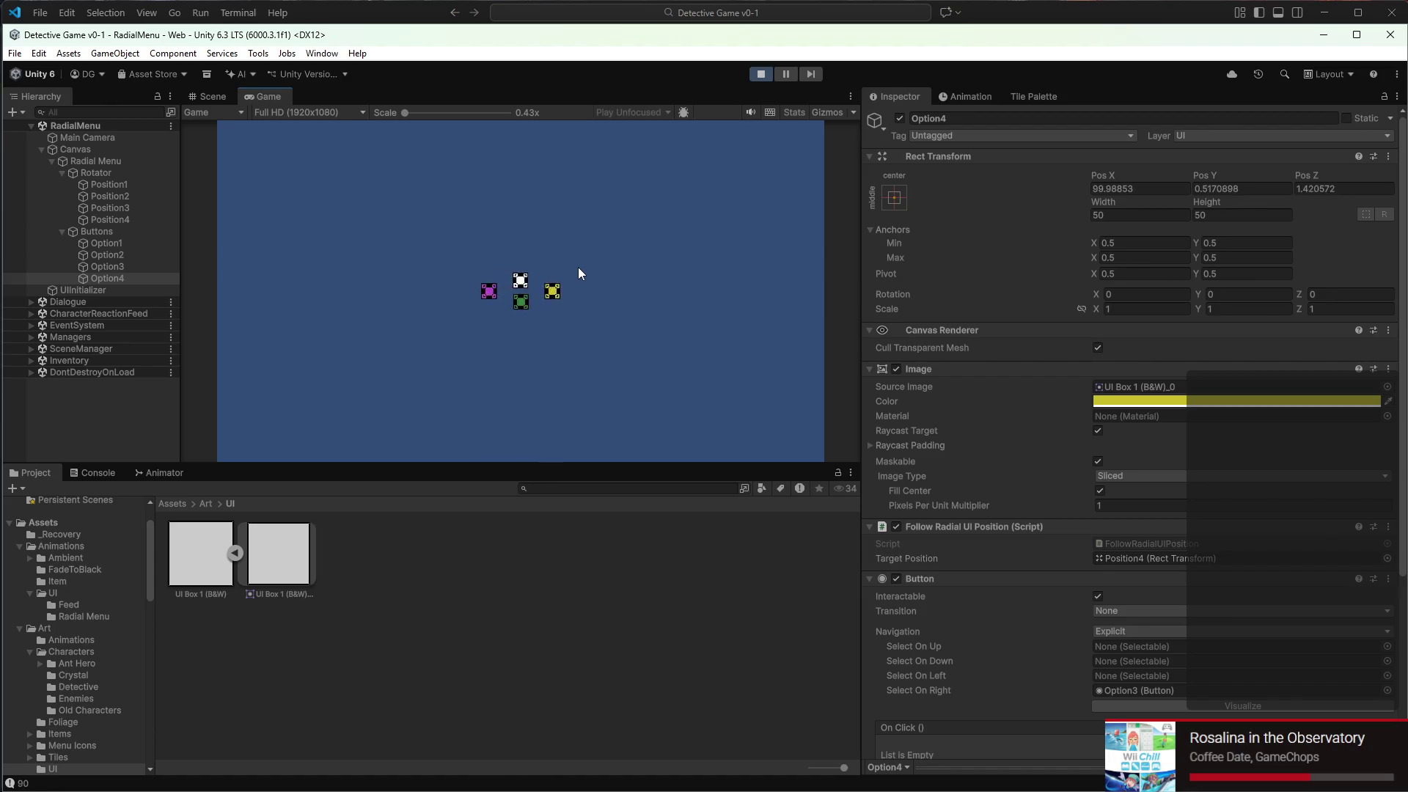
Stop the play test after watching the radial menu run
click(761, 74)
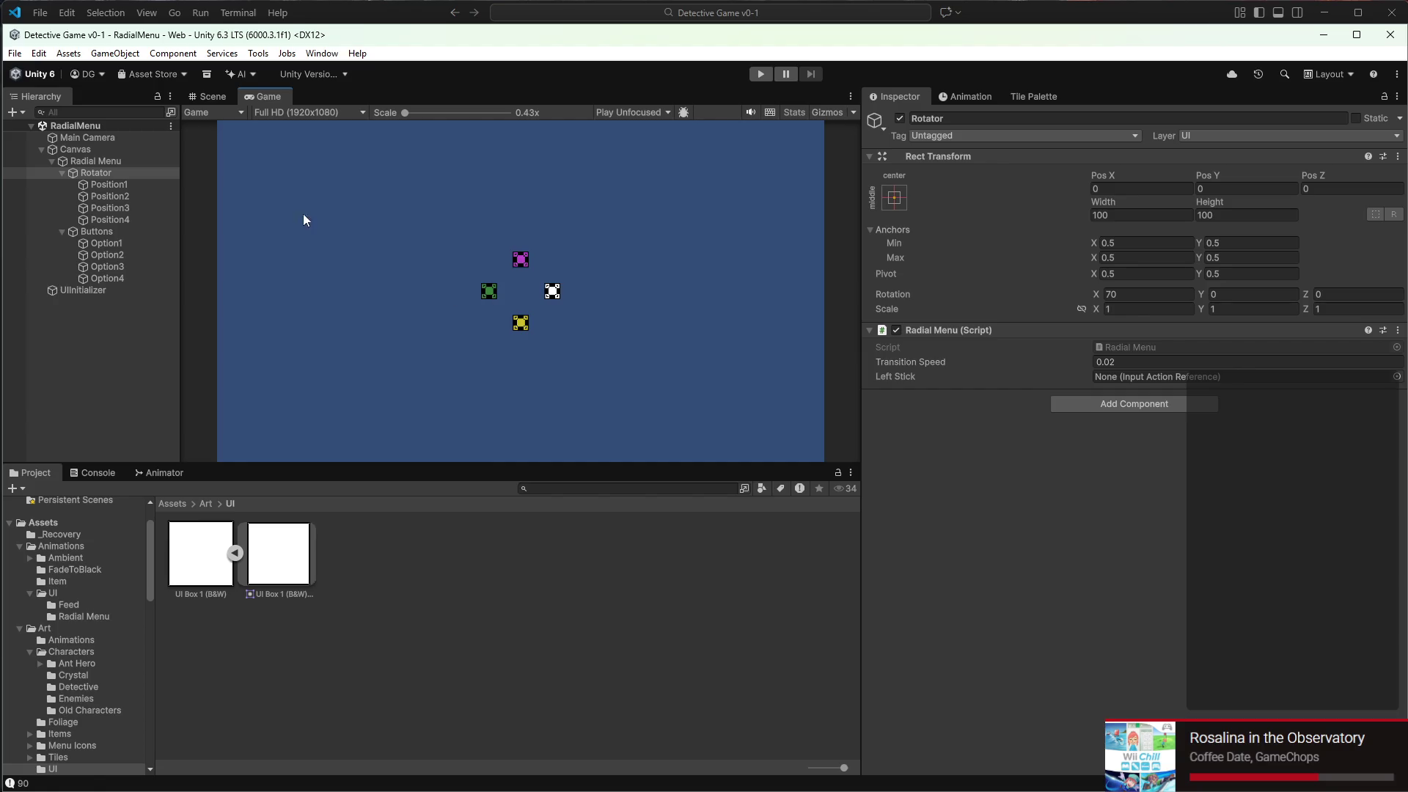
Select Option1–Option4 and set their Image Pixels Per Unit Multiplier to 2.51
click(131, 245)
shift+click(133, 278)
scroll(1059, 469, down, 2)
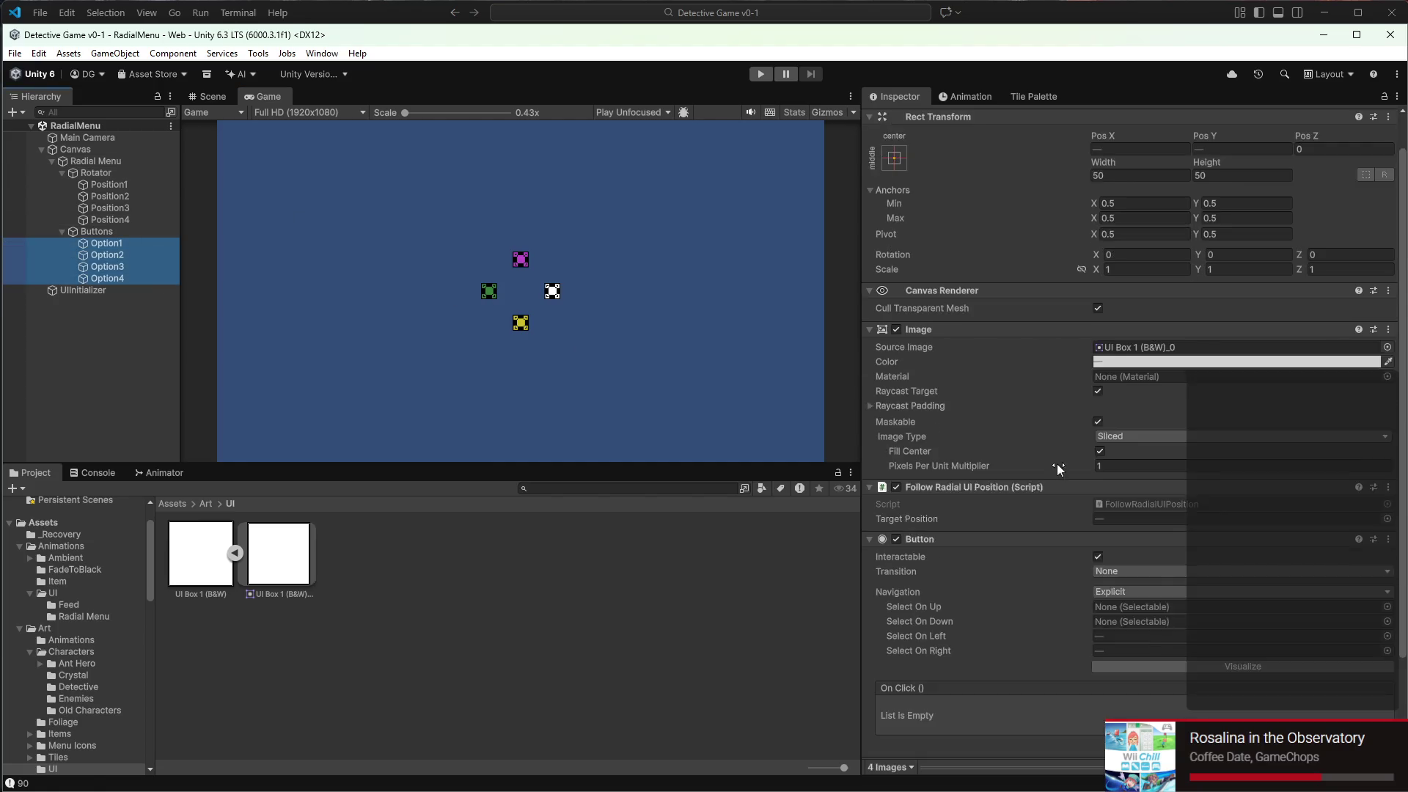
scroll(1059, 470, down, 1)
mouse_move(1081, 427)
mouse_down()
mouse_move(1050, 429)
mouse_move(1108, 424)
mouse_up()
click(1107, 424)
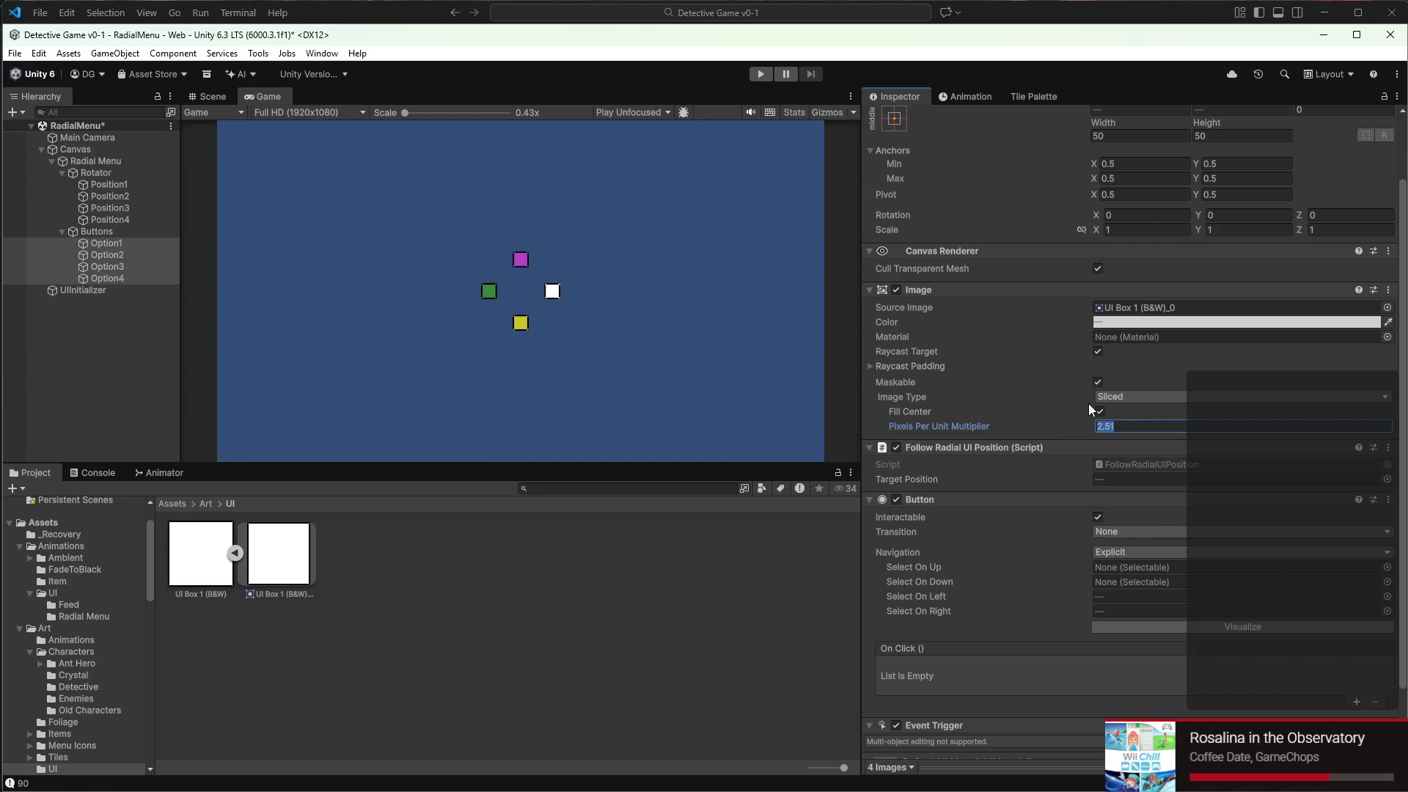
click(750, 561)
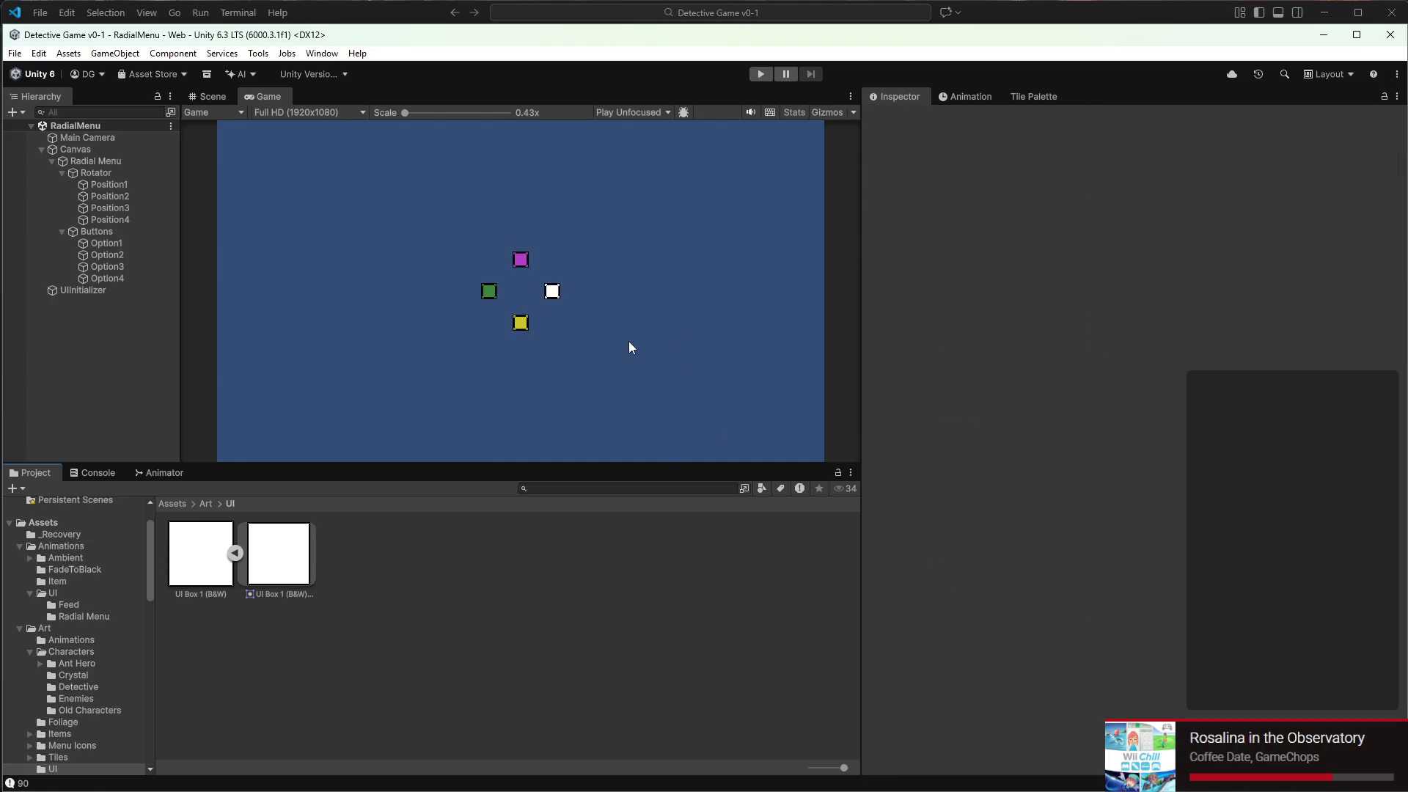
click(56, 161)
Add a new RadialMenuSettings script to Radial Menu, saved in Assets/Scripts/UI, and open it
click(53, 160)
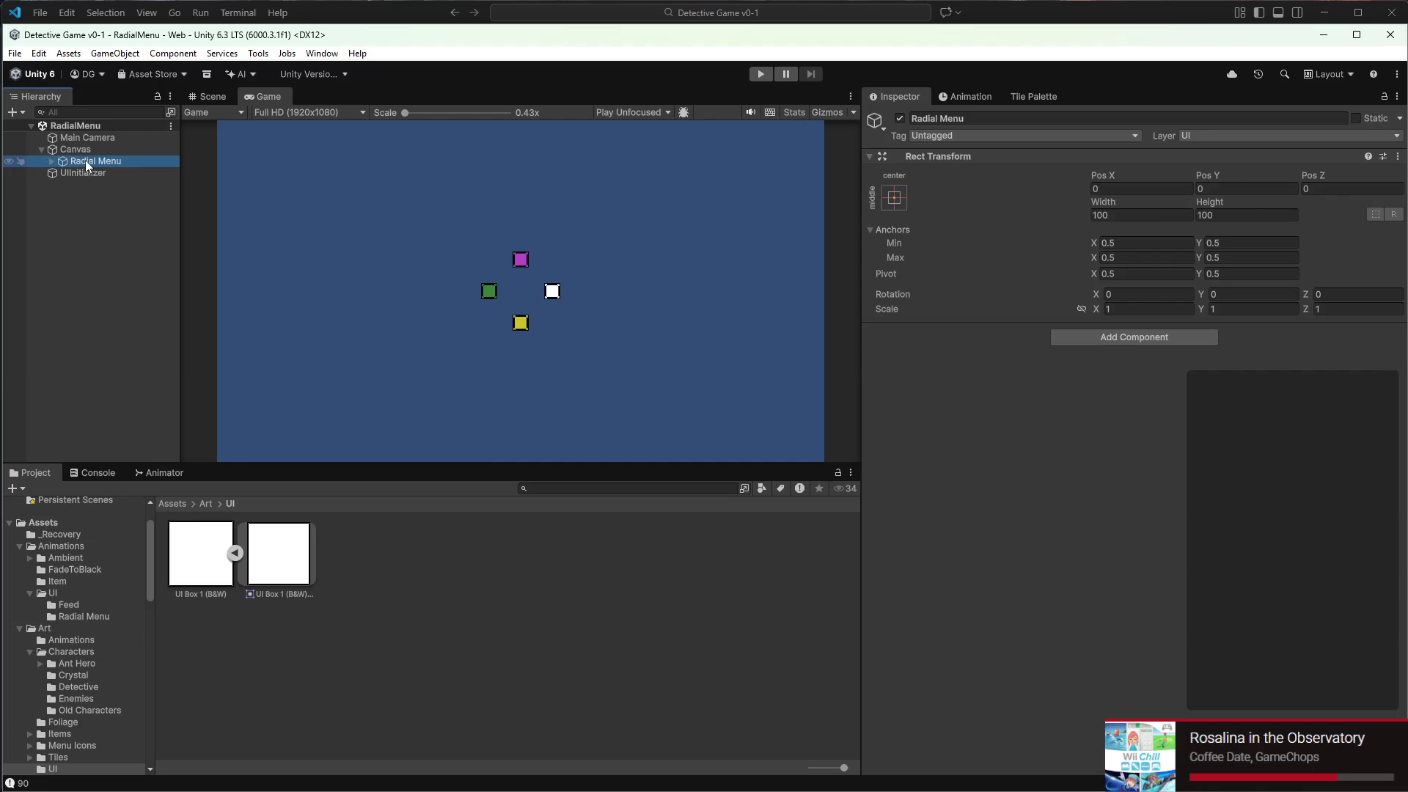
click(52, 162)
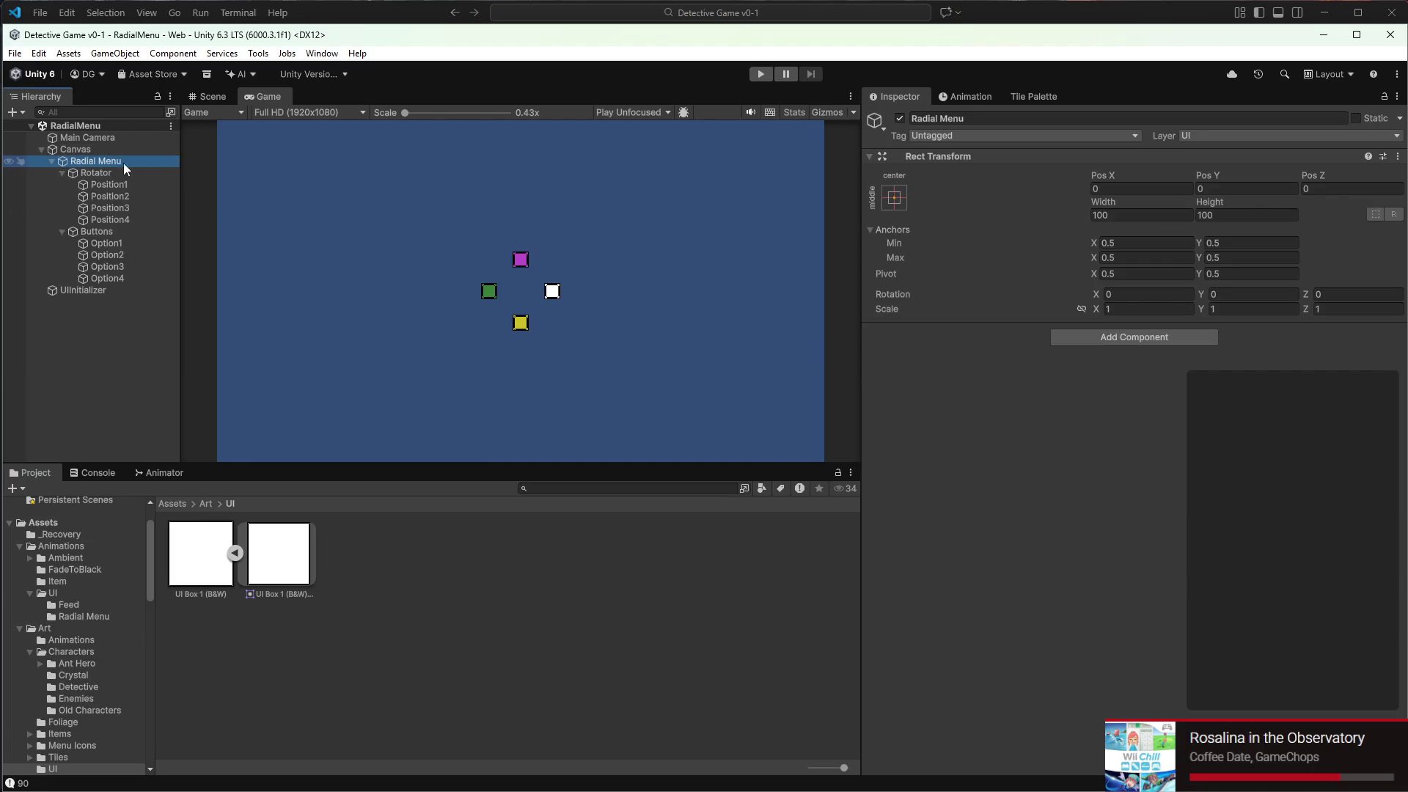
click(1110, 334)
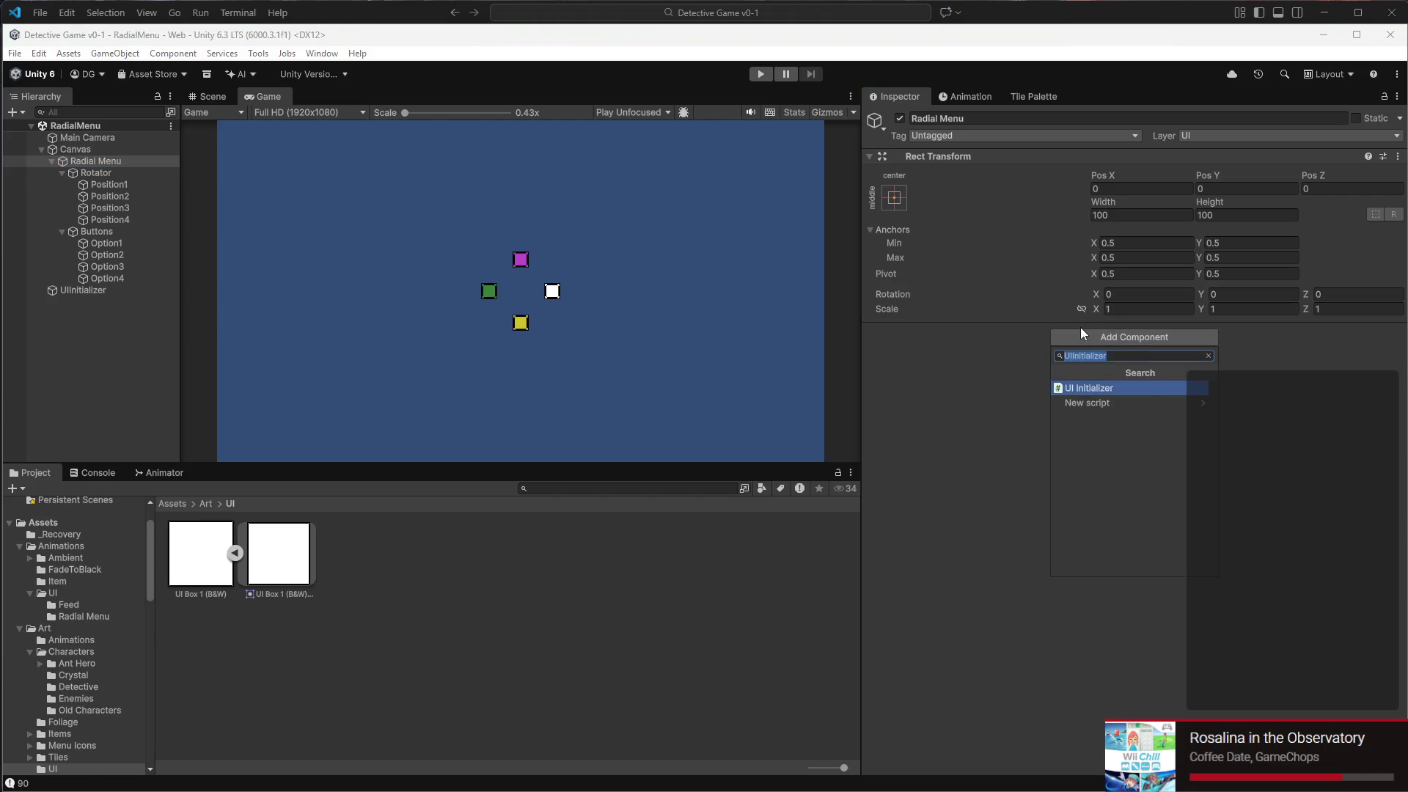
text(Radial)
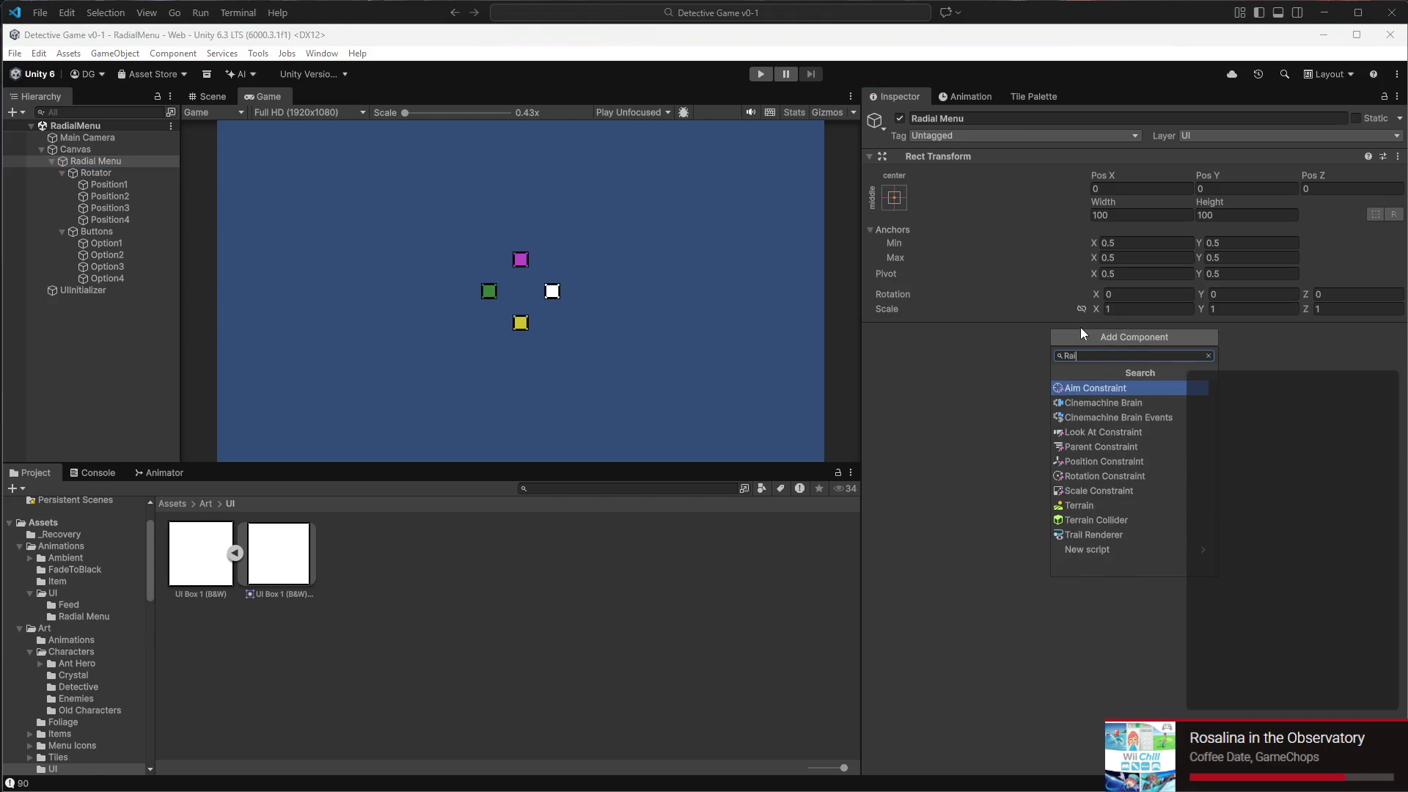
text(MenuSettings)
key(Return)
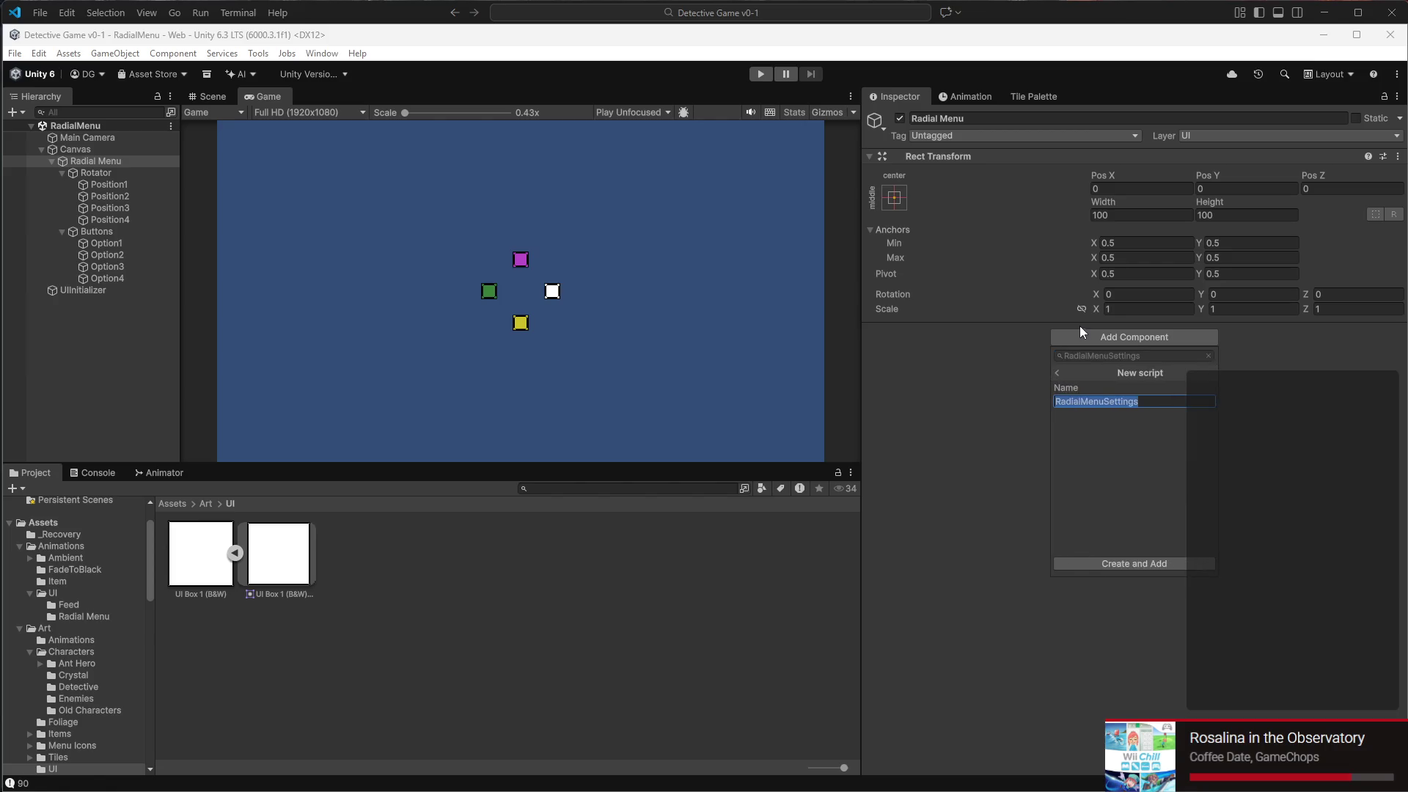
click(1106, 567)
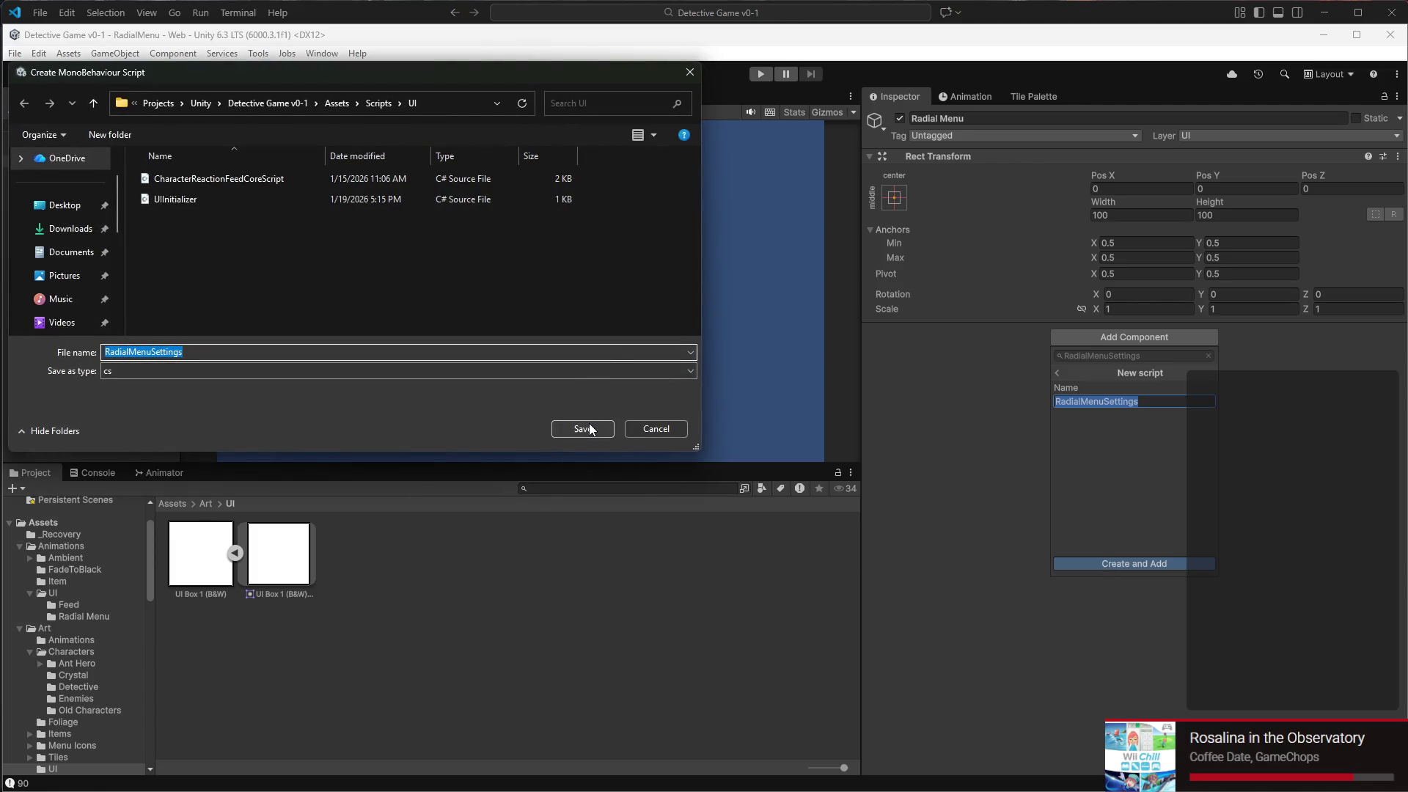
click(583, 429)
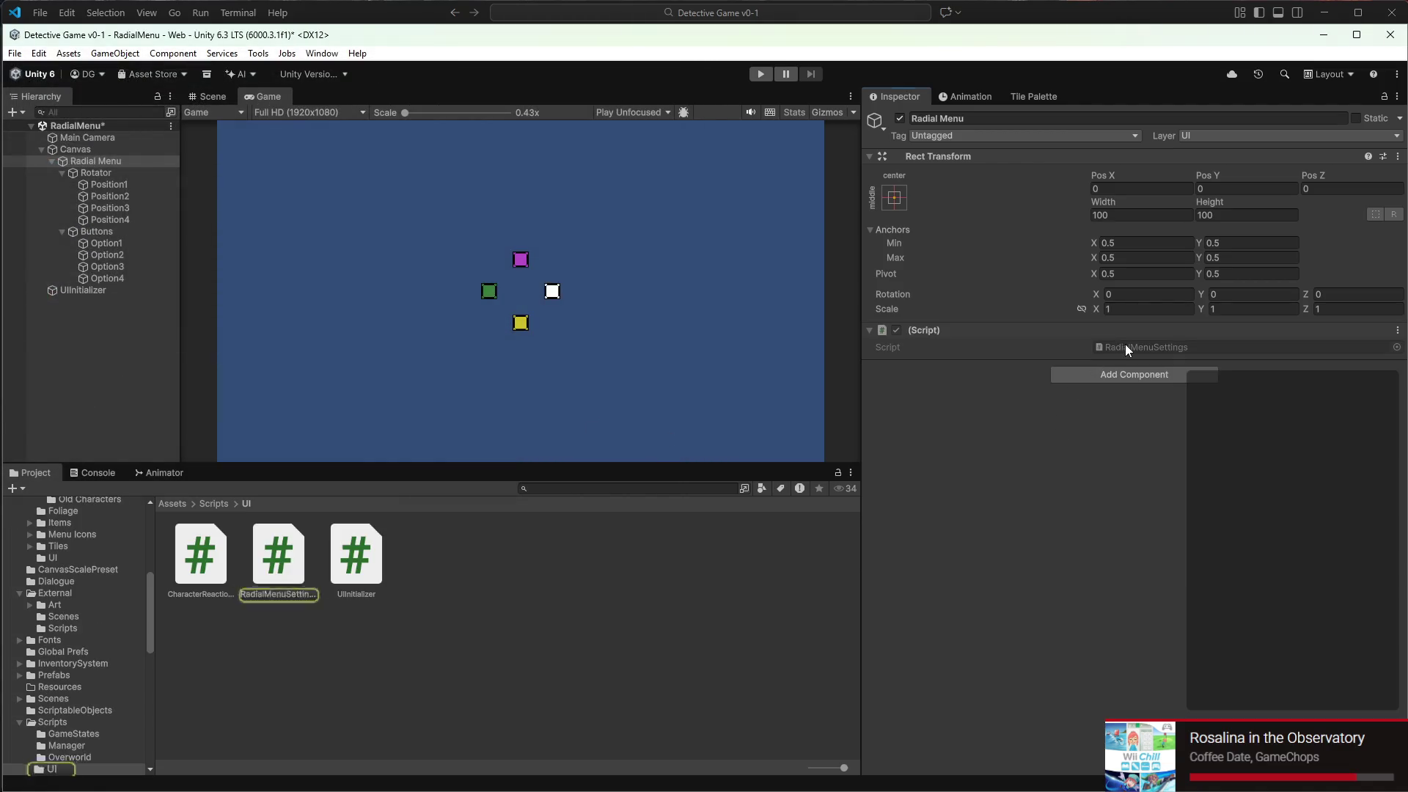
double_click(1125, 346)
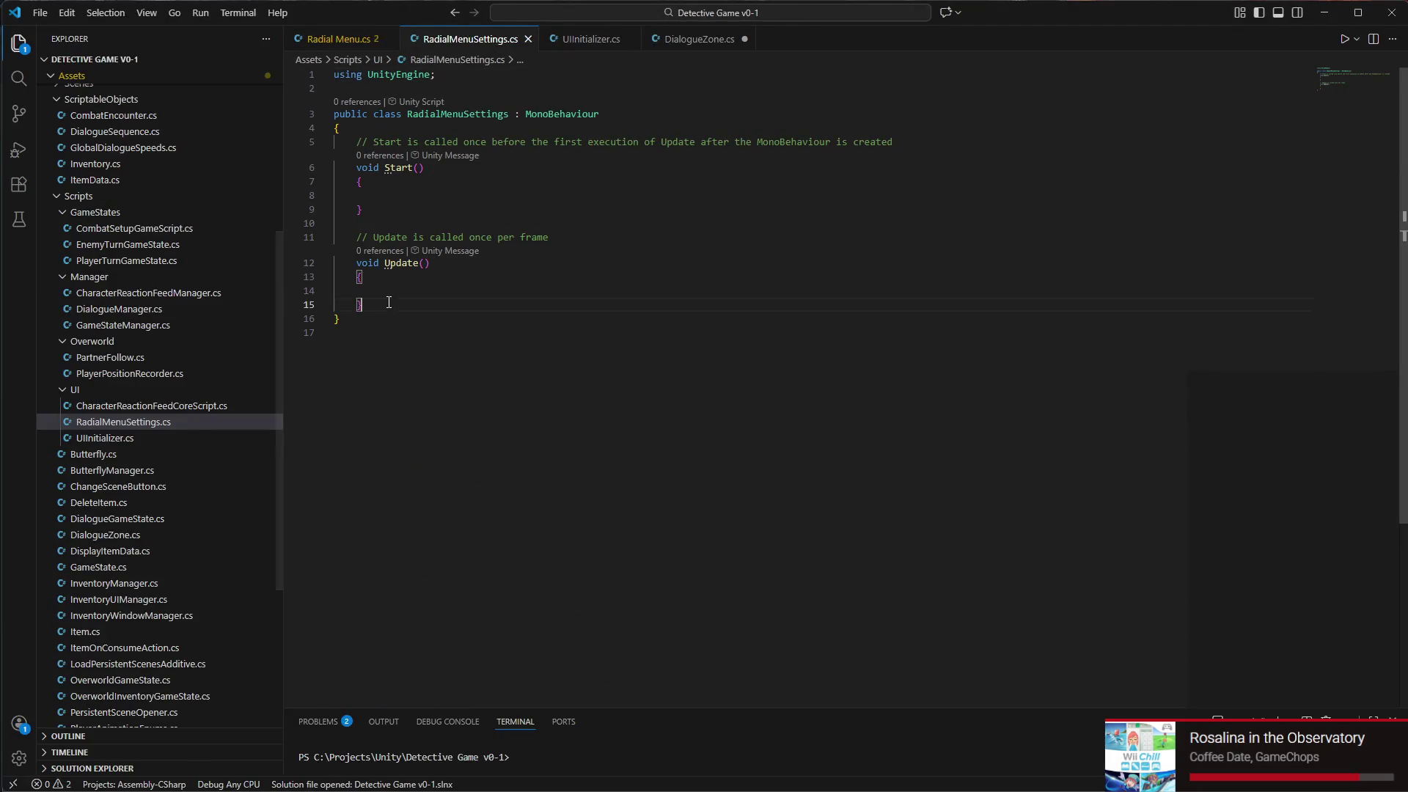
Delete the Start and Update methods from RadialMenuSettings
drag(389, 302, 294, 141)
key(BackSpace)
key(Return)
key(Return)
key(Return)
key(Return)
key(Up)
key(Up)
key(Up)
Declare the field [SerializeField] private Selectable NavigationDown;
text([Ser)
key(Tab)
text(] priv)
key(Tab)
text(Selectab)
key(Tab)
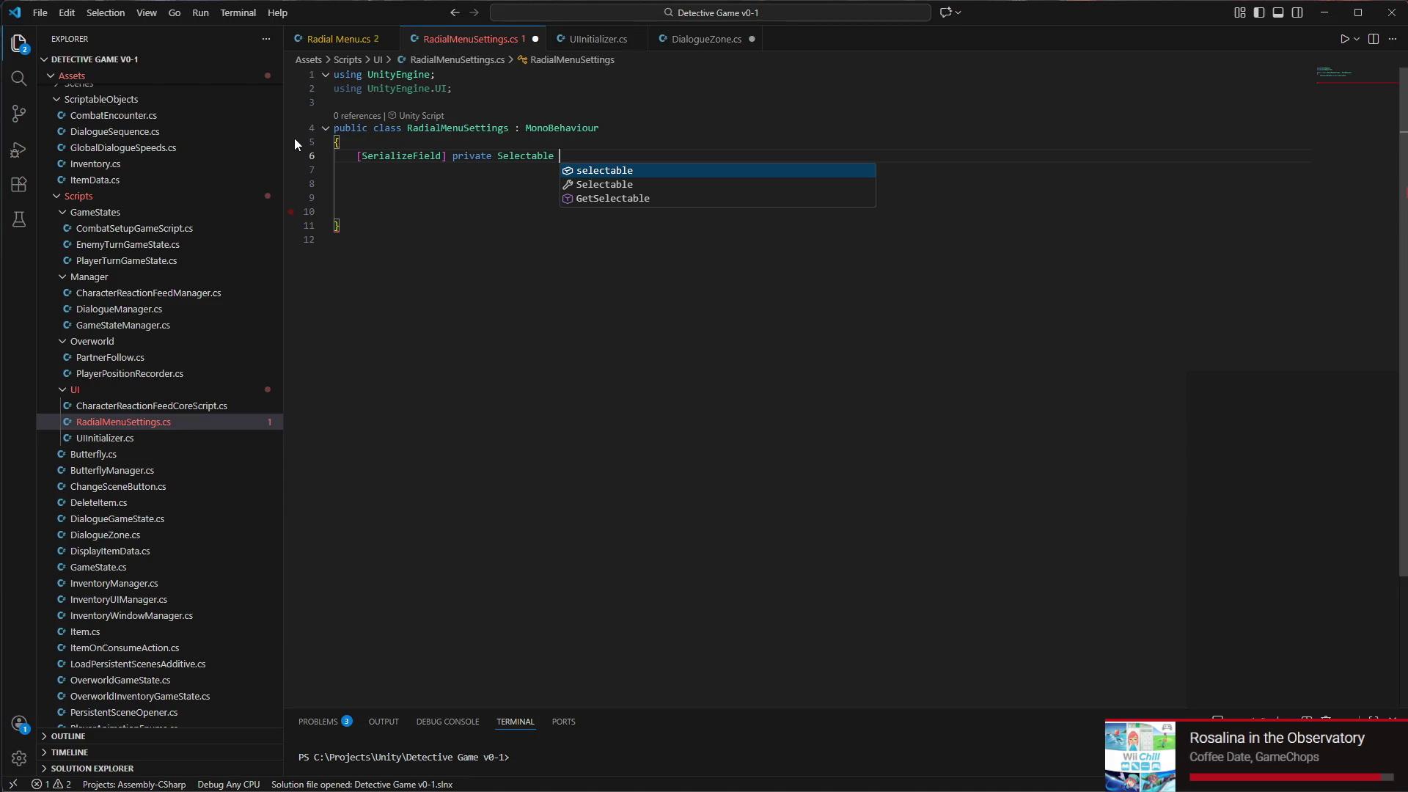
key(Escape)
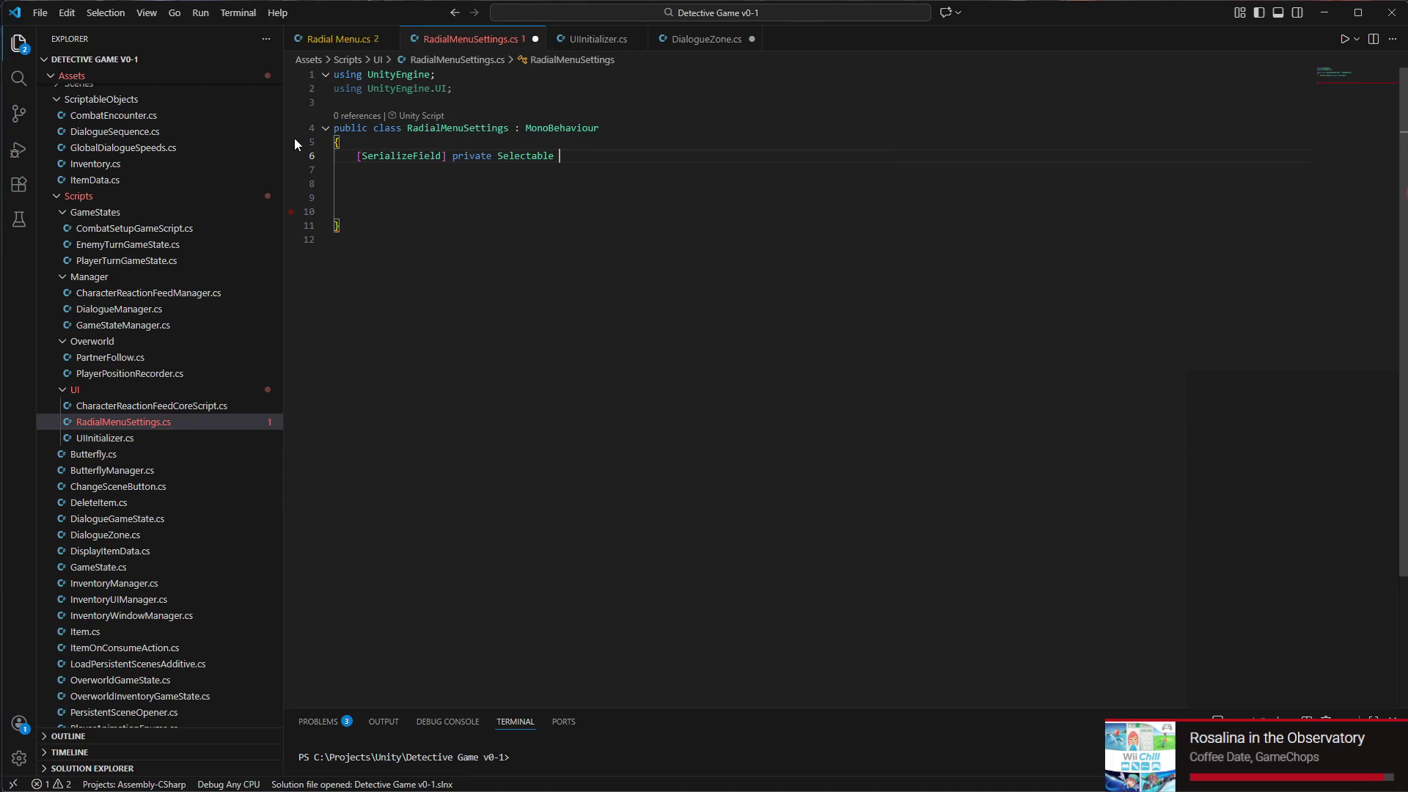
text(Downw)
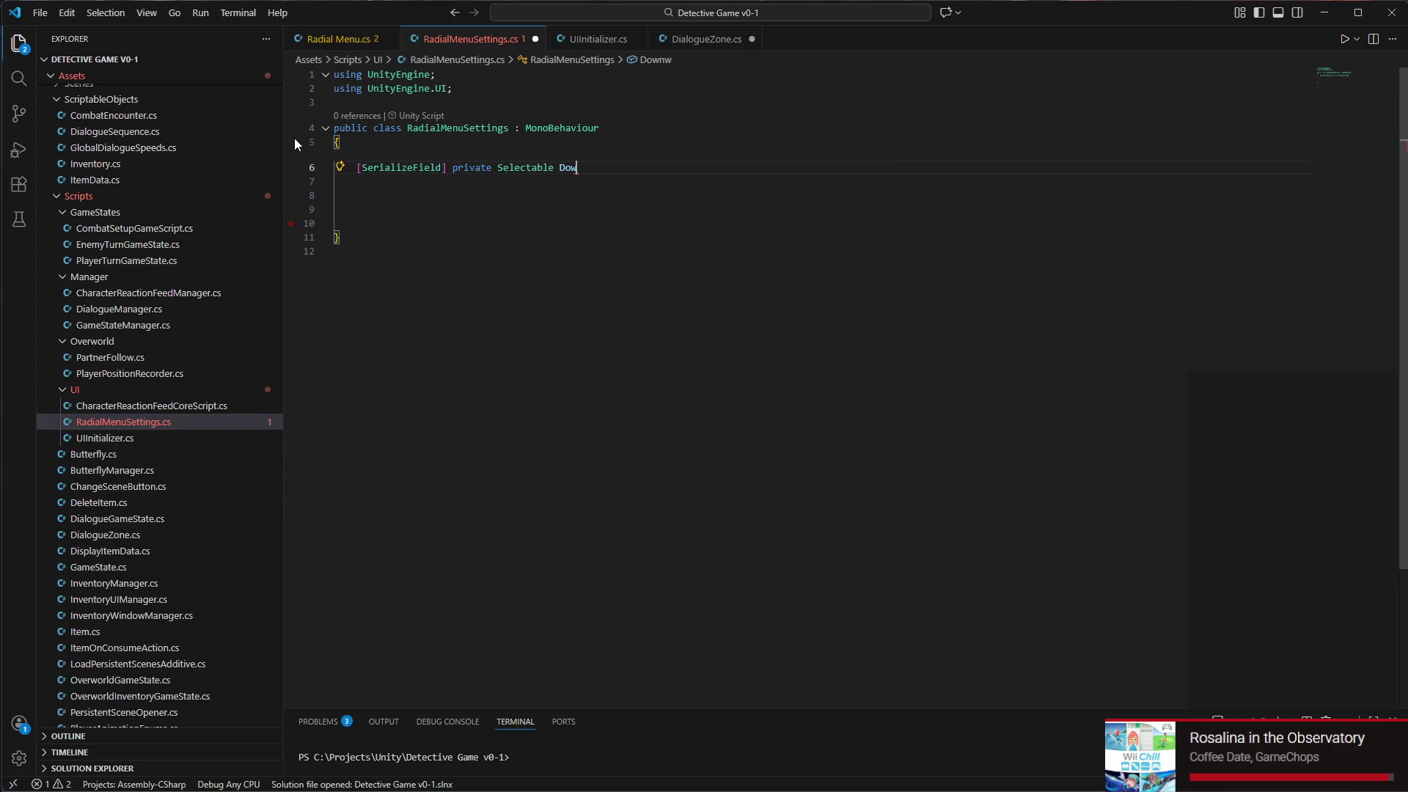
key(BackSpace)
text(NavigationDow)
key(BackSpace)
key(BackSpace)
text(n;)
key(Return)
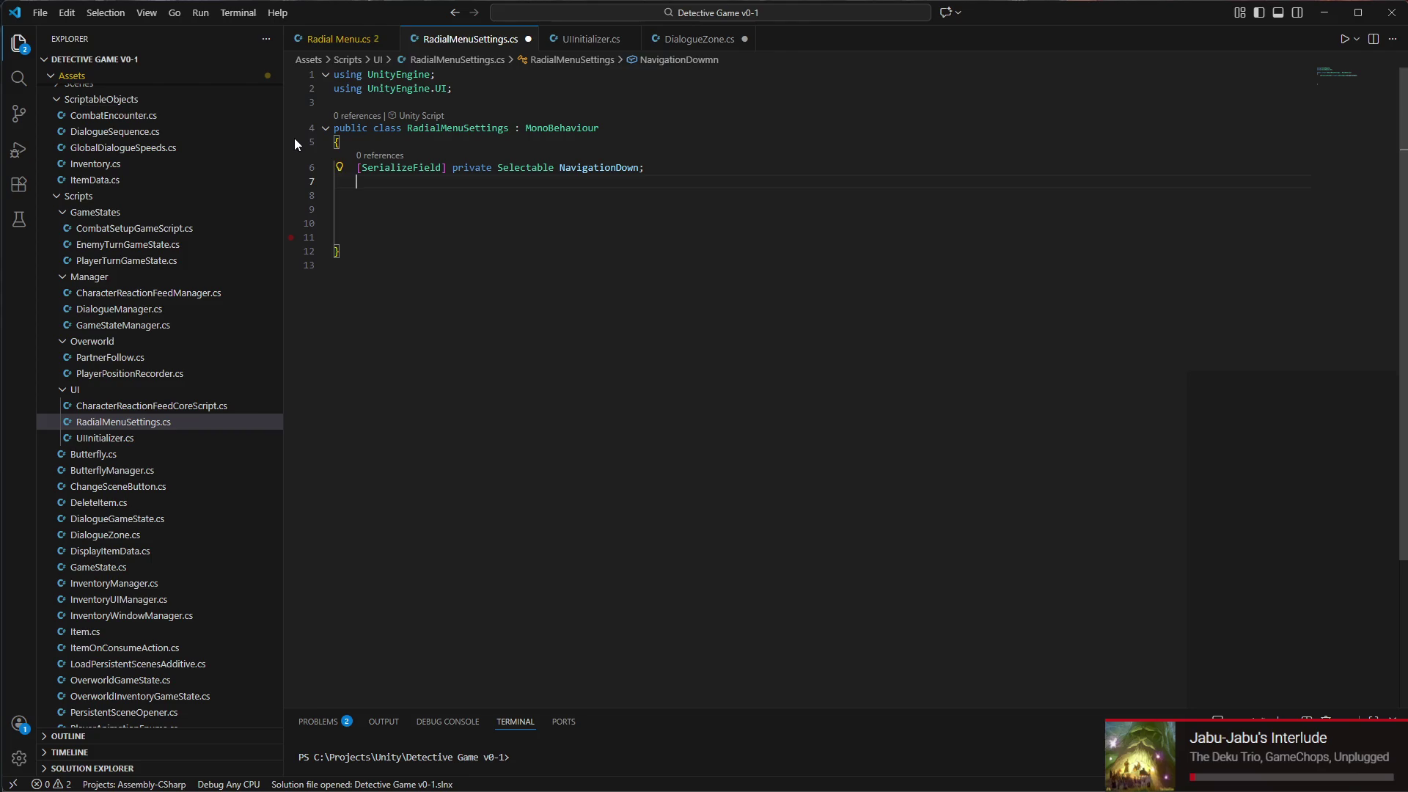
Duplicate the field line, rename the copy NavigationUp, and begin a new line below
triple_click(410, 167)
key(ctrl+c)
key(super)
key(Escape)
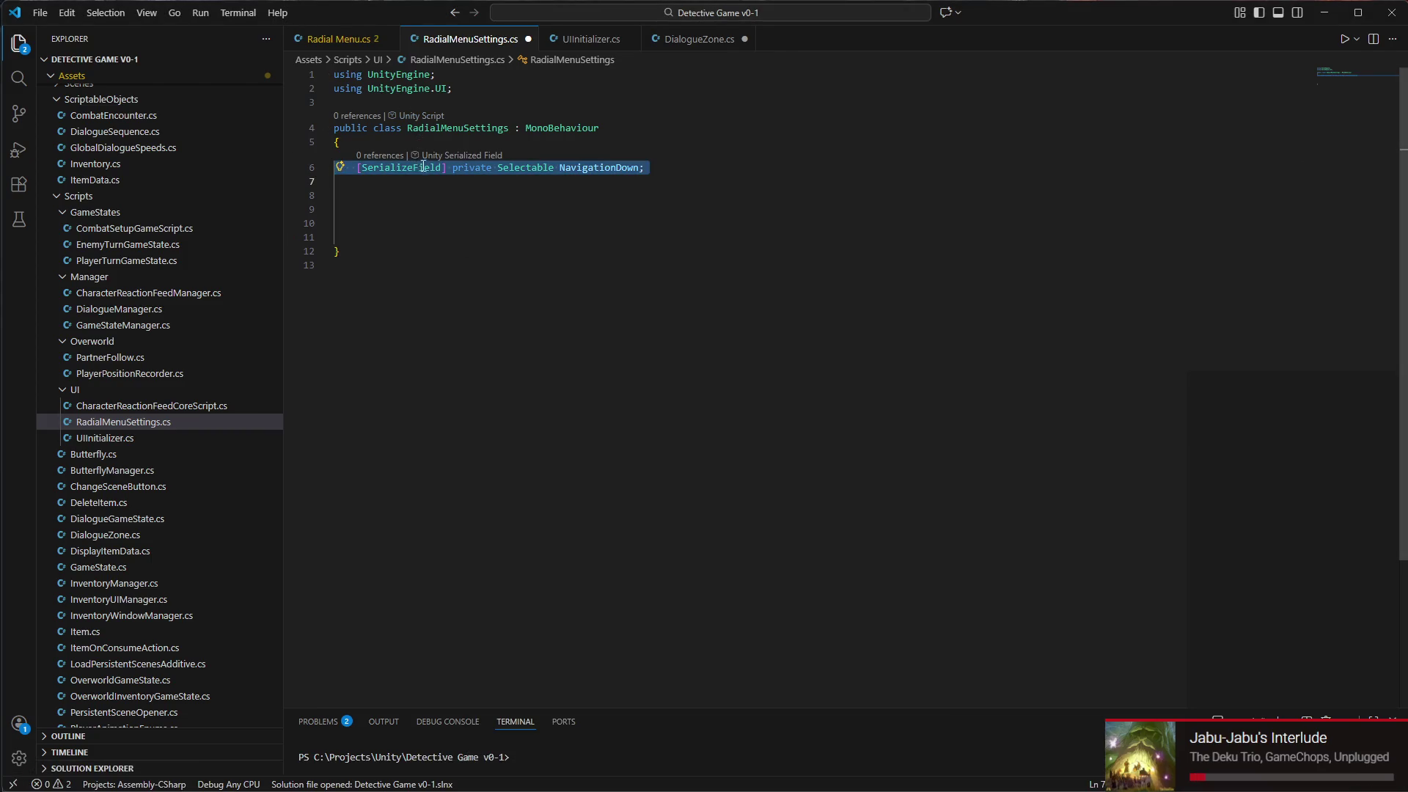
click(429, 184)
key(ctrl+v)
key(Up)
key(Home)
key(BackSpace)
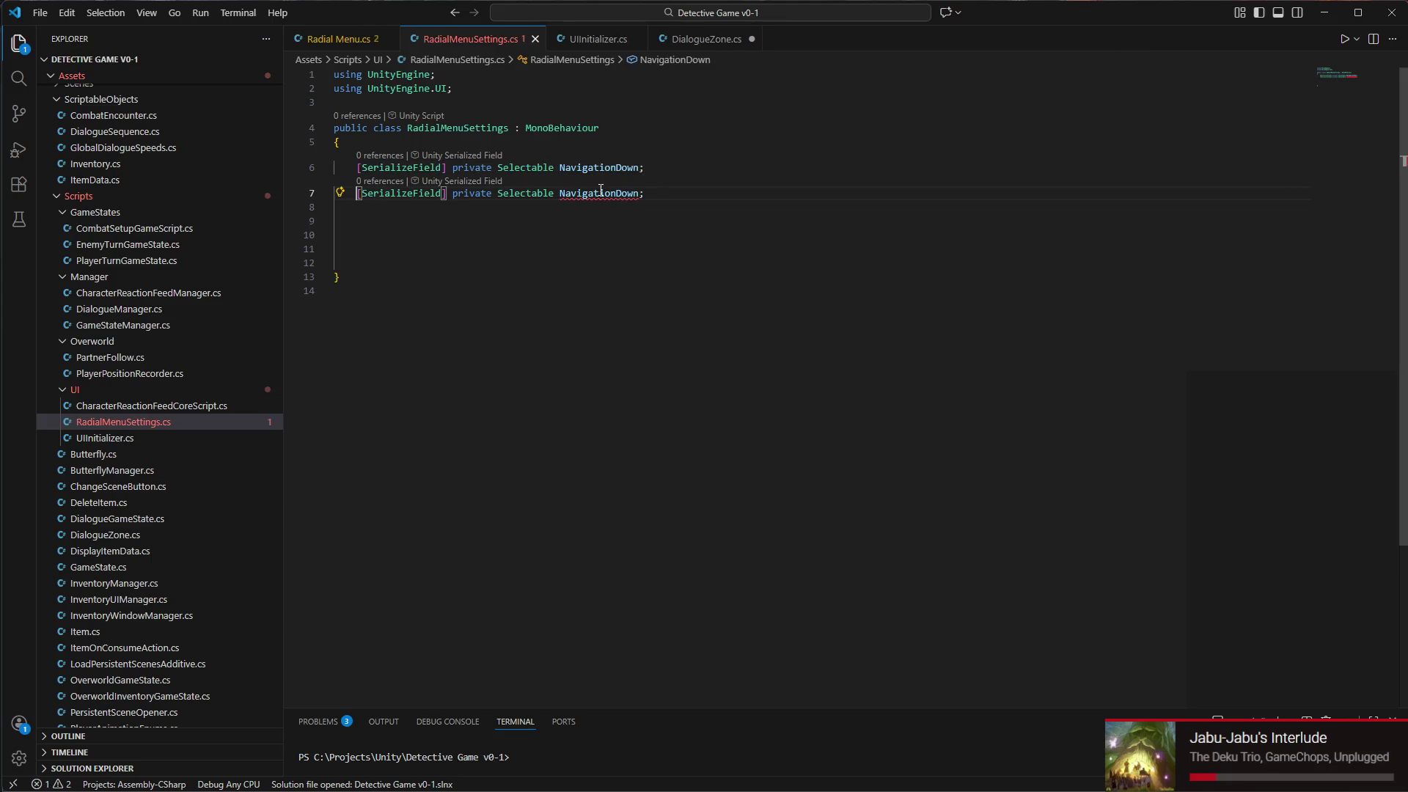
double_click(600, 193)
text(NavigationUp)
click(637, 227)
text(nva)
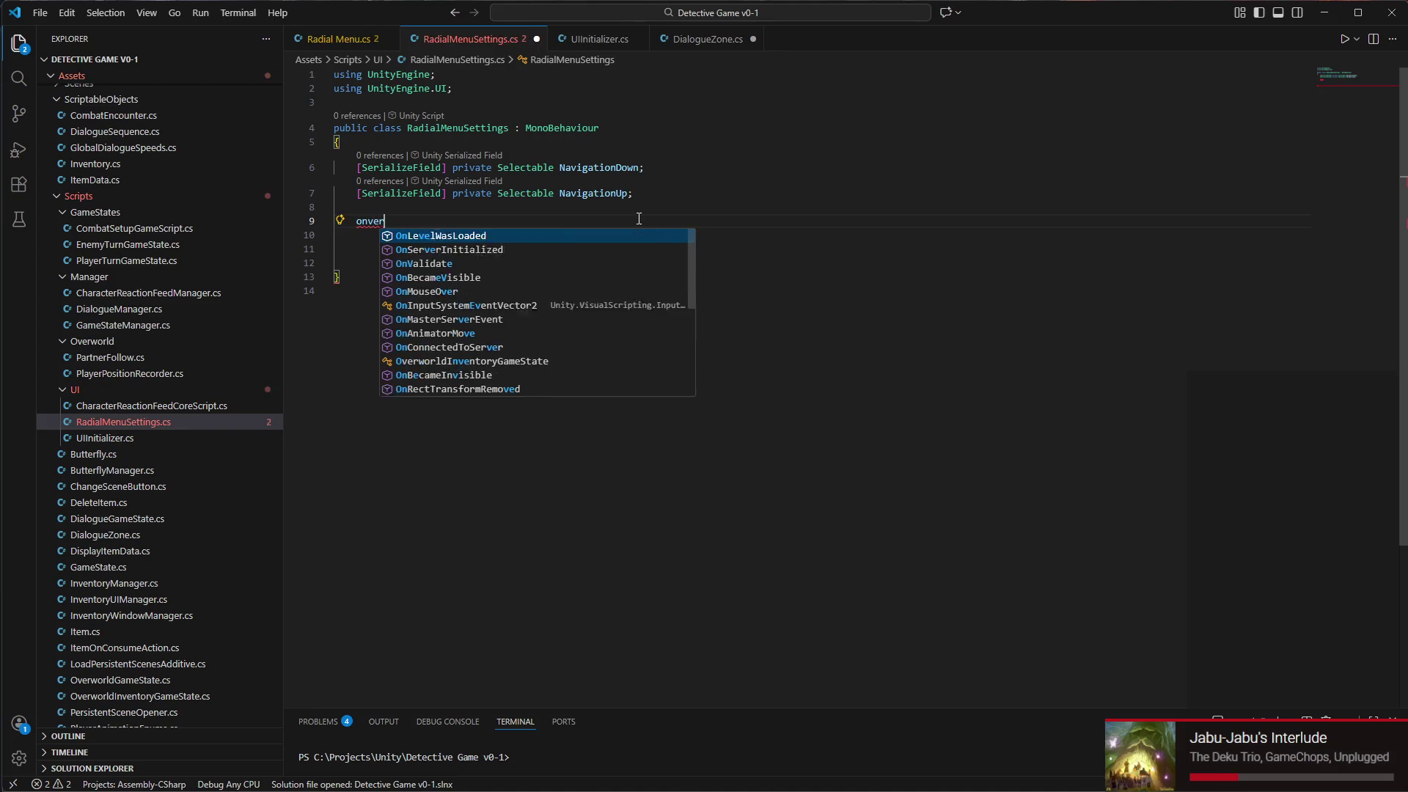
Generate an OnValidate method and start a foreach over GetComponentInChildren(Button) with an opening brace
key(Return)
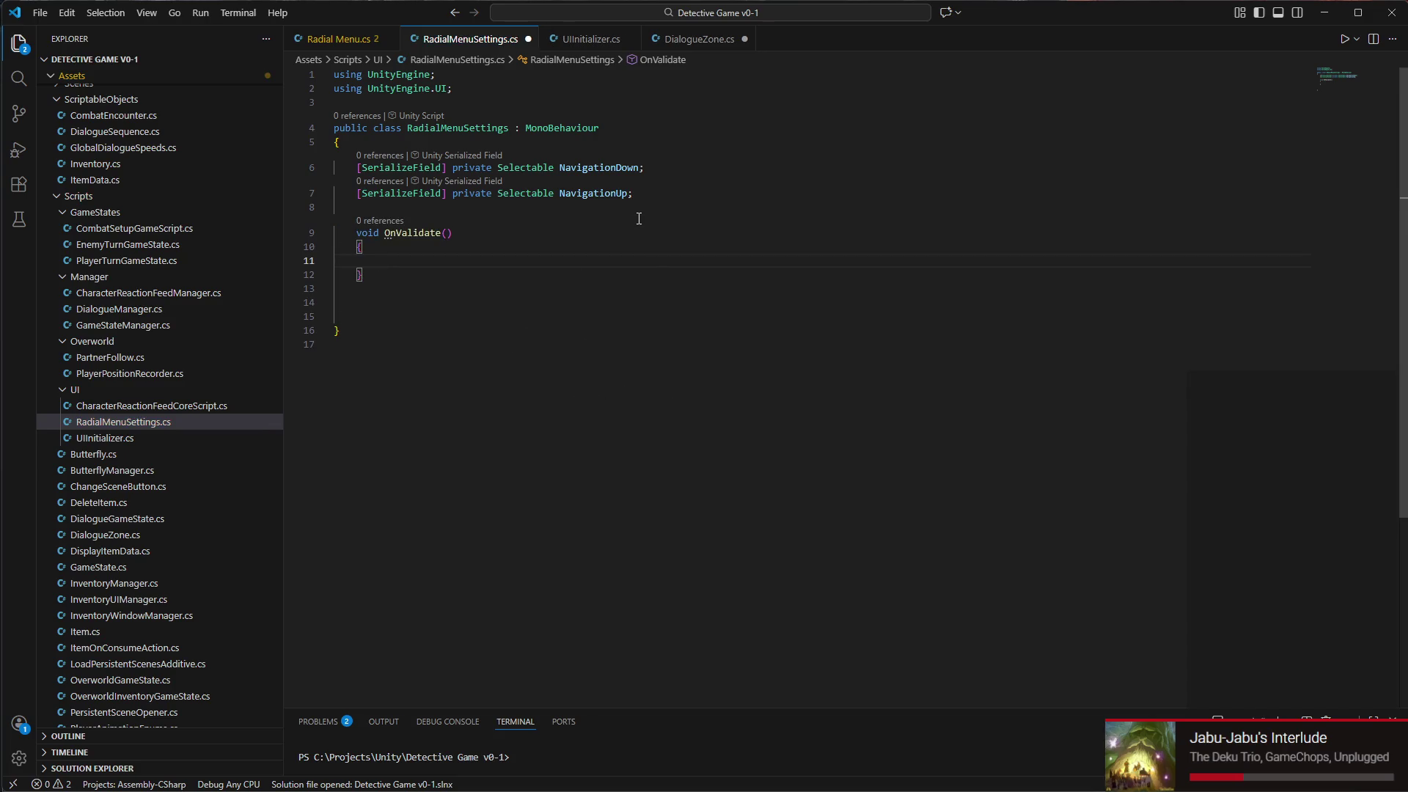
text(foreach ()
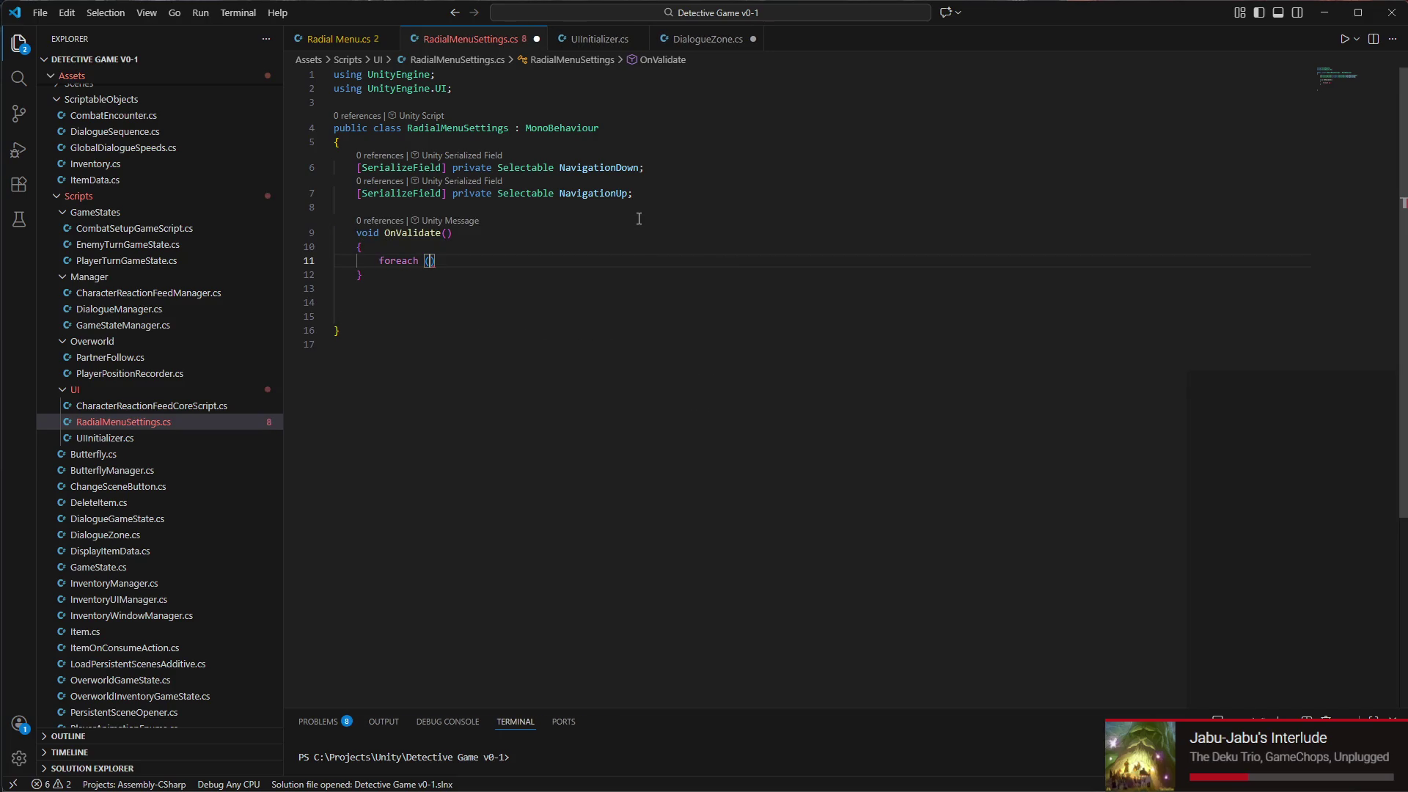
text(GetCompo)
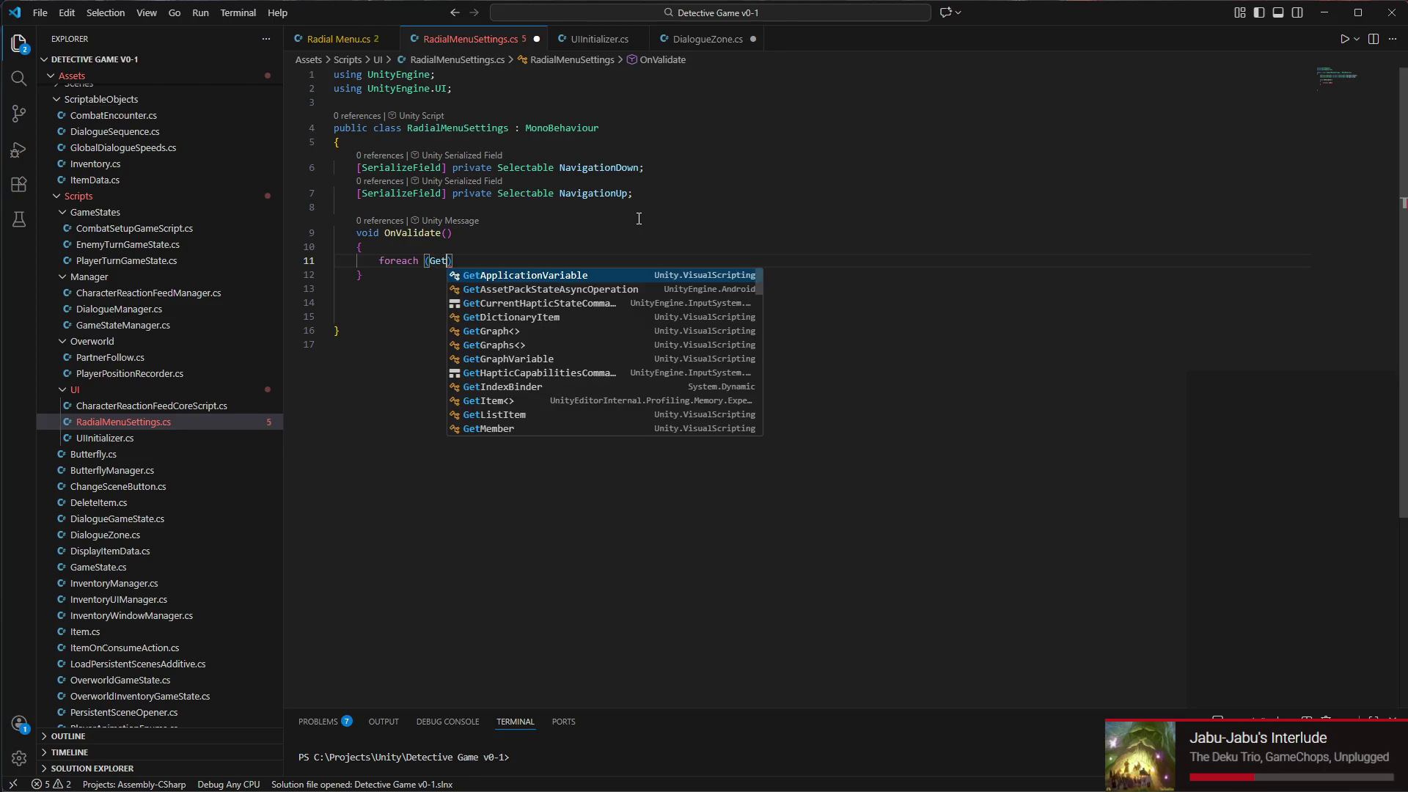
text(nentIn)
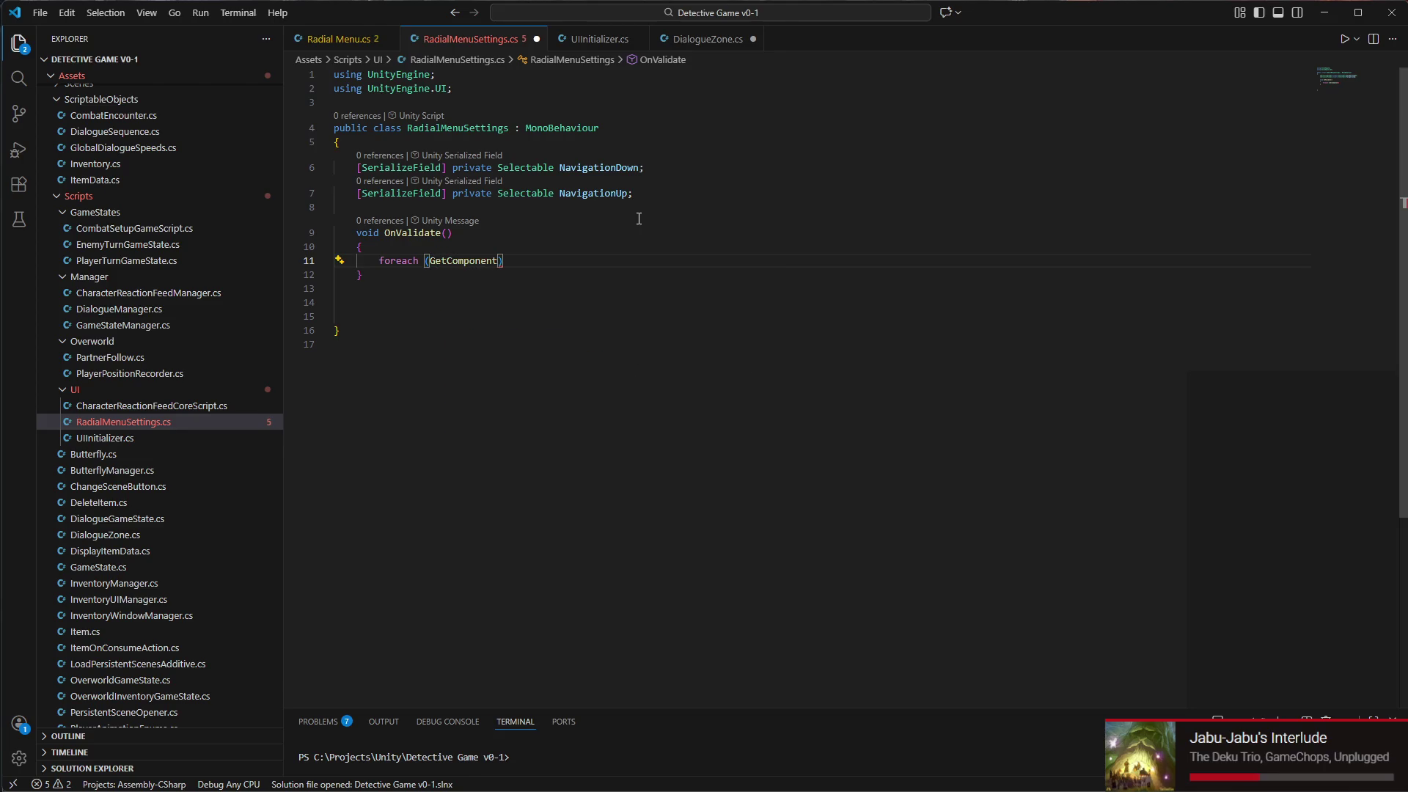
text(Children()
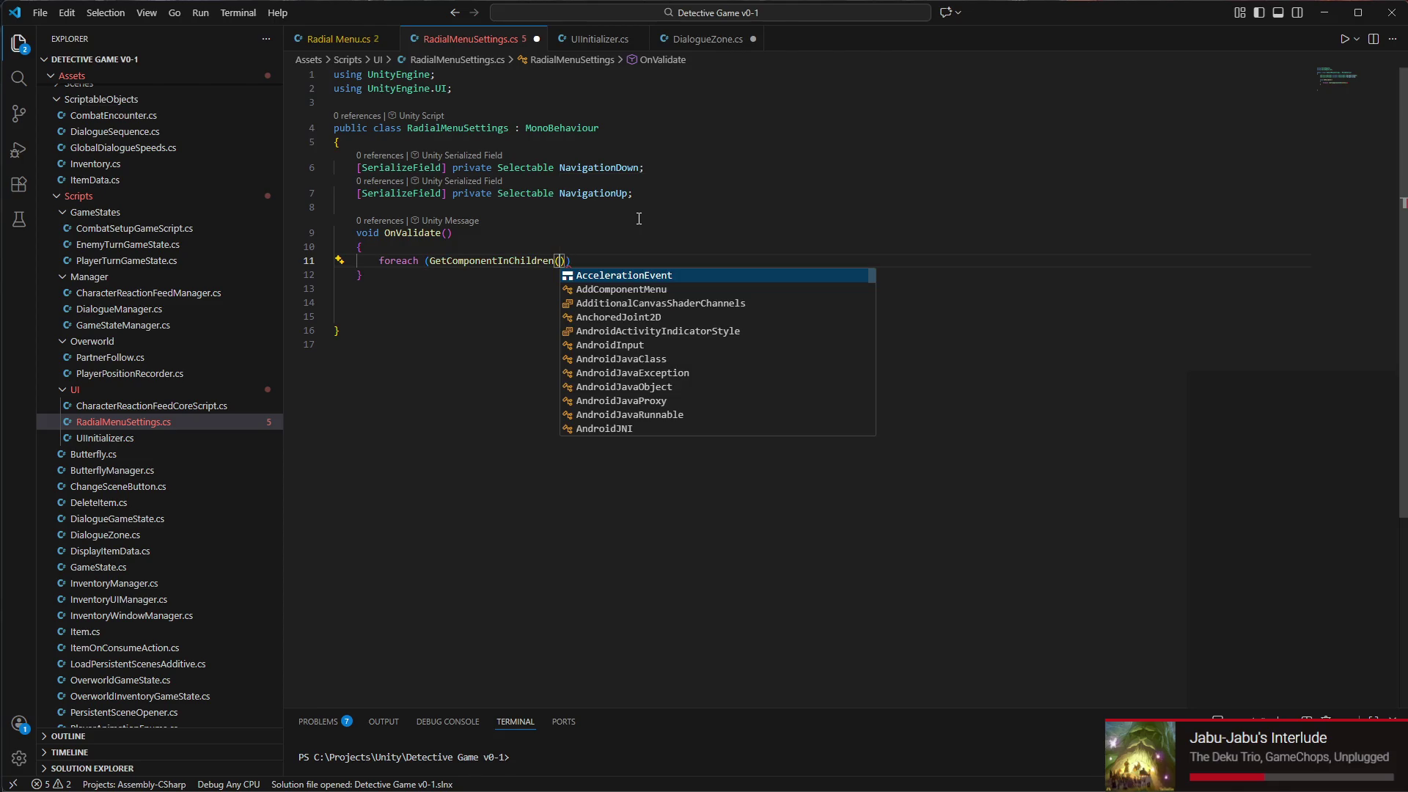
key(Escape)
text(B)
text(utton)
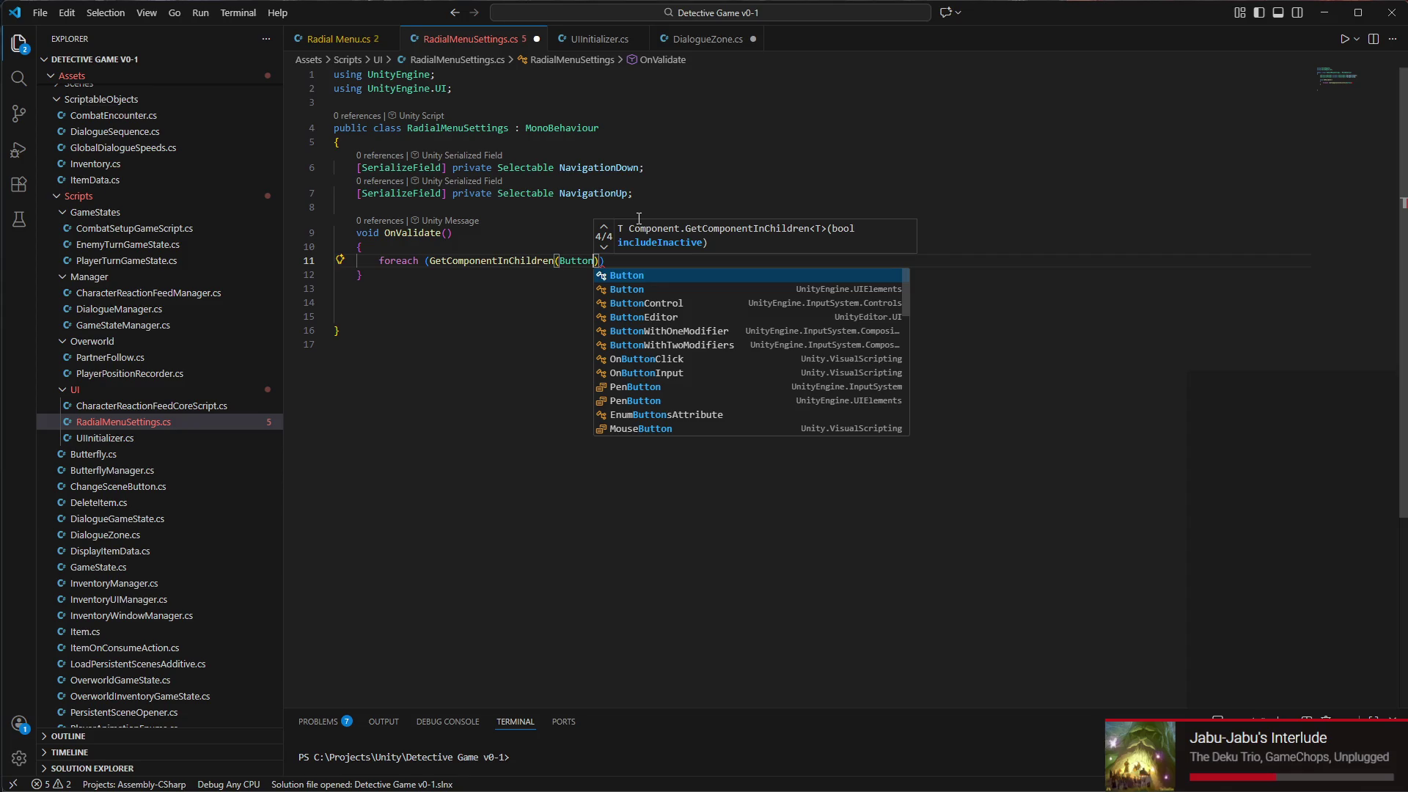
key(Escape)
key(End)
key(Return)
text({)
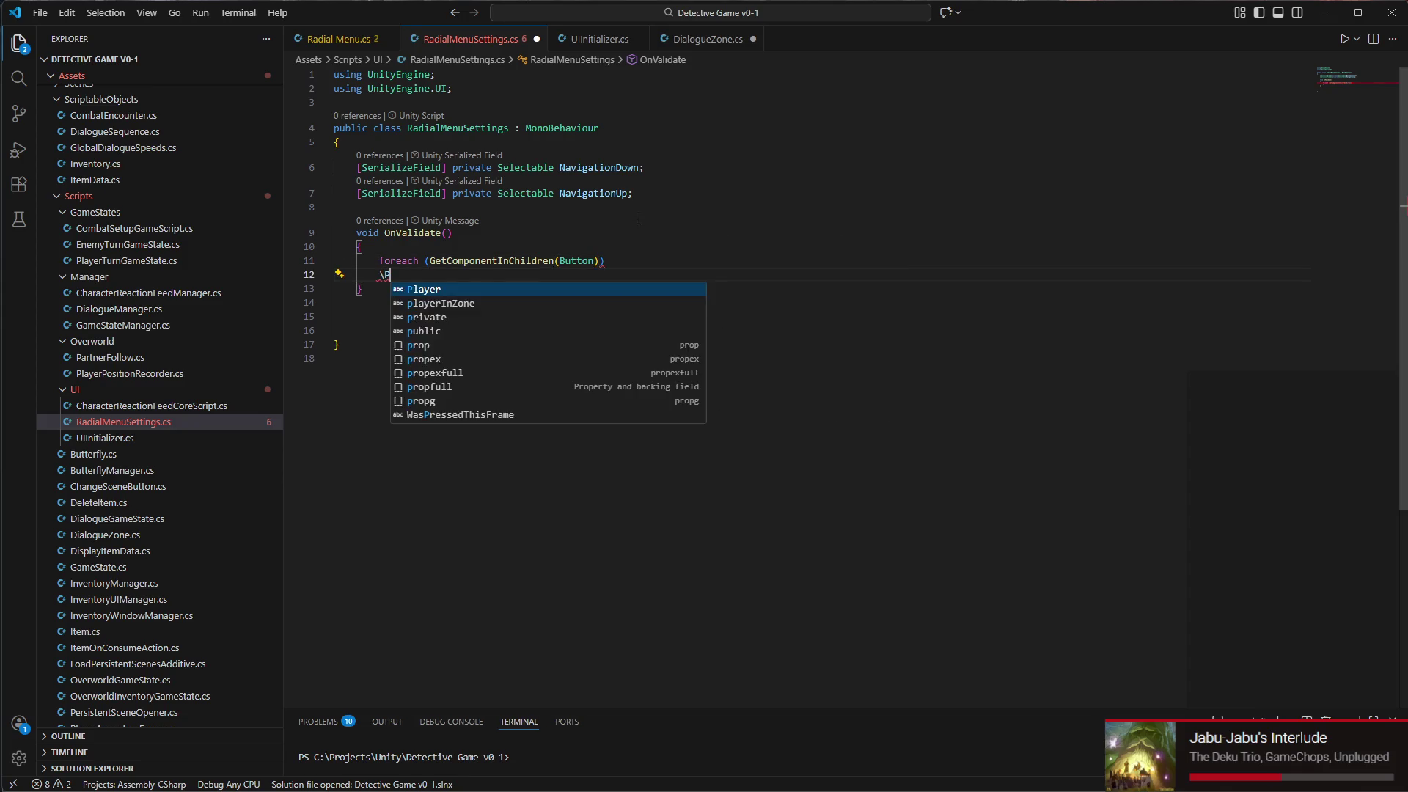
Fix the loop header to foreach (Button b in GetComponentsInChildren<Button>())
click(430, 261)
text(Button)
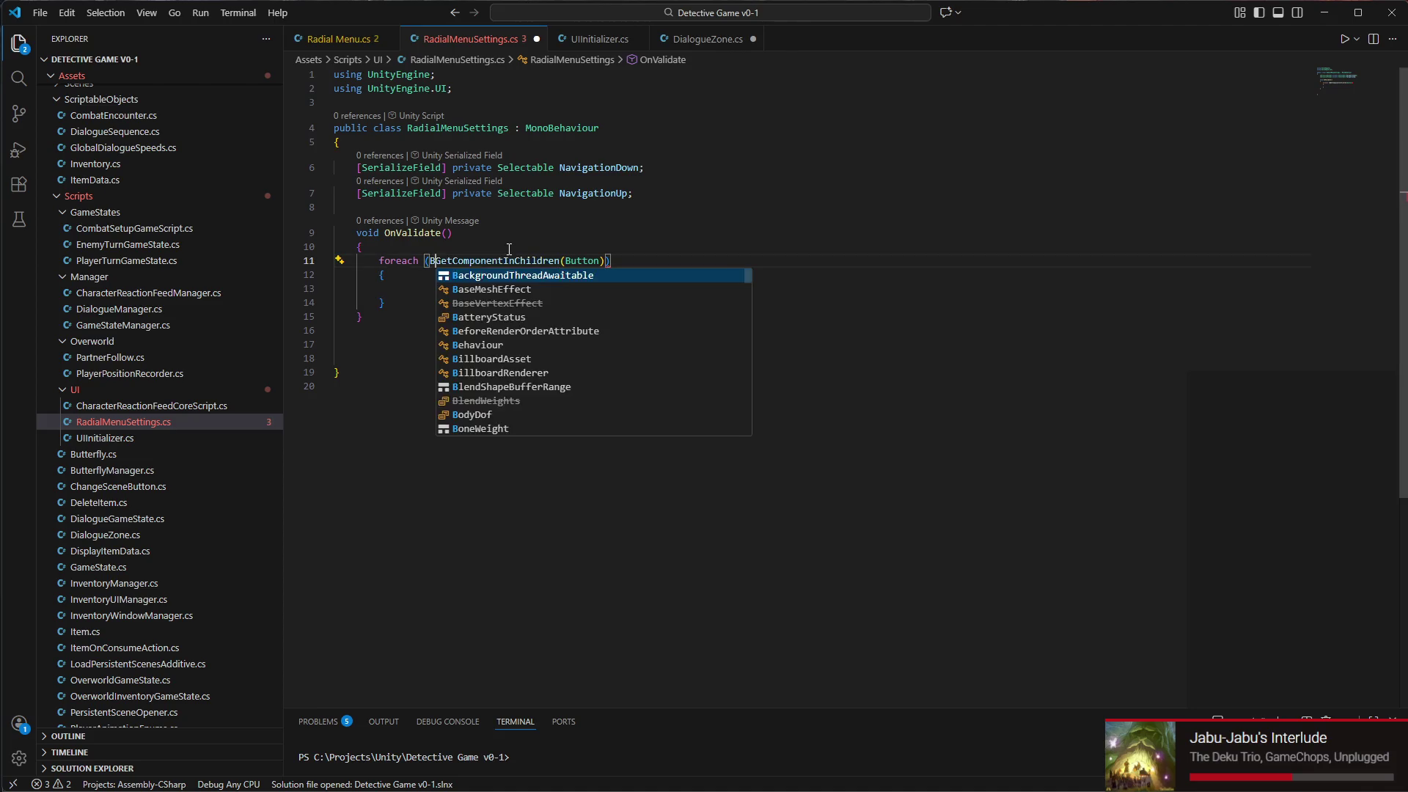
text( b in)
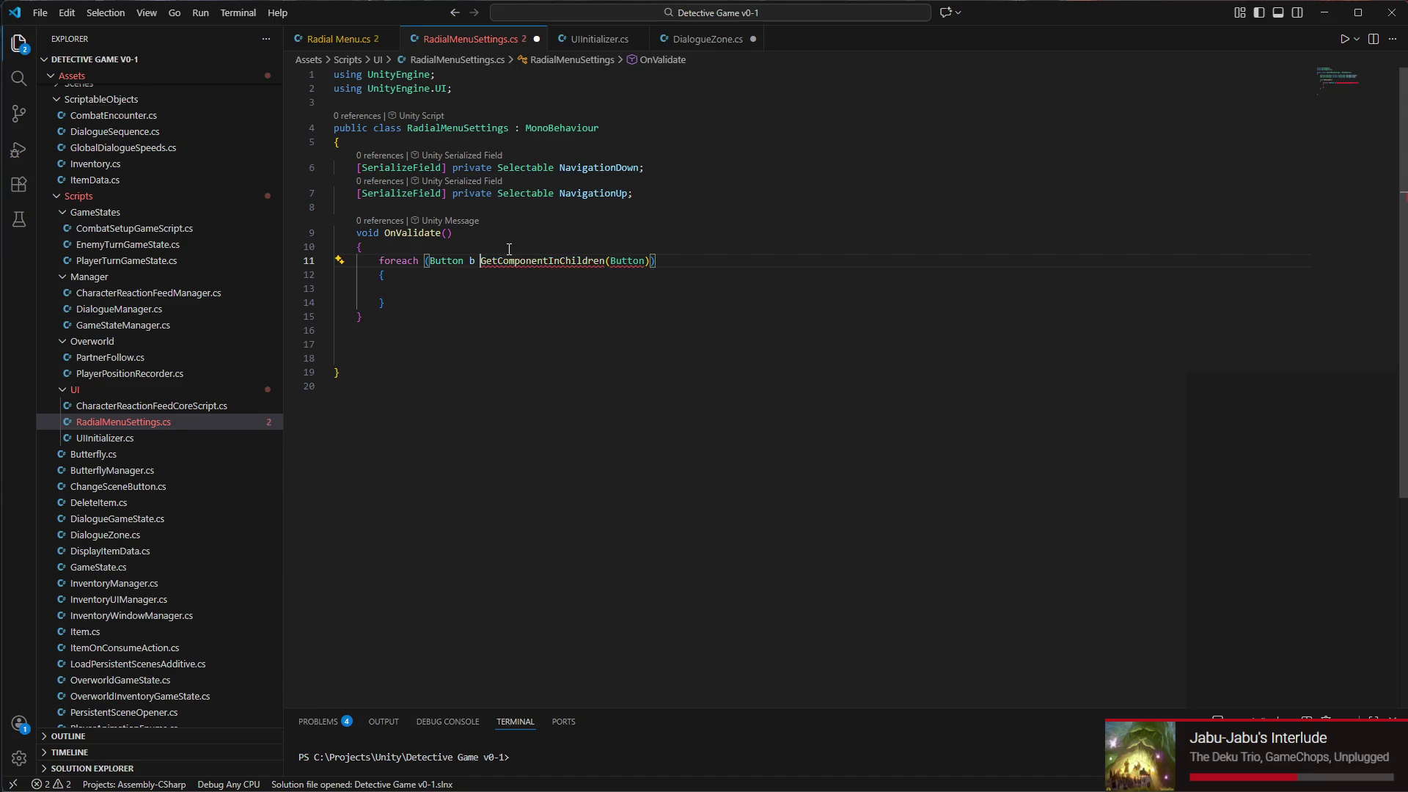
click(624, 261)
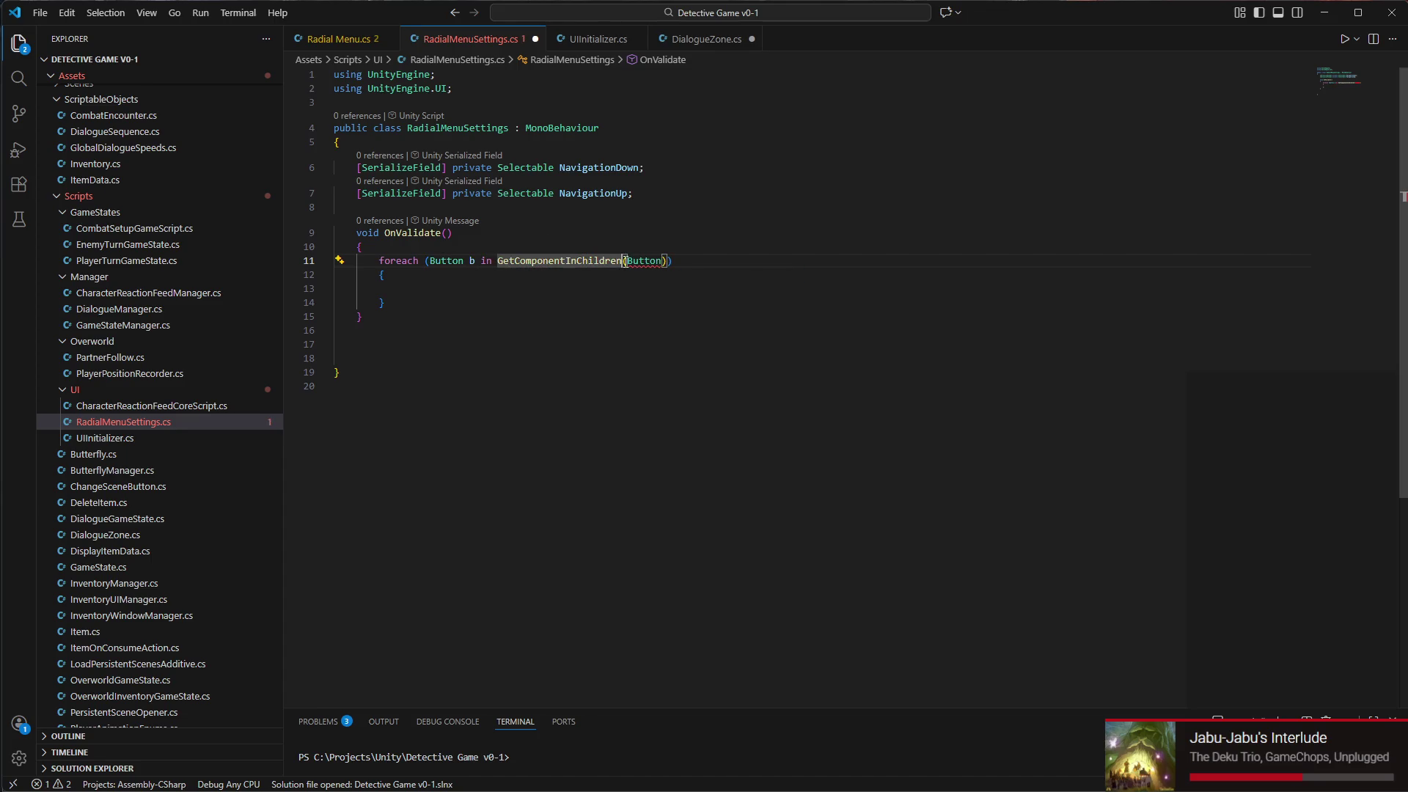
click(565, 261)
text(s)
click(631, 261)
key(BackSpace)
text(<M)
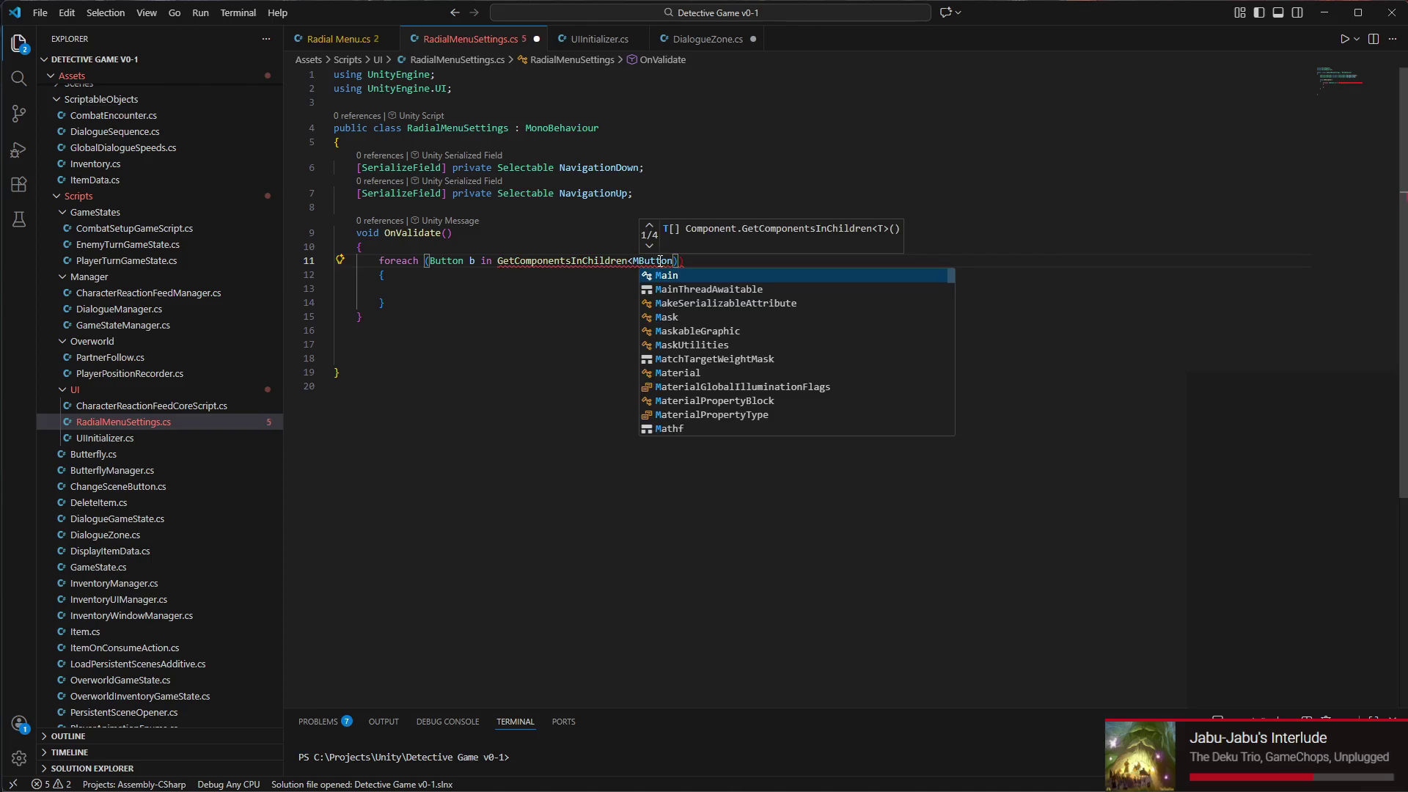
key(BackSpace)
key(Escape)
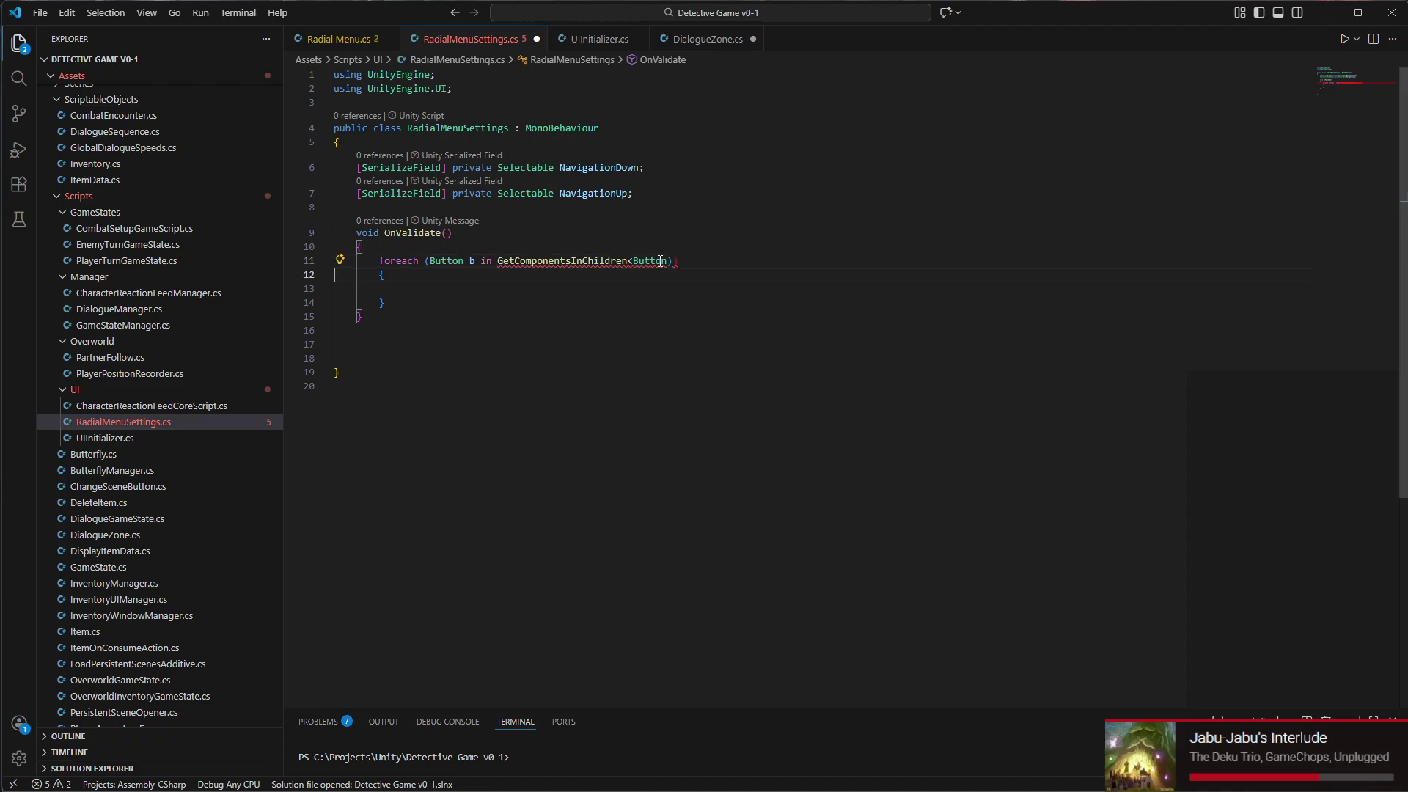
text(>()
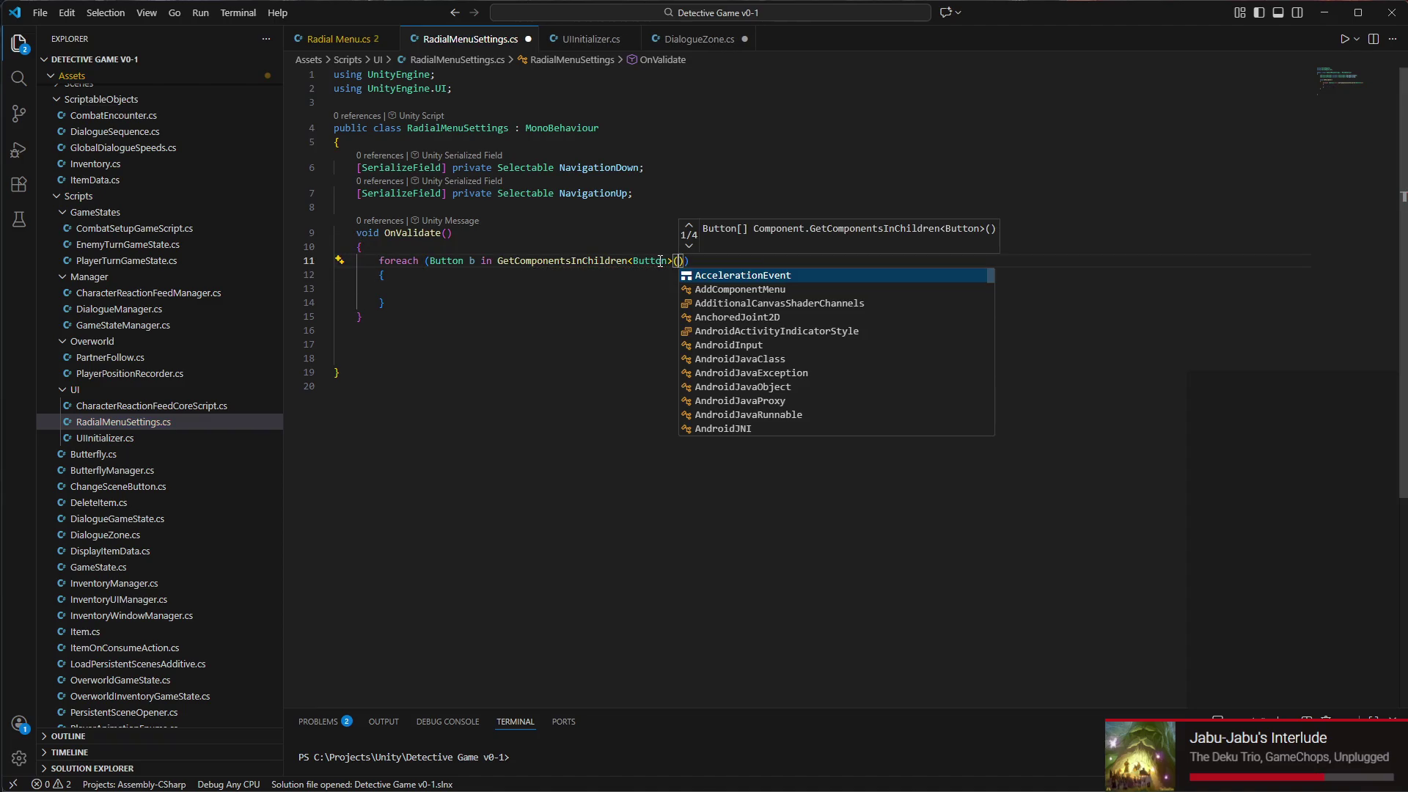
text())
In the loop body, assign b.navigation.selectOnDown = NavigationDown;
click(474, 288)
text(b.)
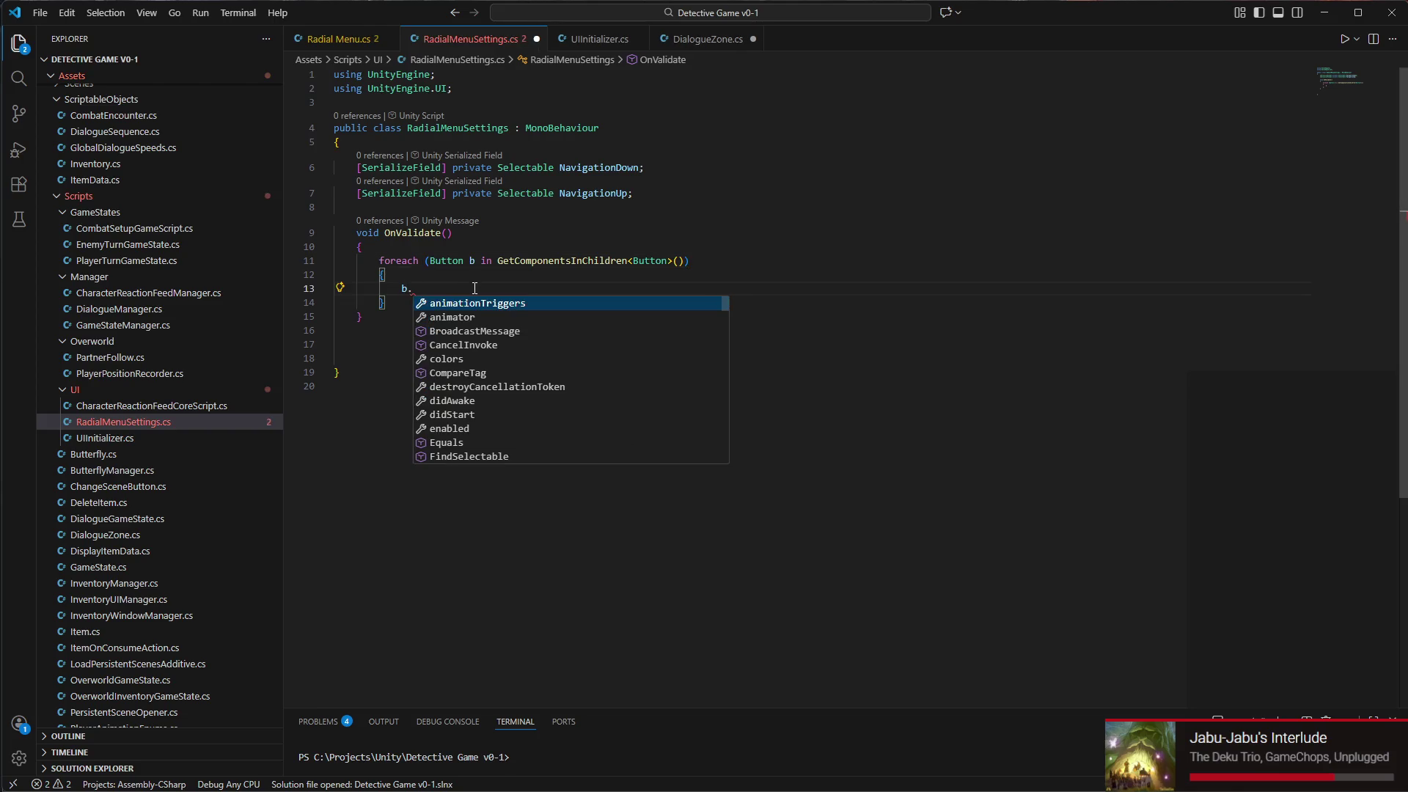
scroll(487, 367, down, 5)
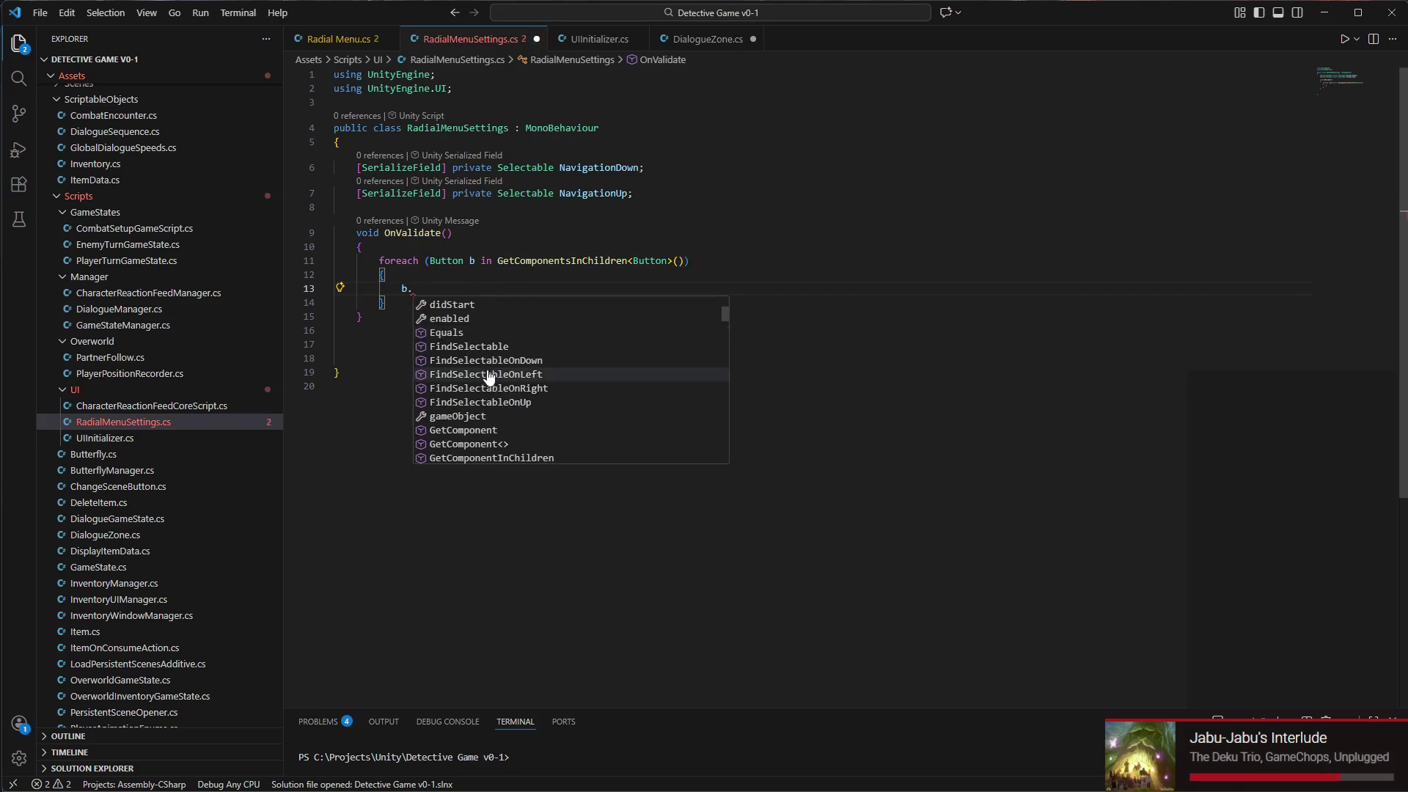
scroll(492, 370, down, 6)
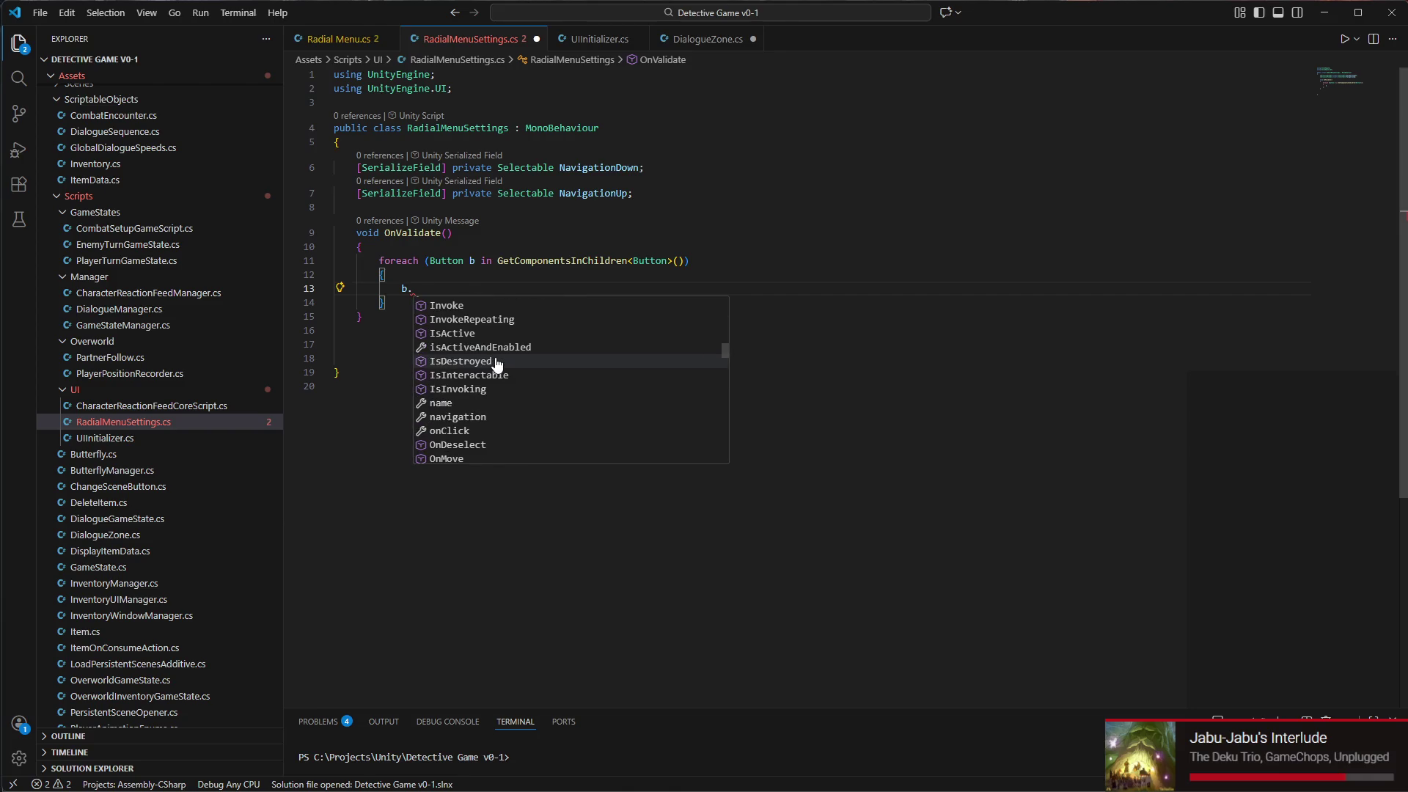
click(491, 345)
text(navigation.)
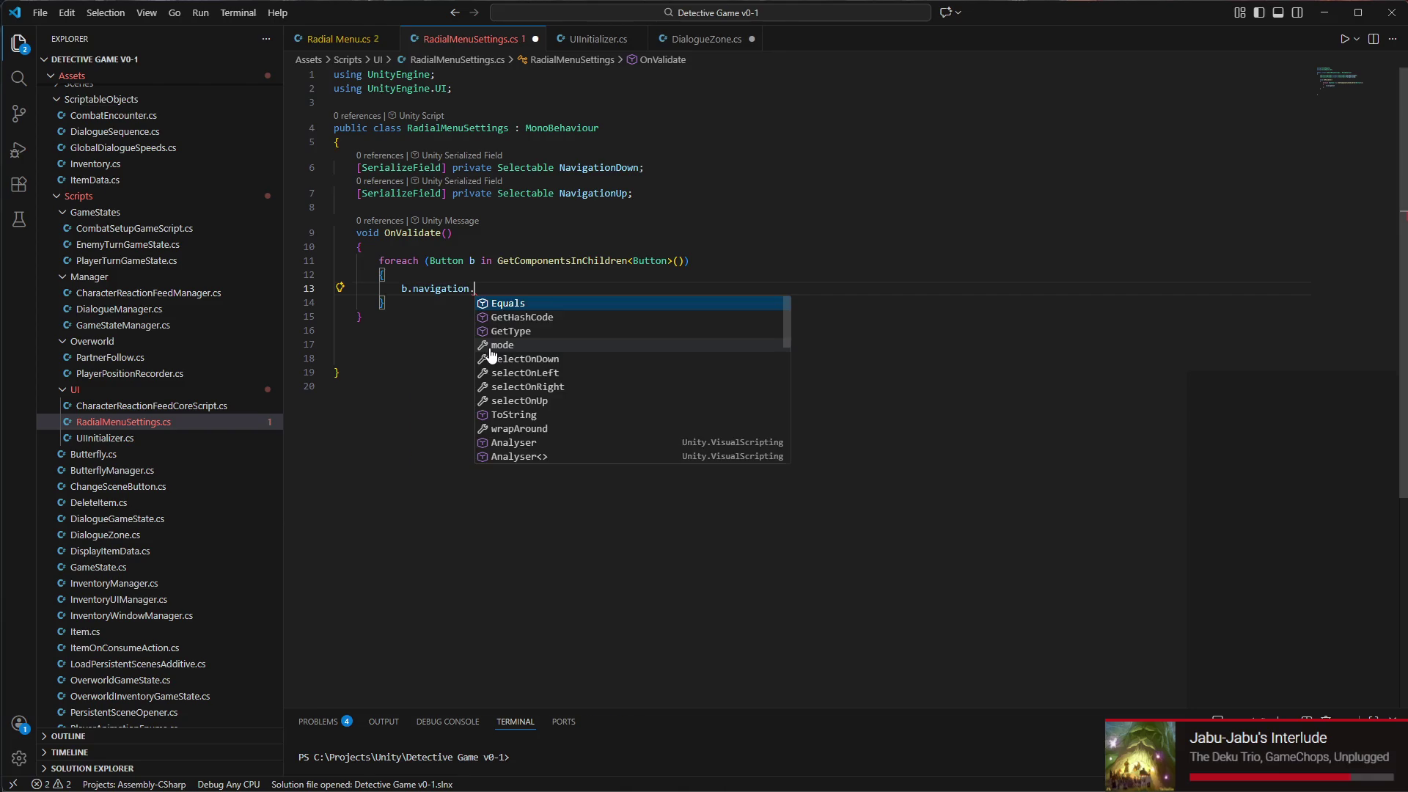
text(dow)
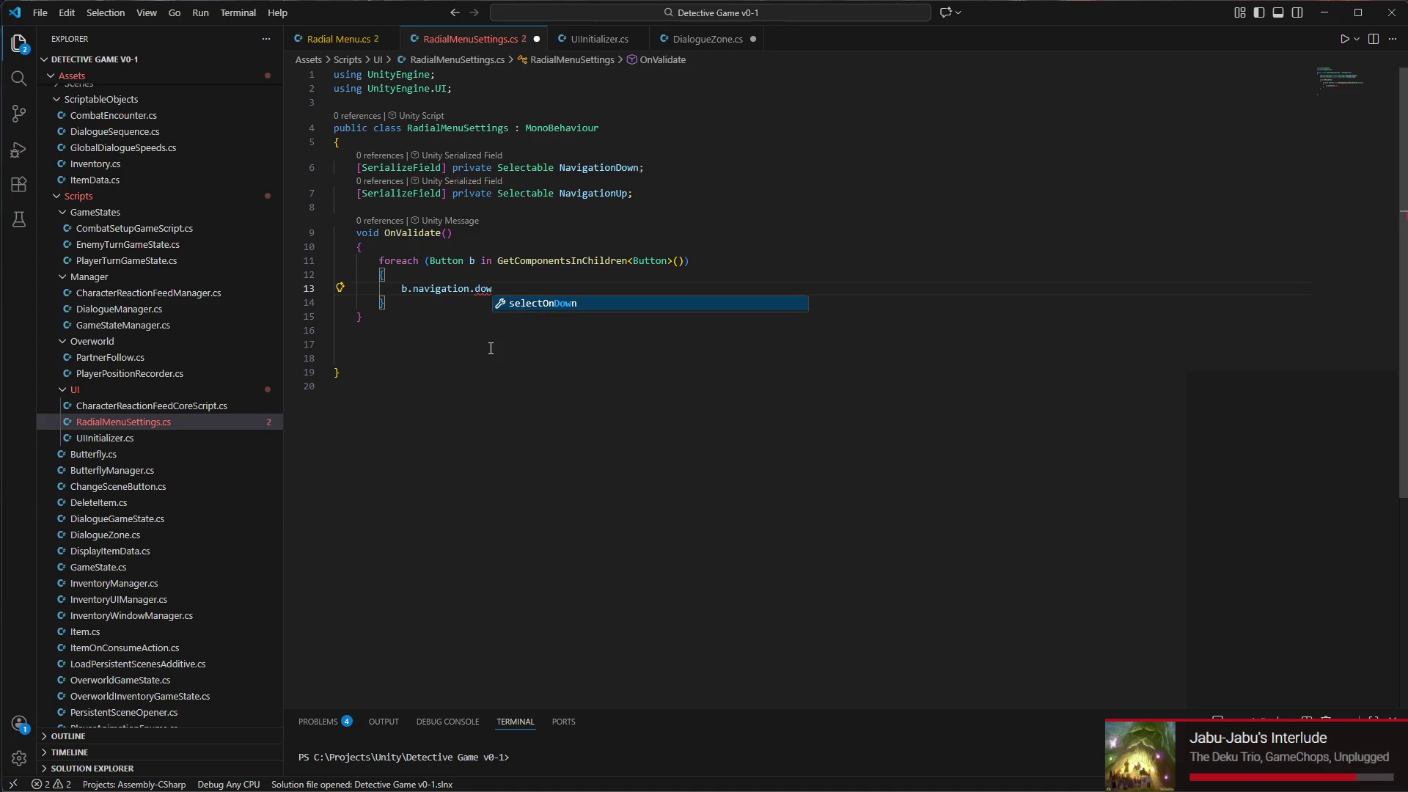
key(Tab)
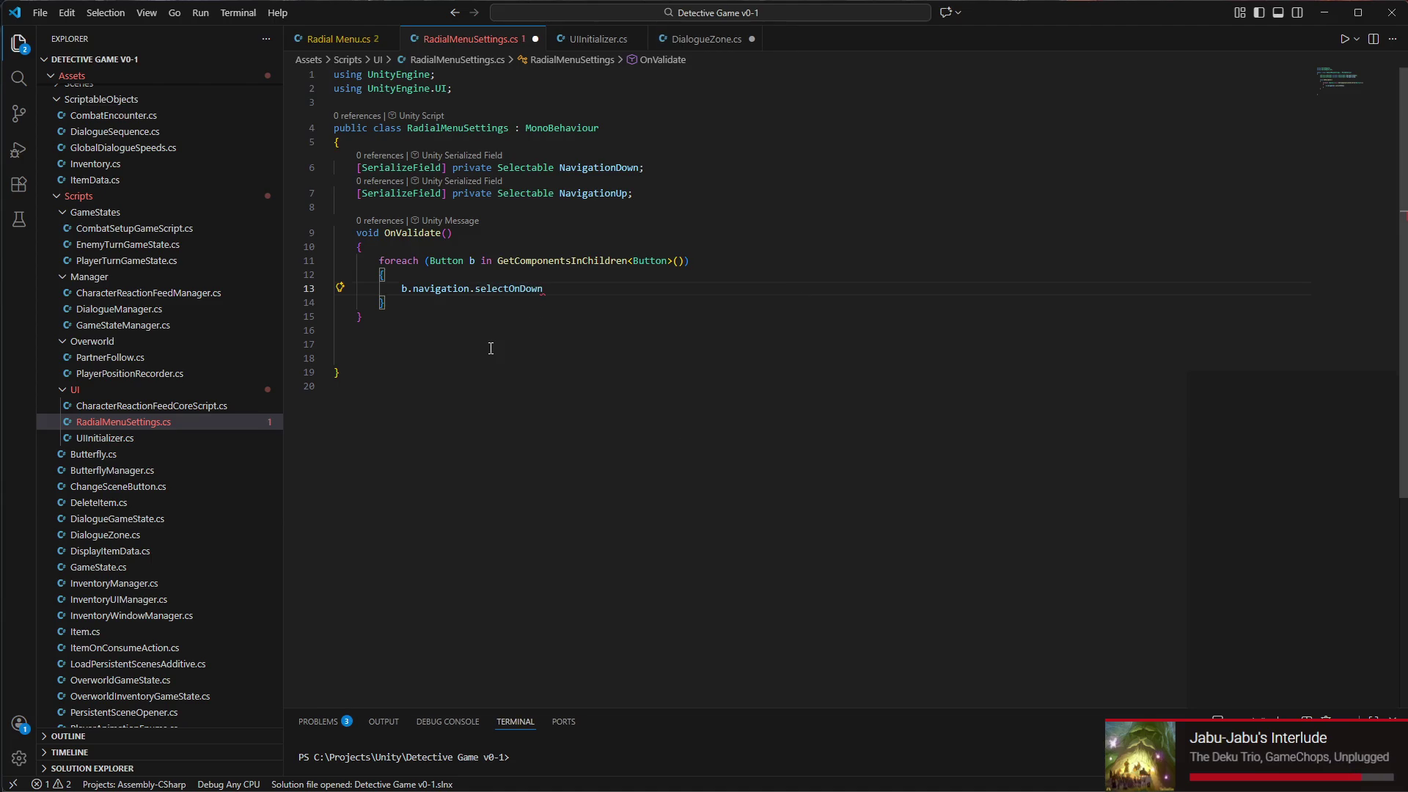
text( = bn)
key(Escape)
text(navi)
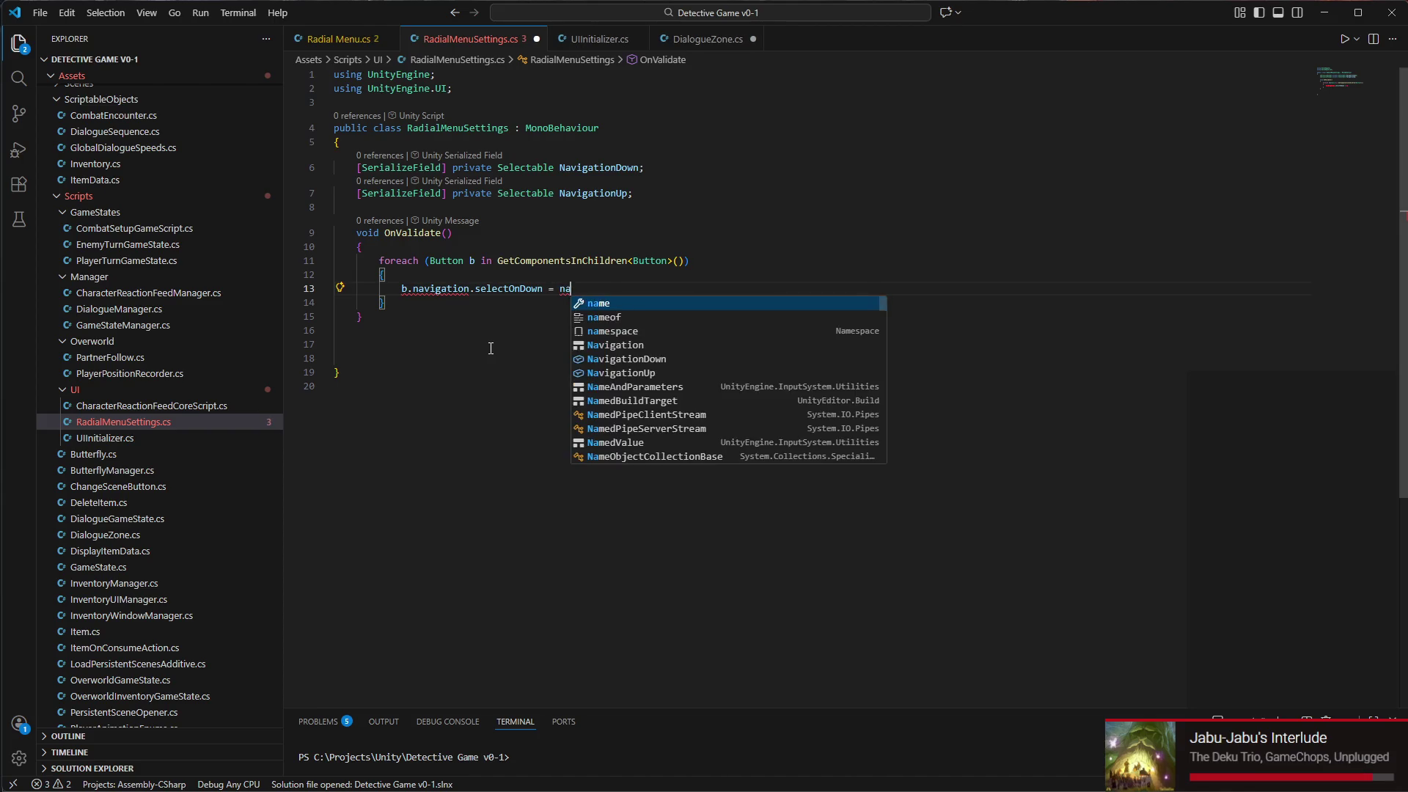
key(Down)
key(Tab)
text(;)
mouse_move(447, 283)
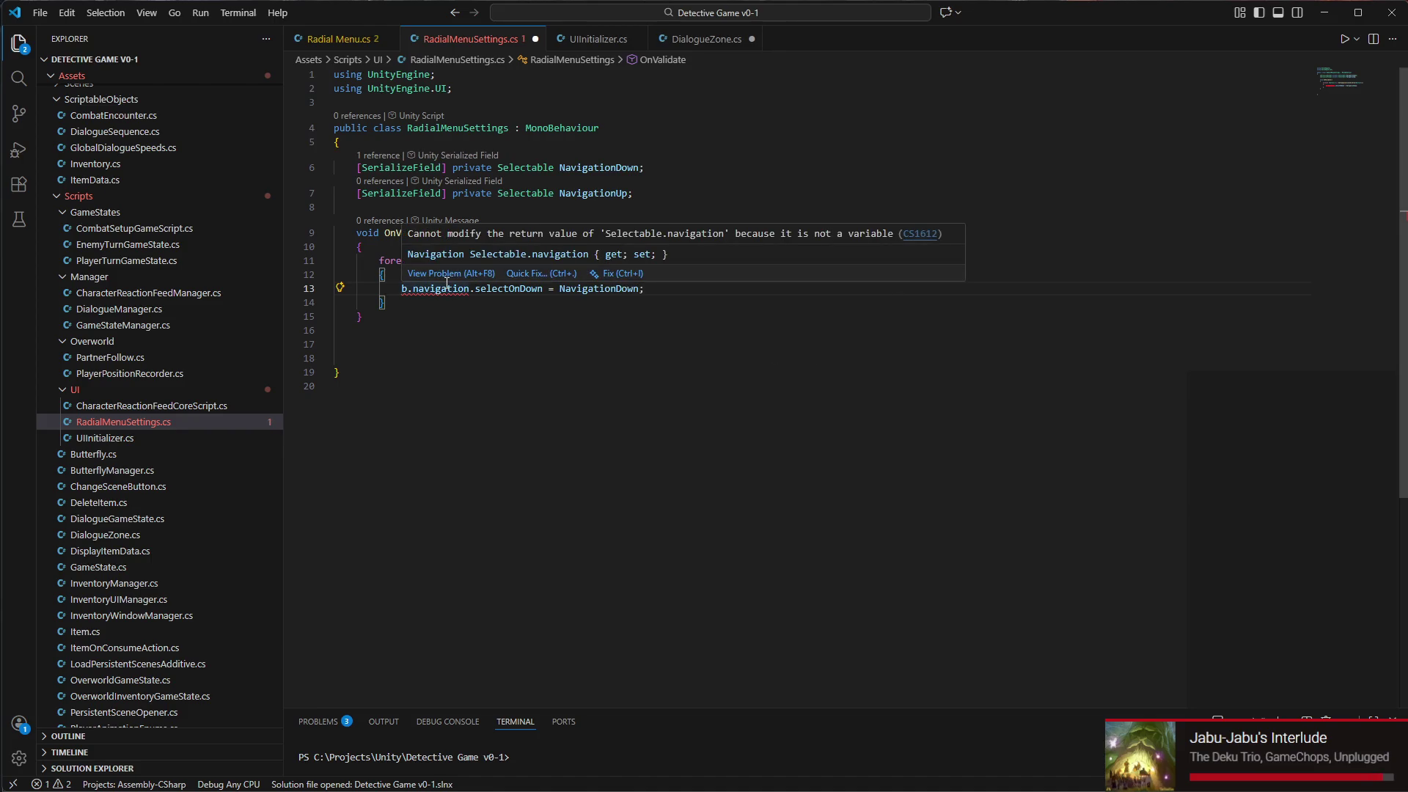
Delete the invalid navigation.selectOnDown member and browse the members available on b
double_click(514, 288)
drag(514, 289, 444, 290)
key(BackSpace)
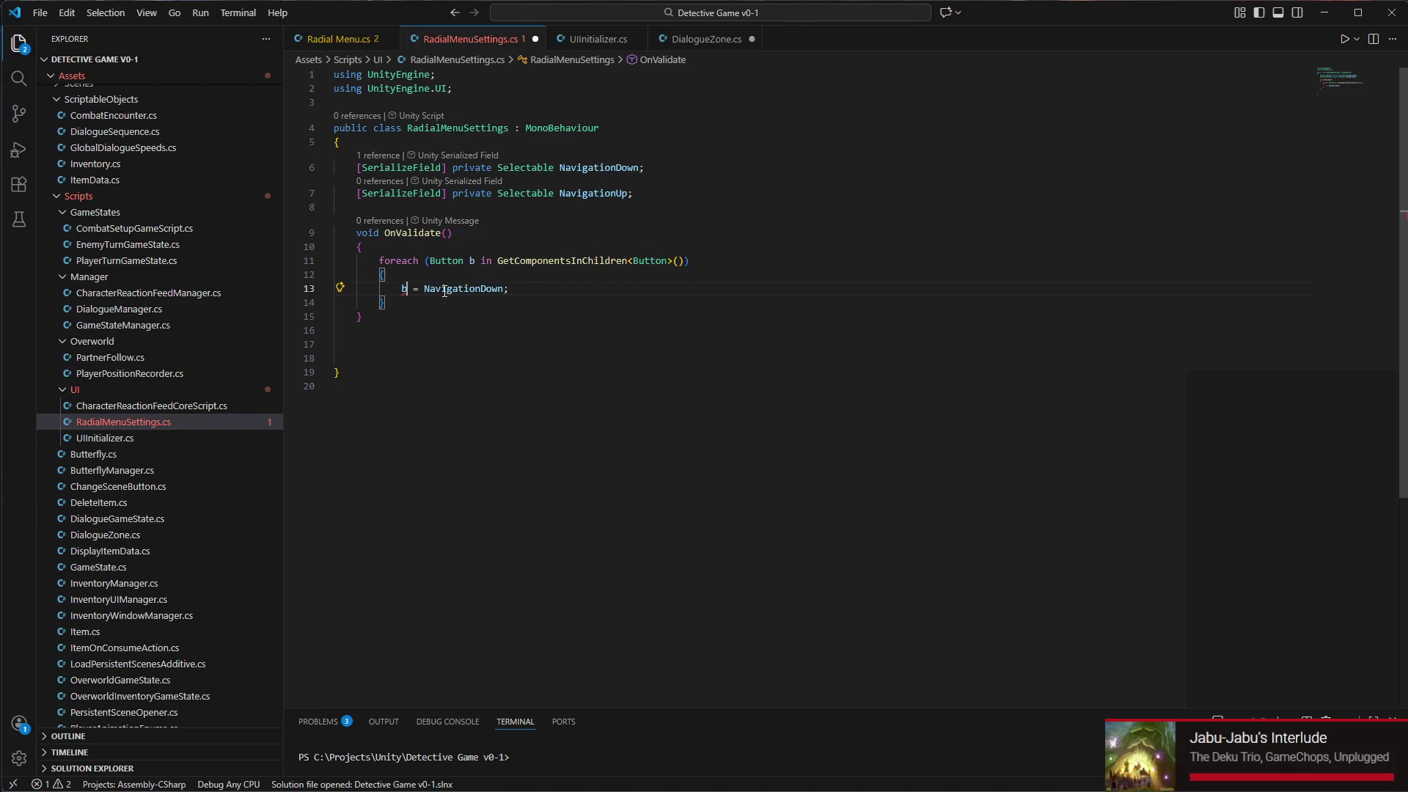
key(ctrl+space)
scroll(523, 365, down, 10)
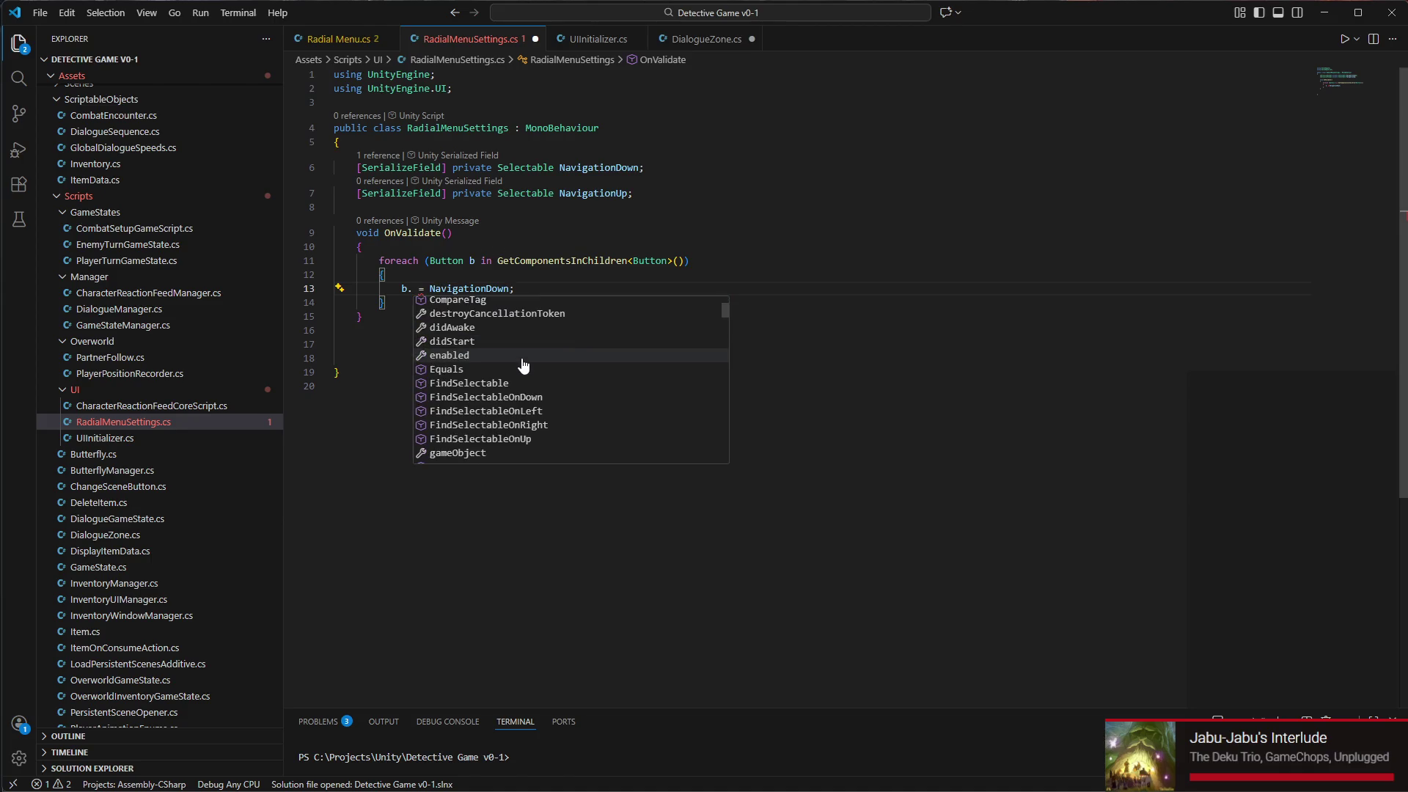
scroll(512, 400, down, 5)
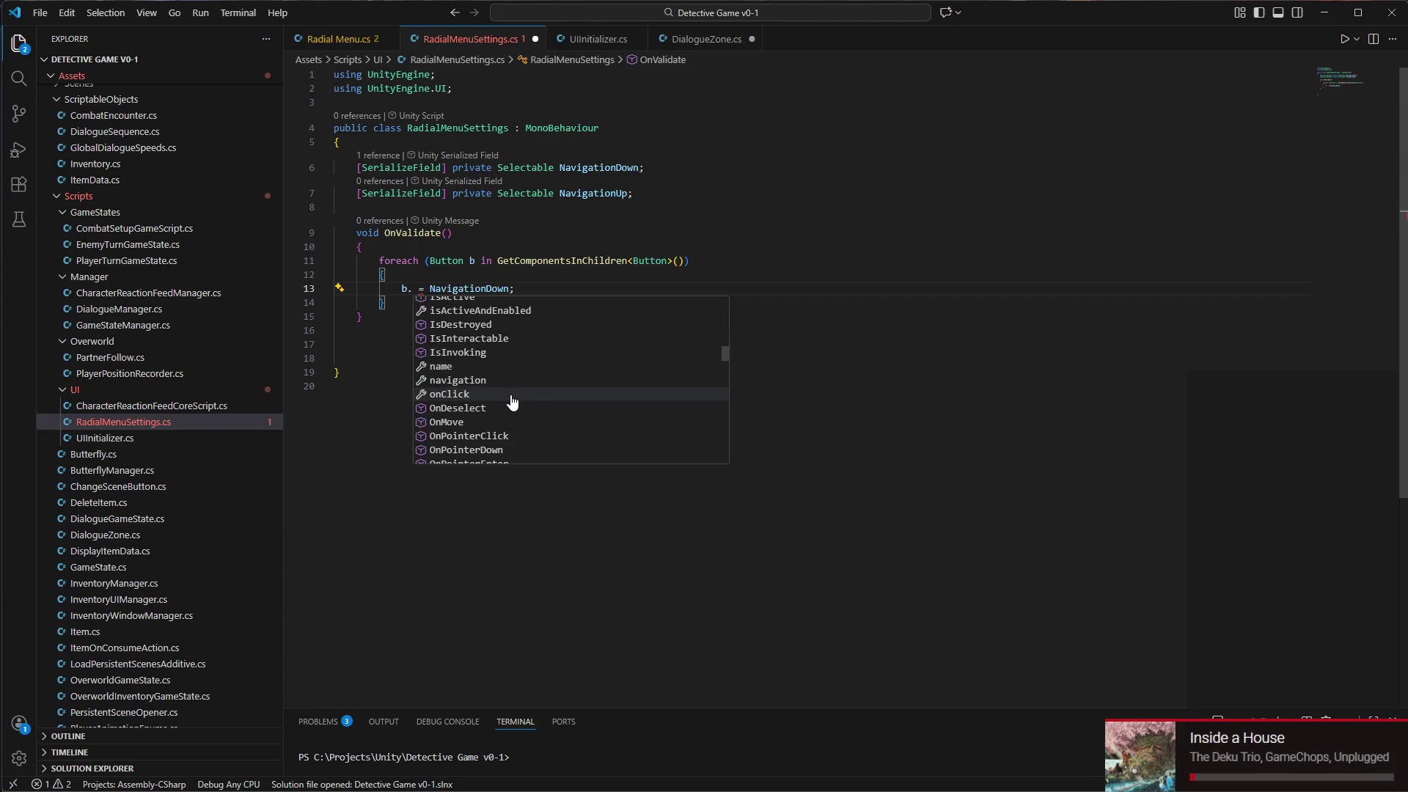
scroll(513, 400, down, 3)
scroll(506, 381, down, 3)
scroll(501, 388, down, 3)
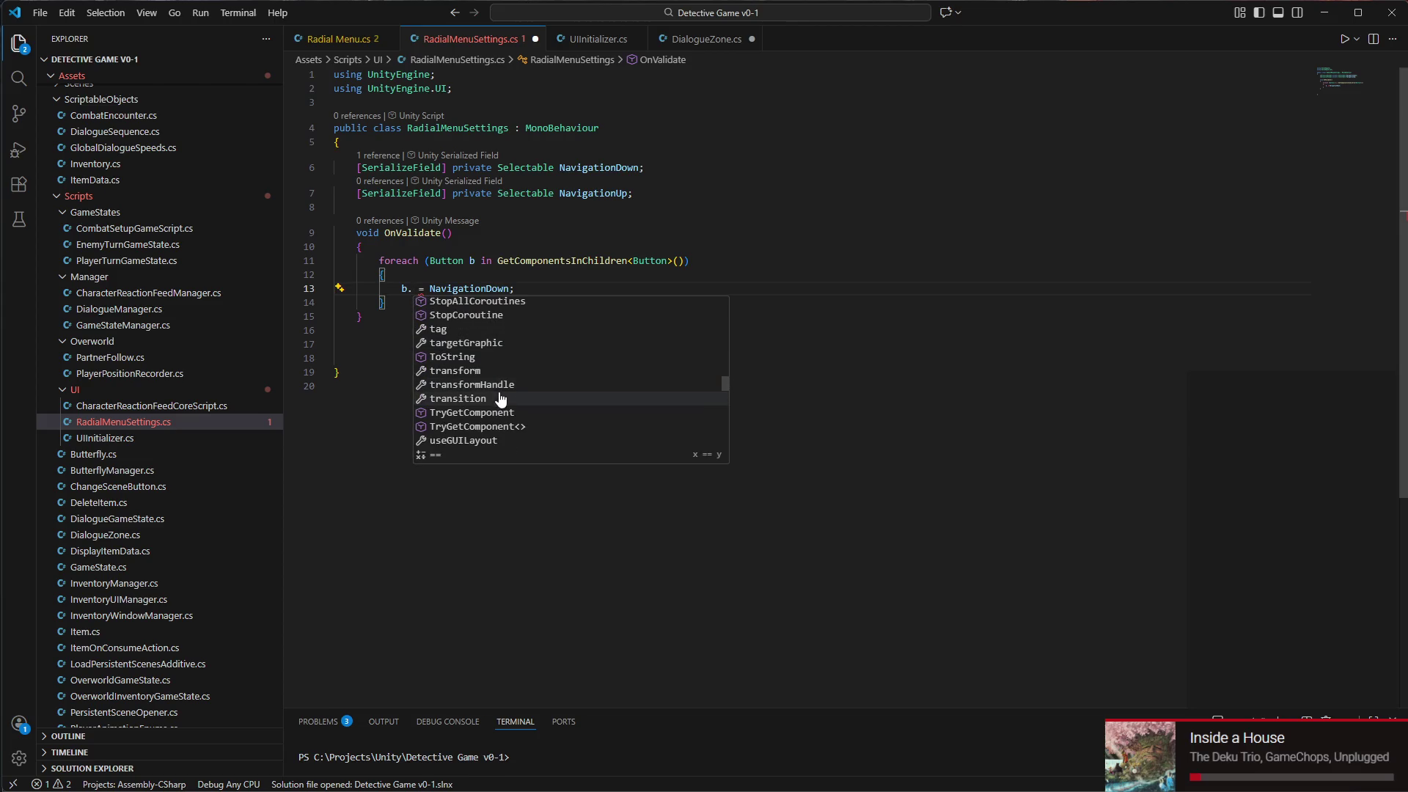
scroll(502, 385, down, 3)
scroll(506, 380, down, 5)
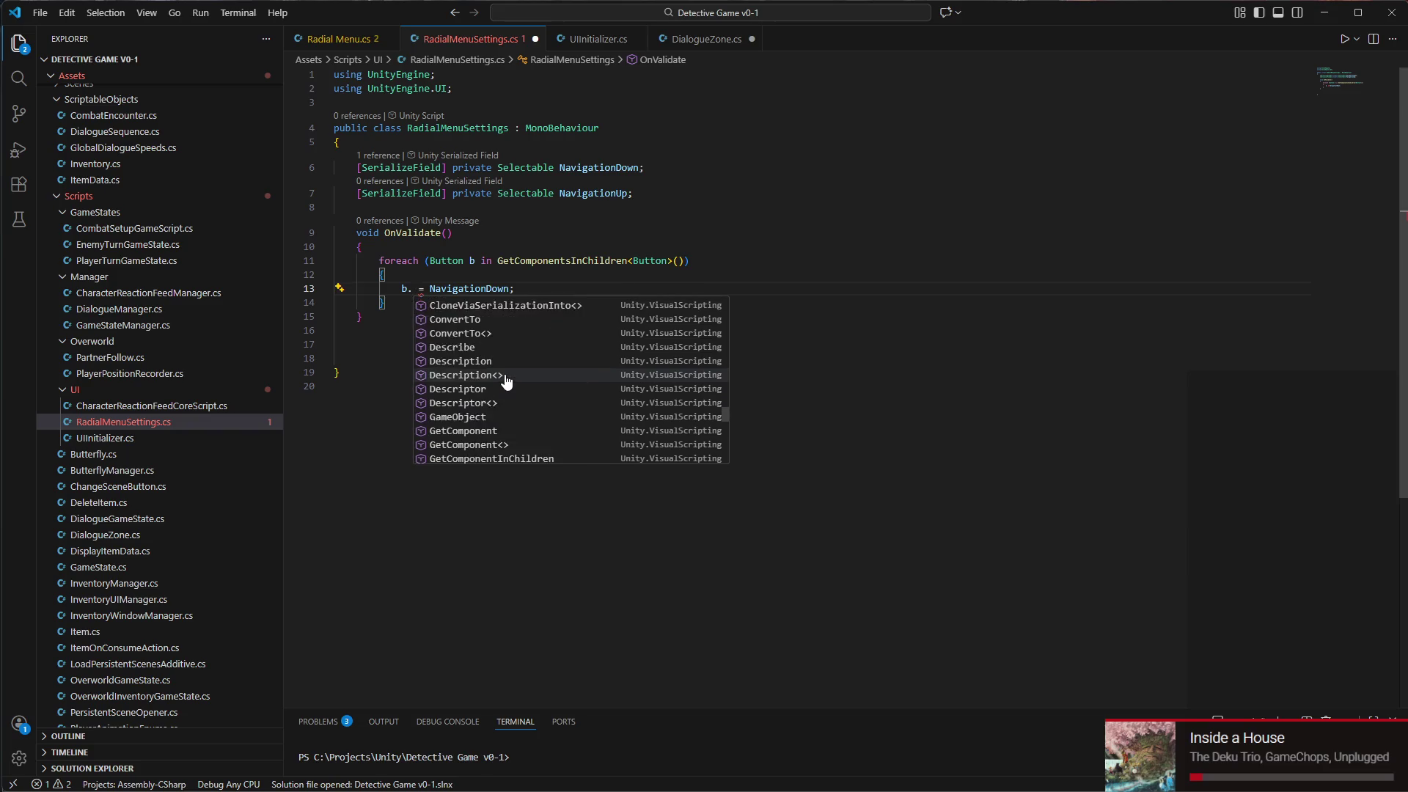
scroll(506, 380, up, 5)
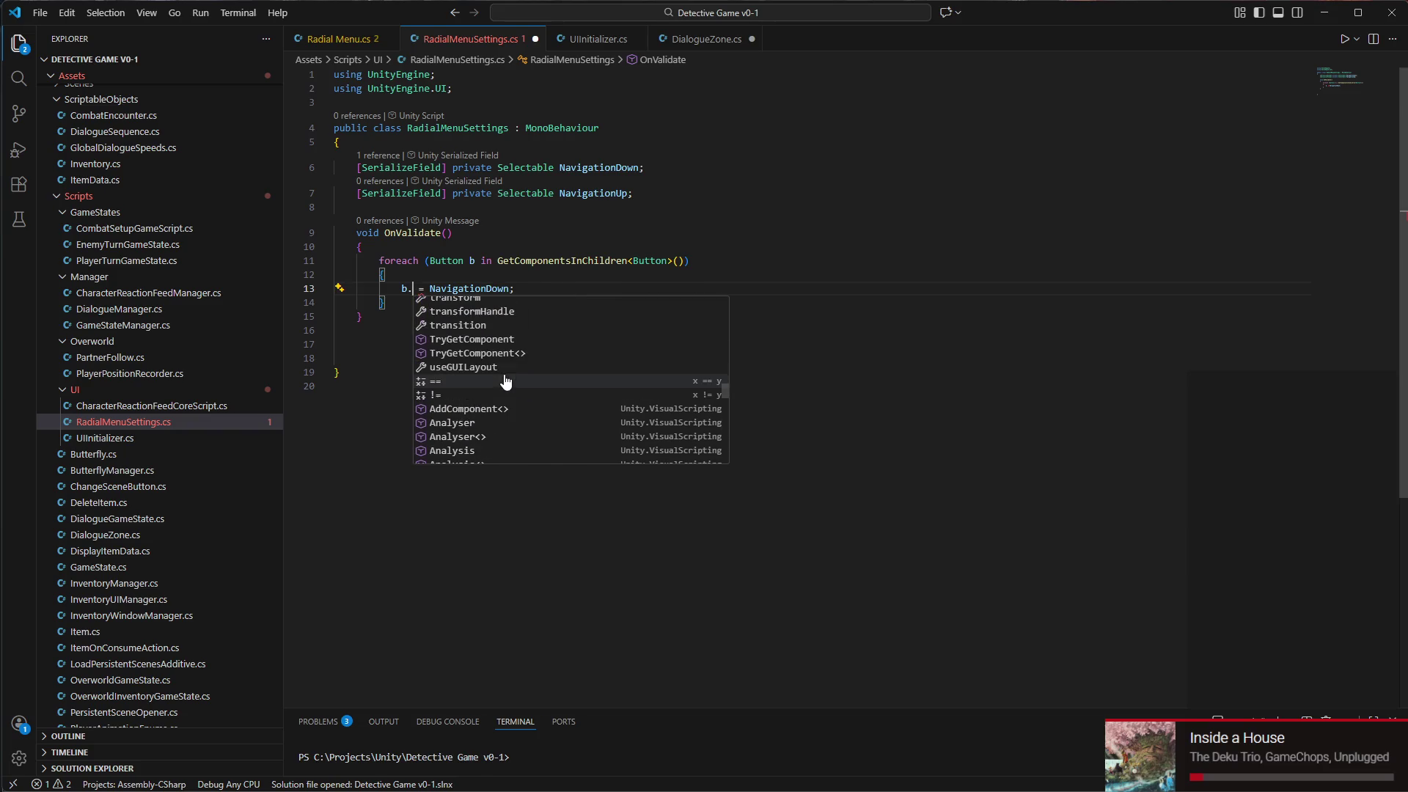
Try b.transition, then erase it so the line reads '= NavigationDown;'
click(468, 322)
key(ctrl+space)
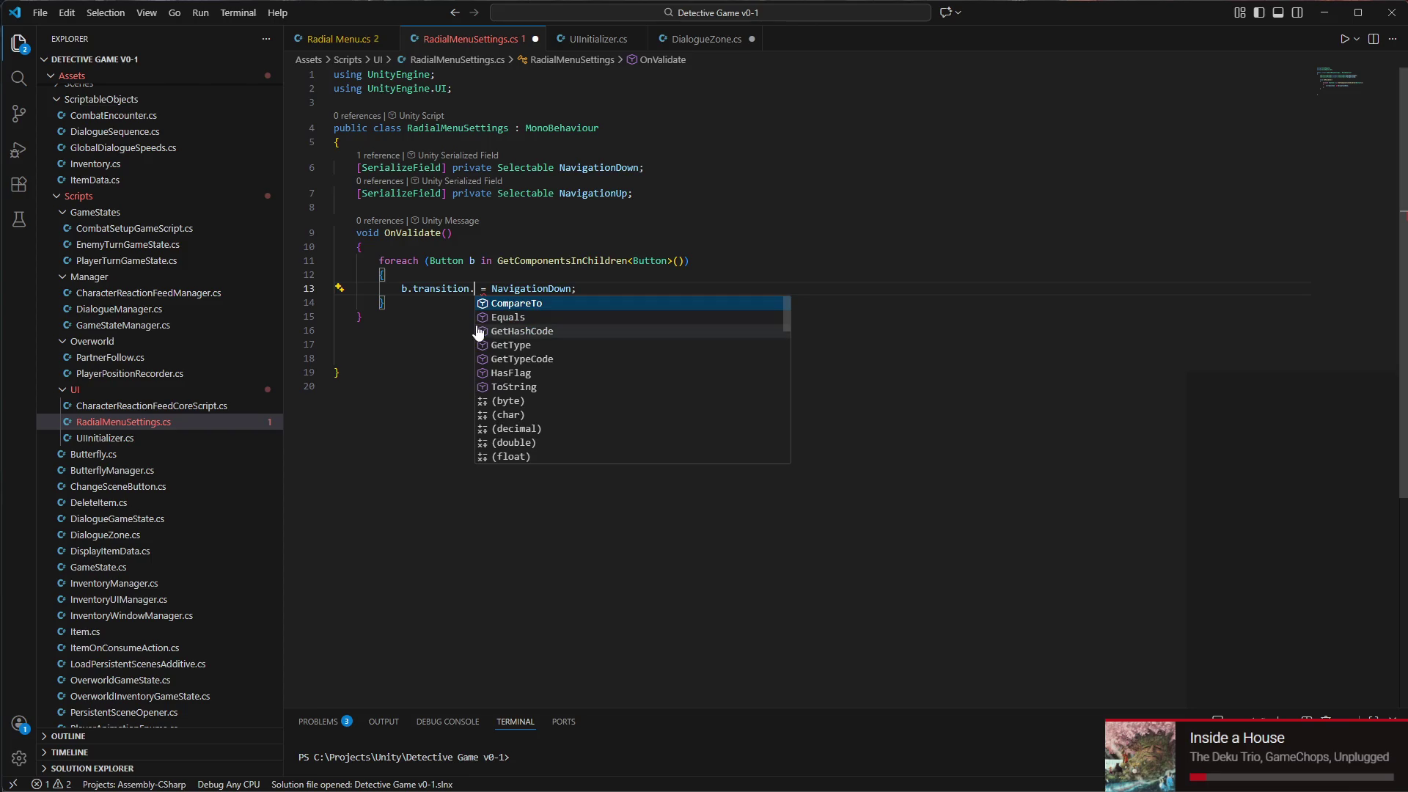
key(Tab)
key(ctrl+z)
key(BackSpace)
key(BackSpace)
key(BackSpace)
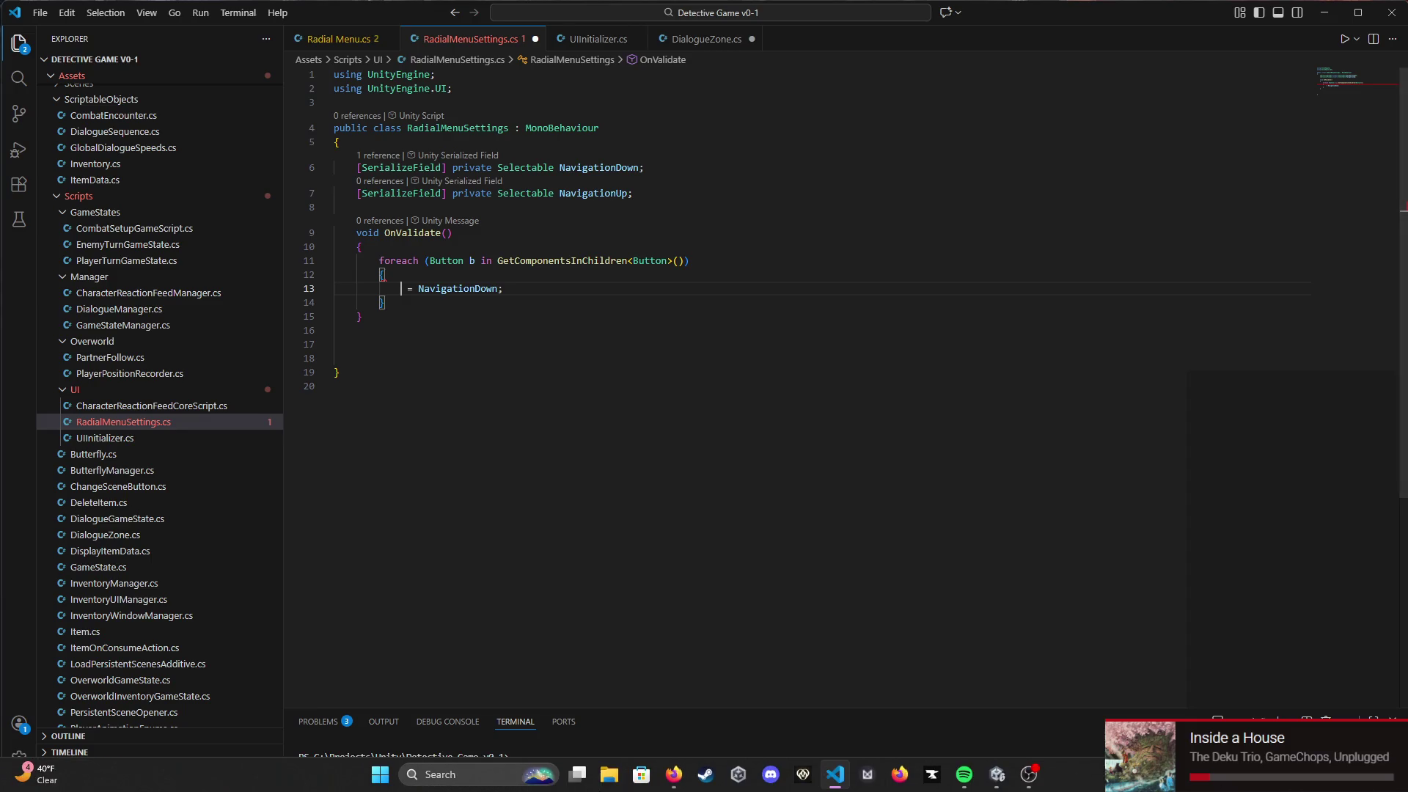
click(673, 782)
Search Google for 'how to edit button navigation in script unity'
key(ctrl+l)
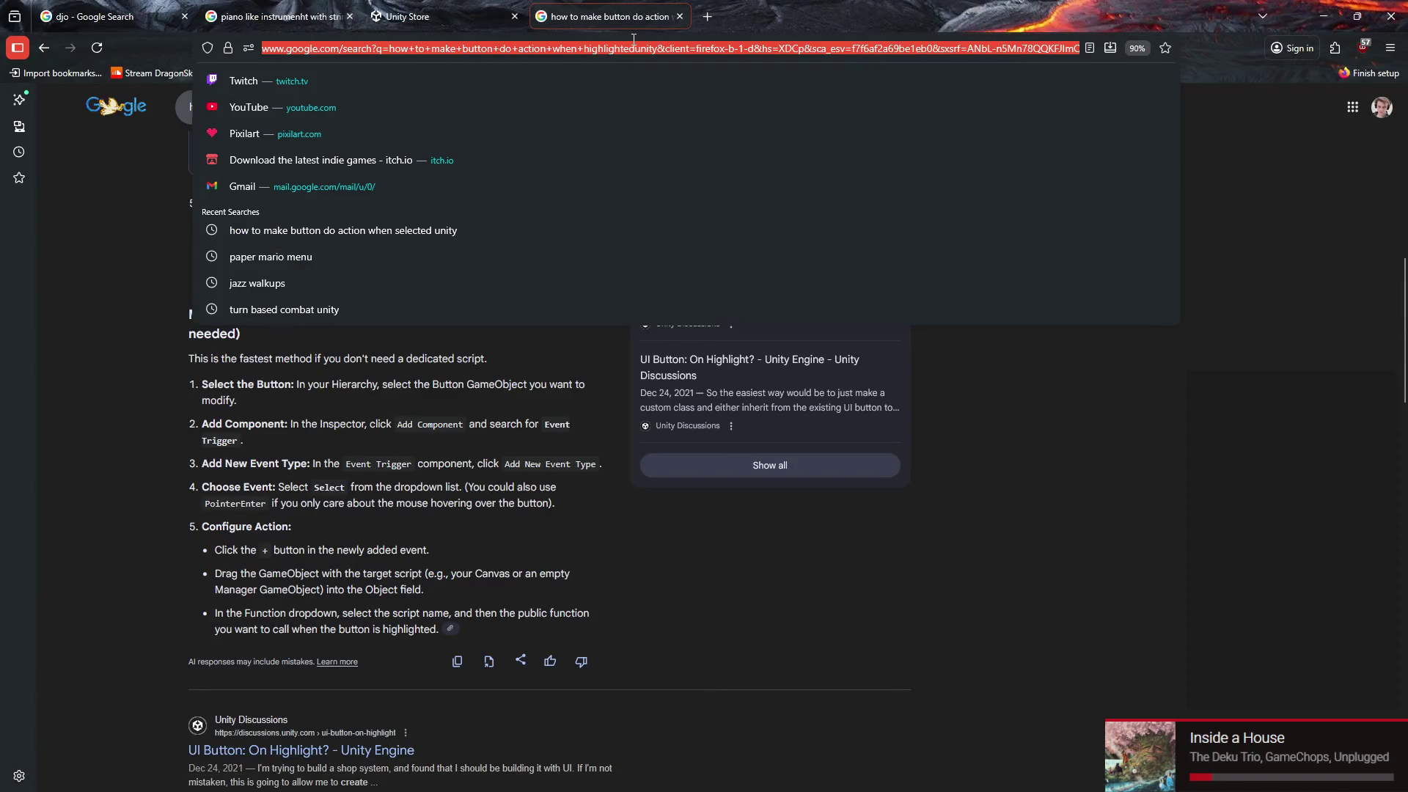
text(how to edit button nav)
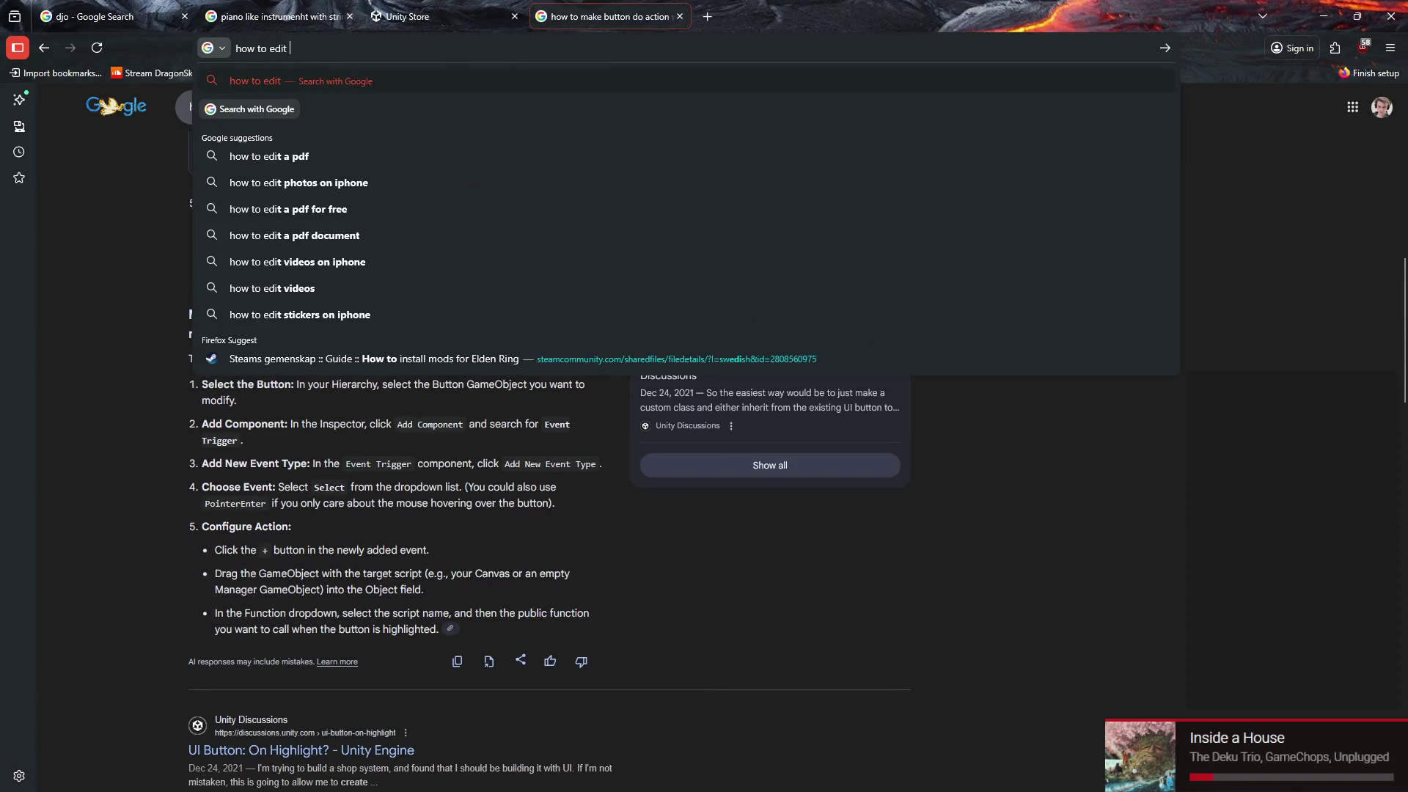
text(igation in sc)
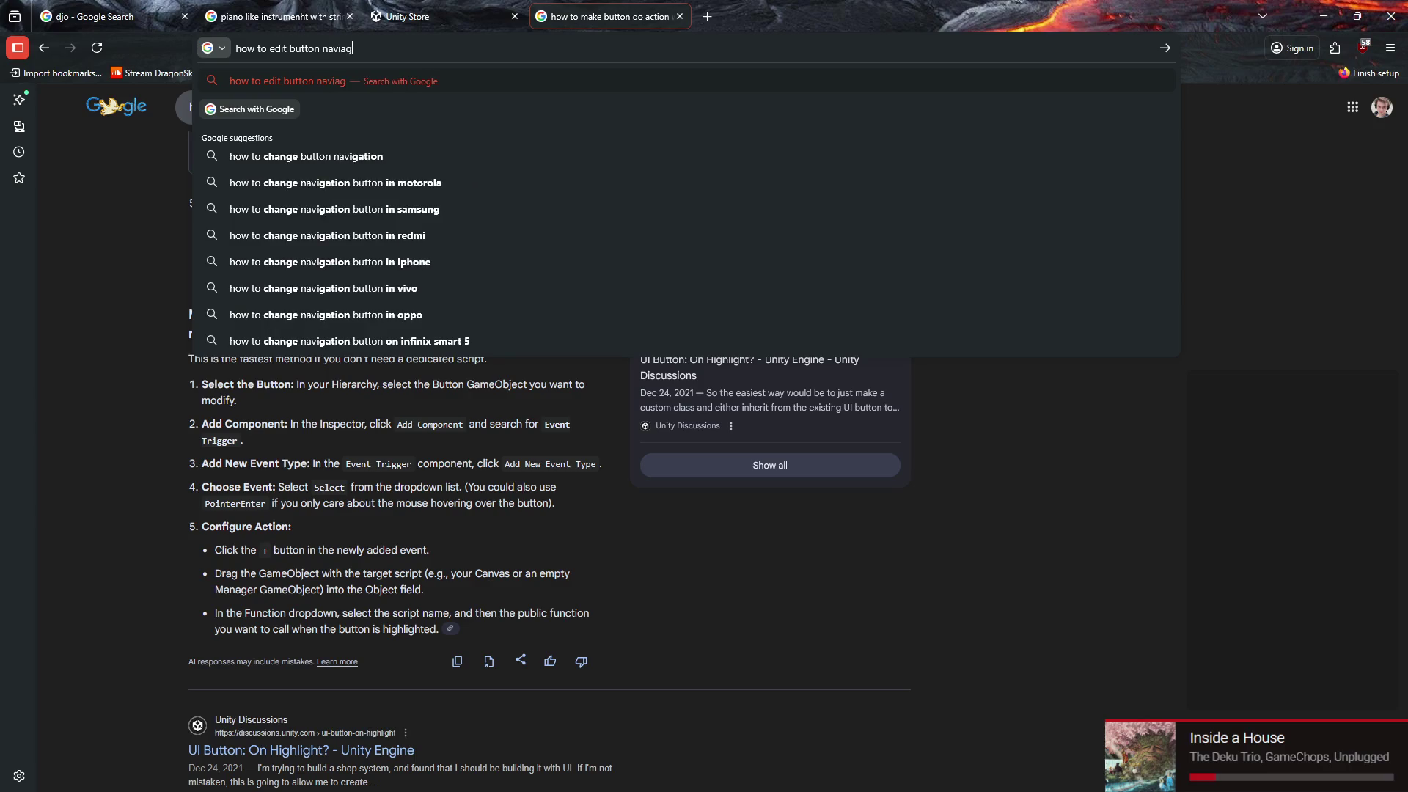
text(ript unity)
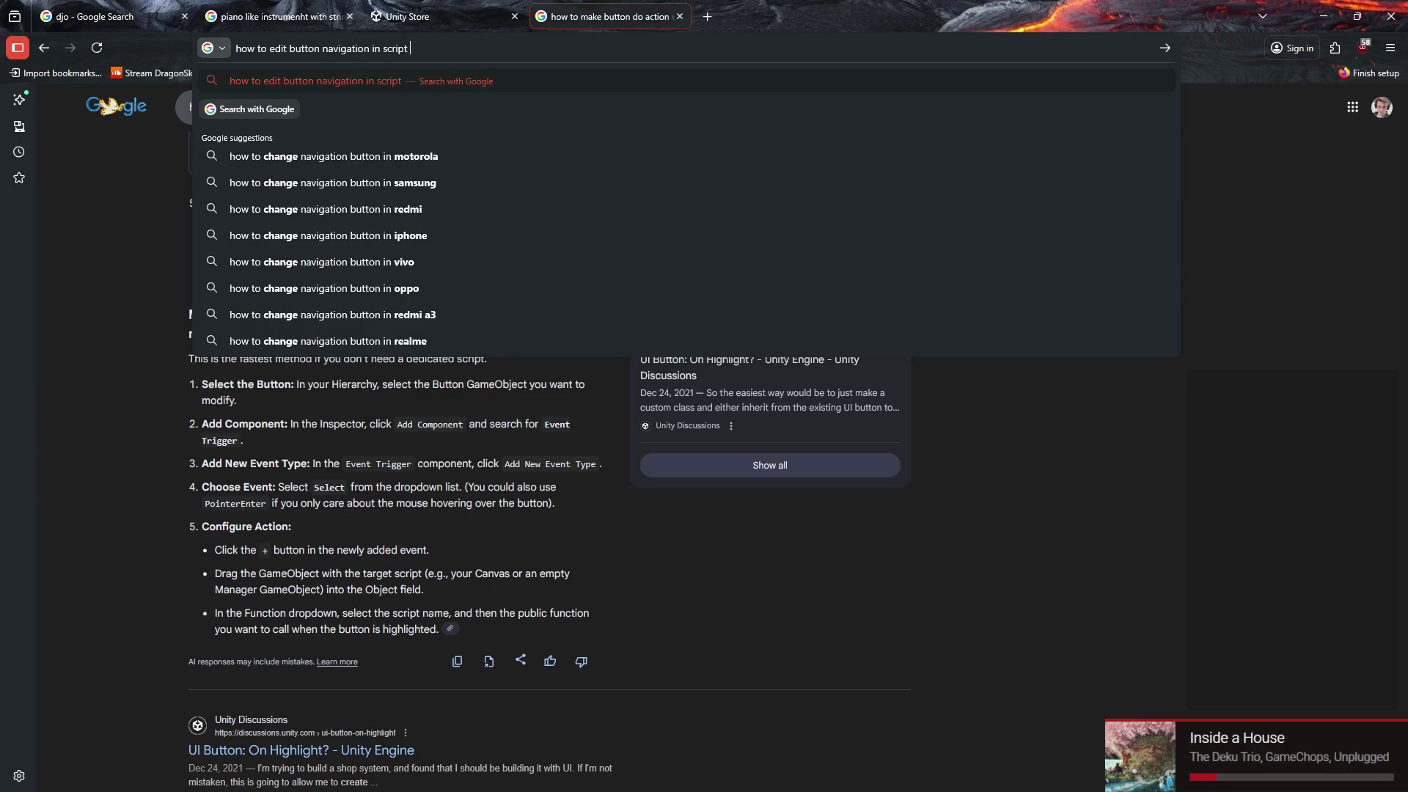
key(Return)
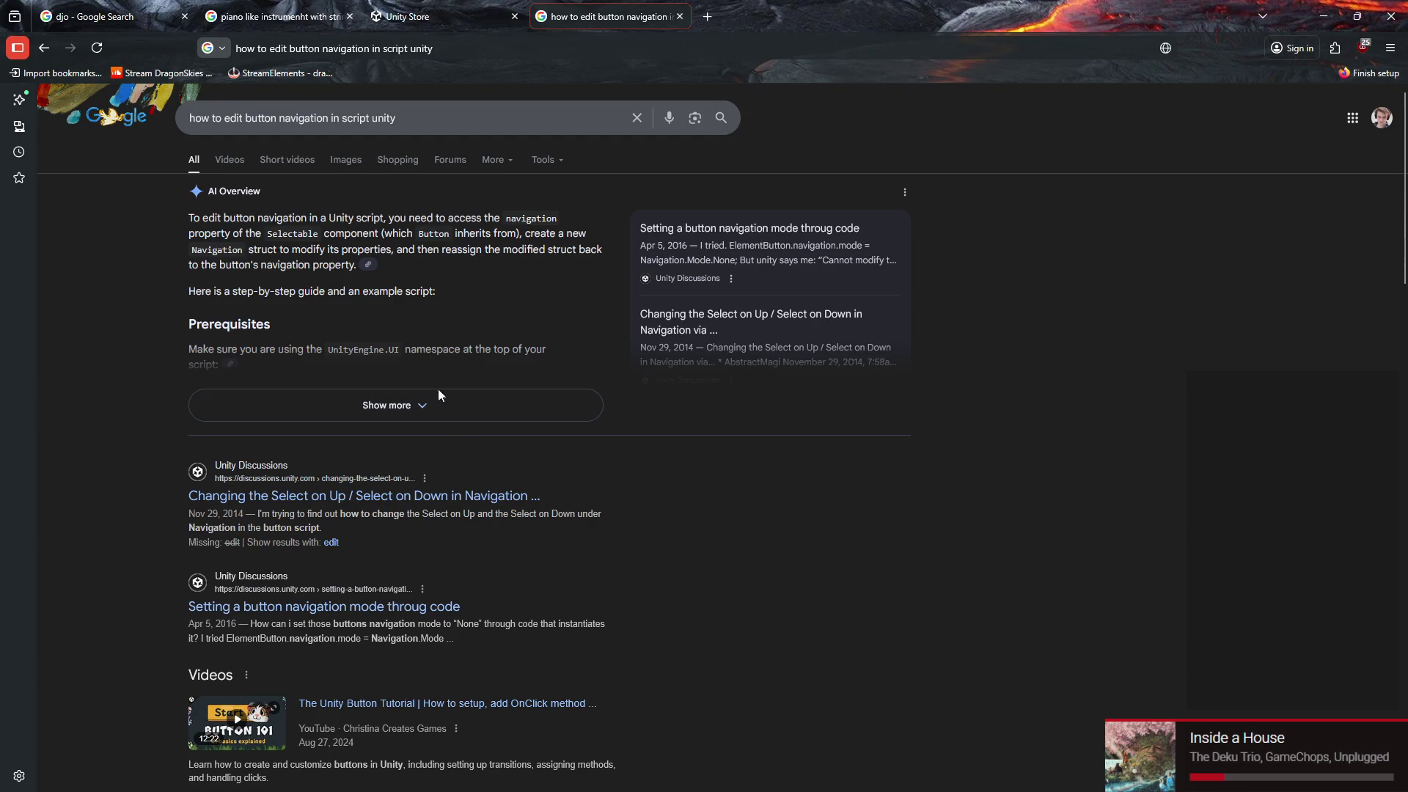
mouse_move(572, 789)
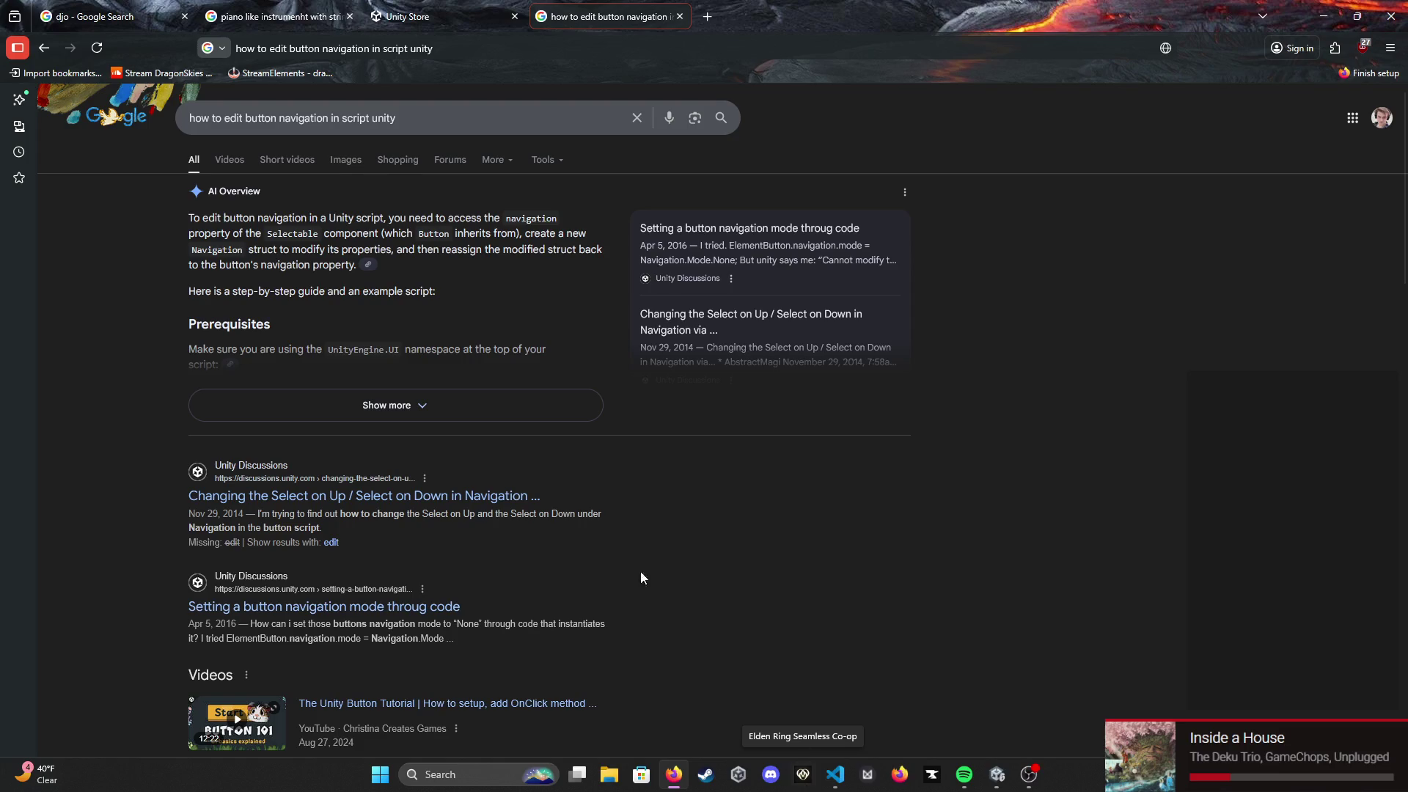
Expand the AI overview and select the example line copying the navigation struct into customNav
click(486, 405)
scroll(557, 513, down, 5)
scroll(631, 624, down, 2)
scroll(455, 355, down, 1)
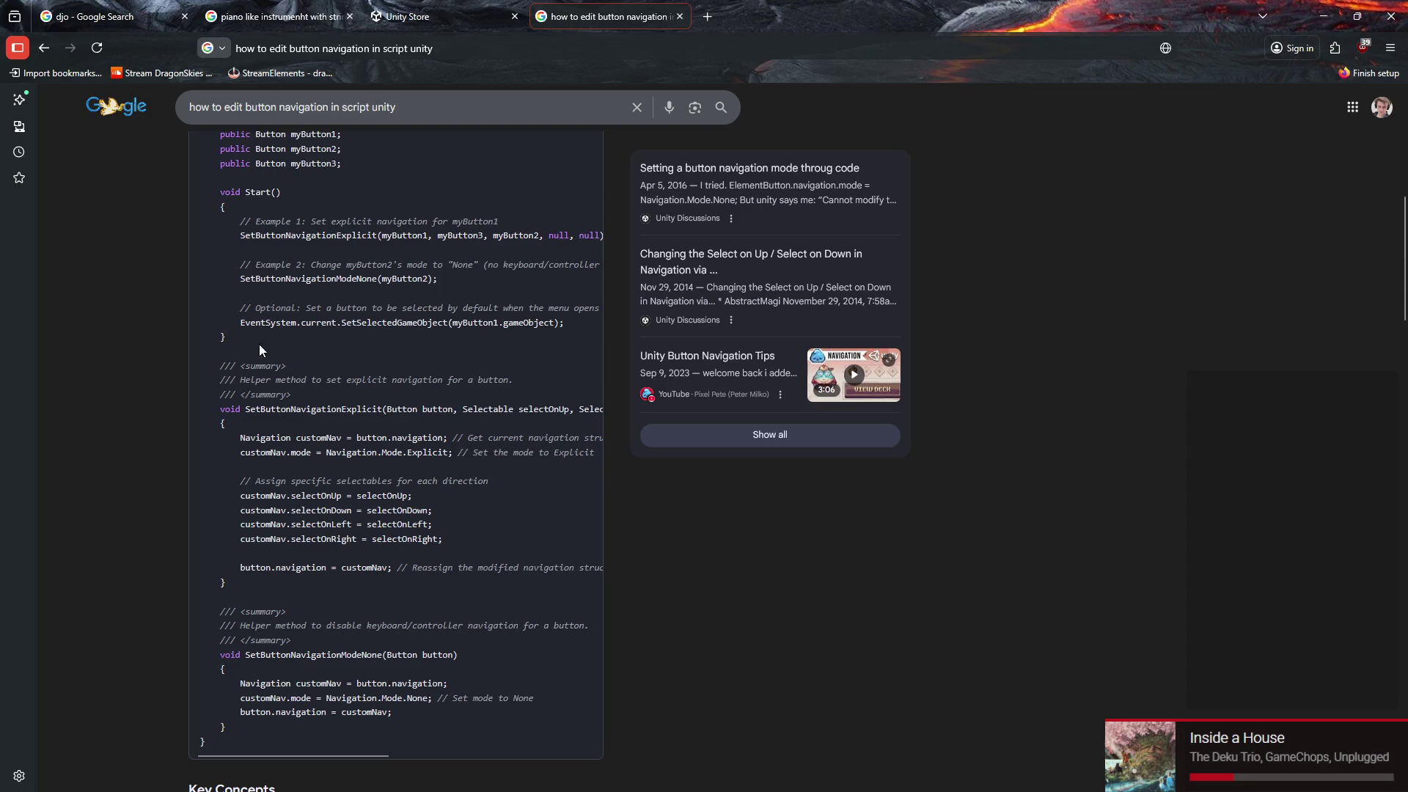
scroll(458, 315, up, 1)
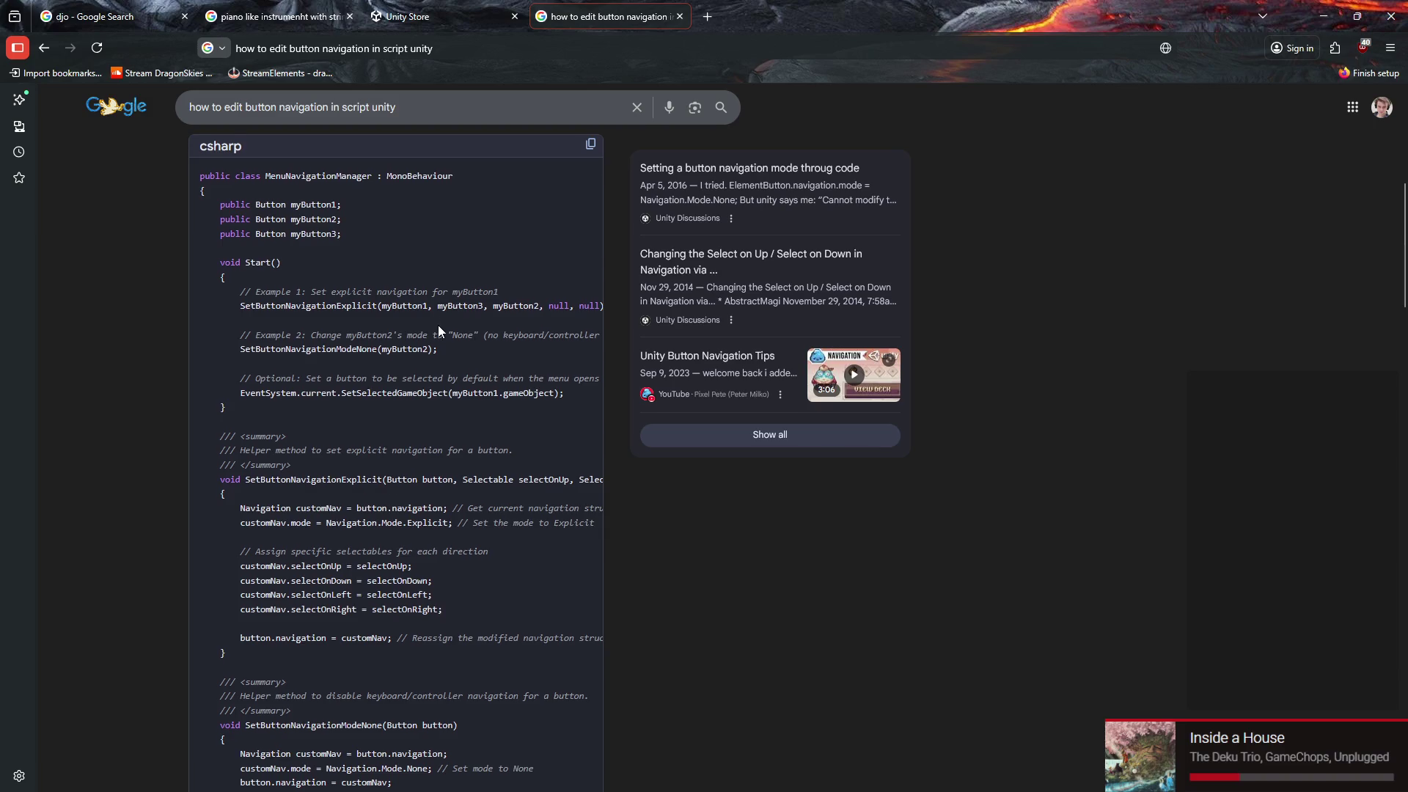
scroll(438, 324, down, 2)
mouse_move(258, 365)
mouse_down()
mouse_move(503, 400)
mouse_move(565, 372)
mouse_move(437, 363)
mouse_up()
mouse_move(853, 786)
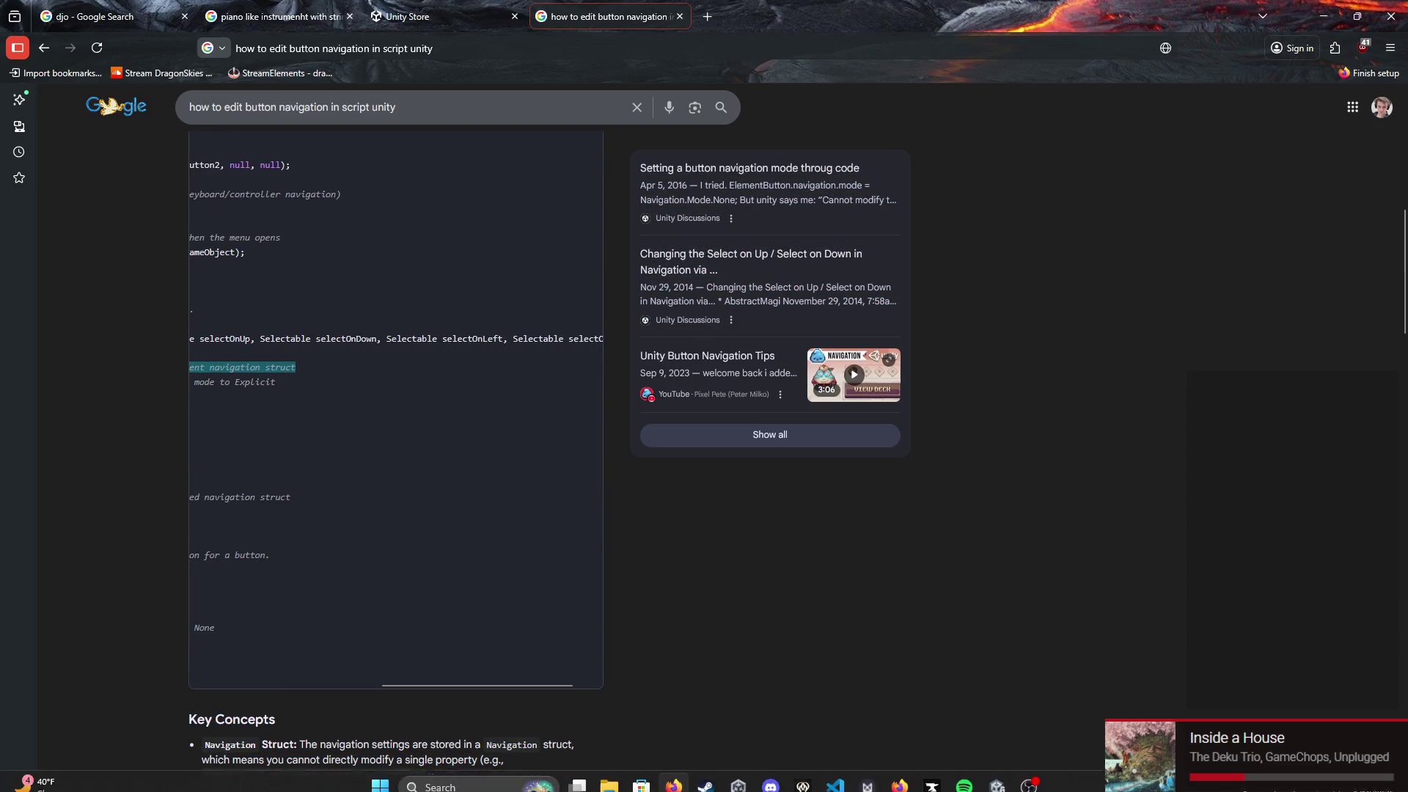
click(836, 776)
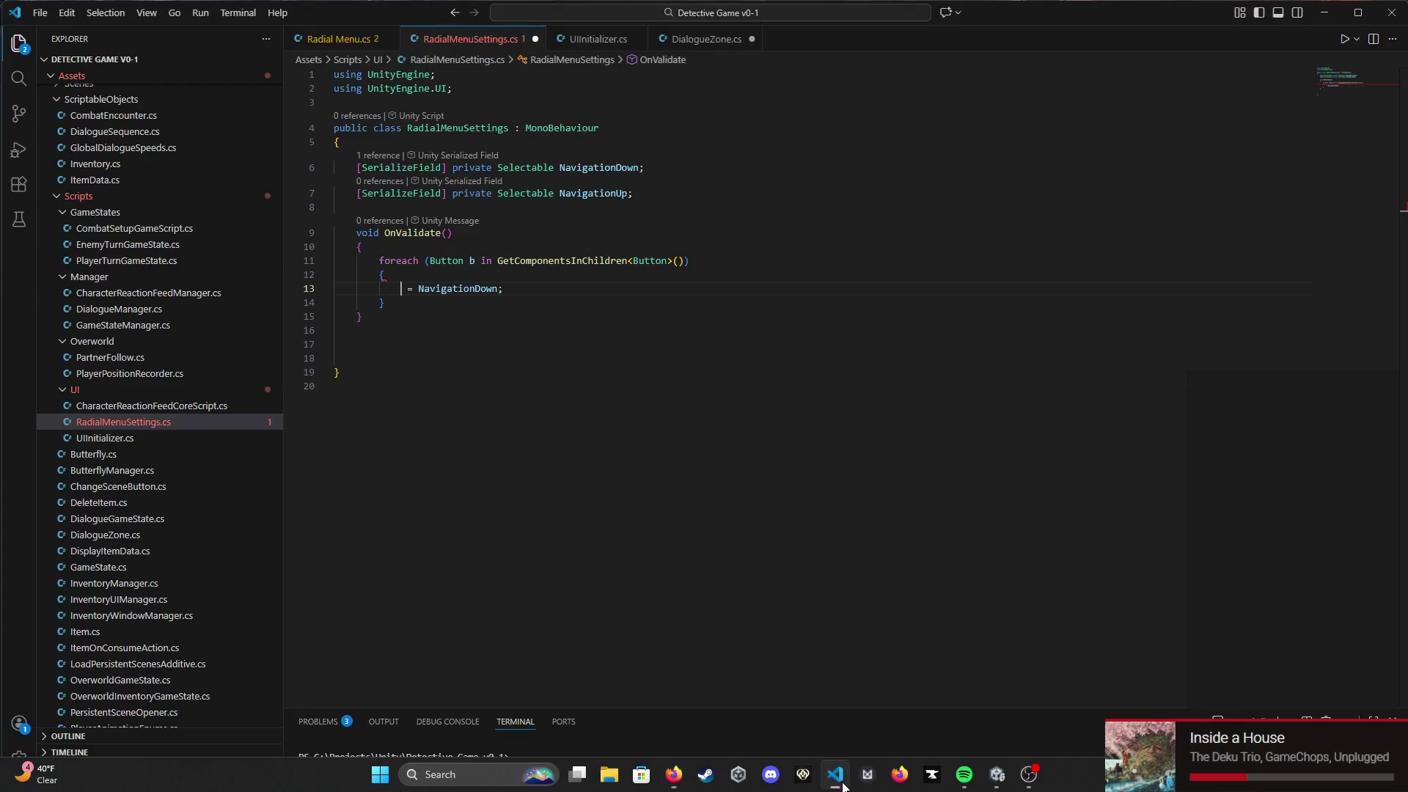
Paste the customNav line into the loop, change button to b, and delete its trailing comment
key(Return)
text(Navigation customNav = button.navigation; // Get current navigation struct)
double_click(541, 289)
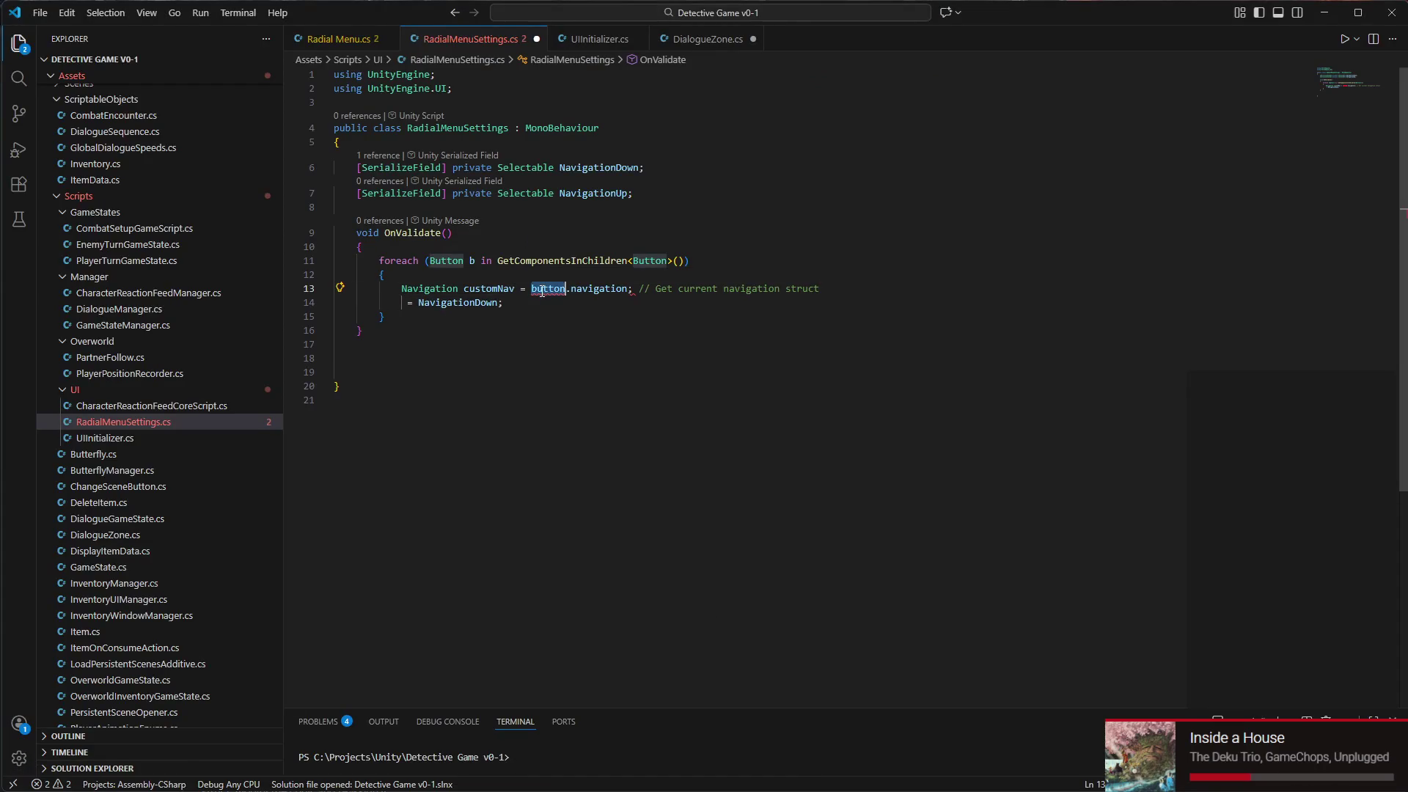
text(b)
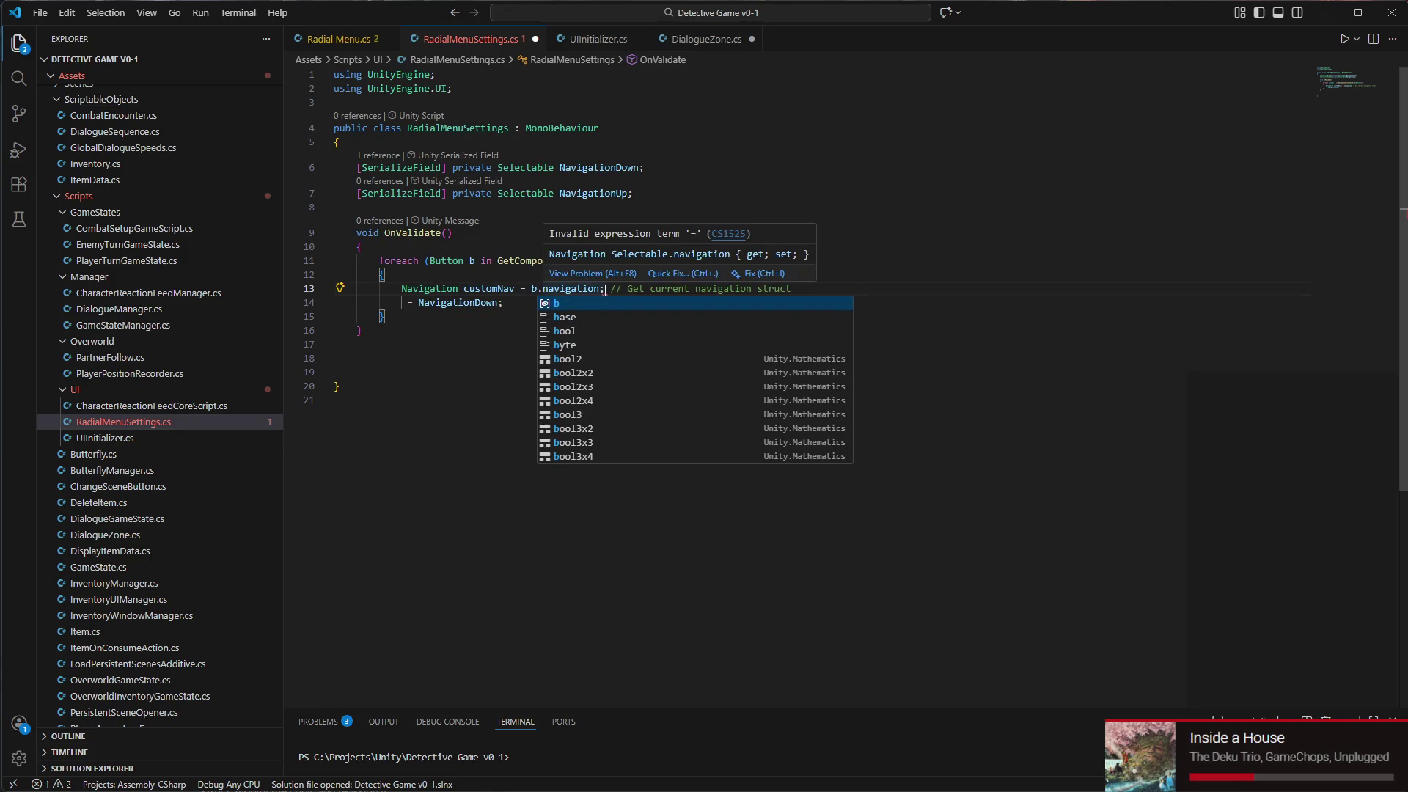
key(Escape)
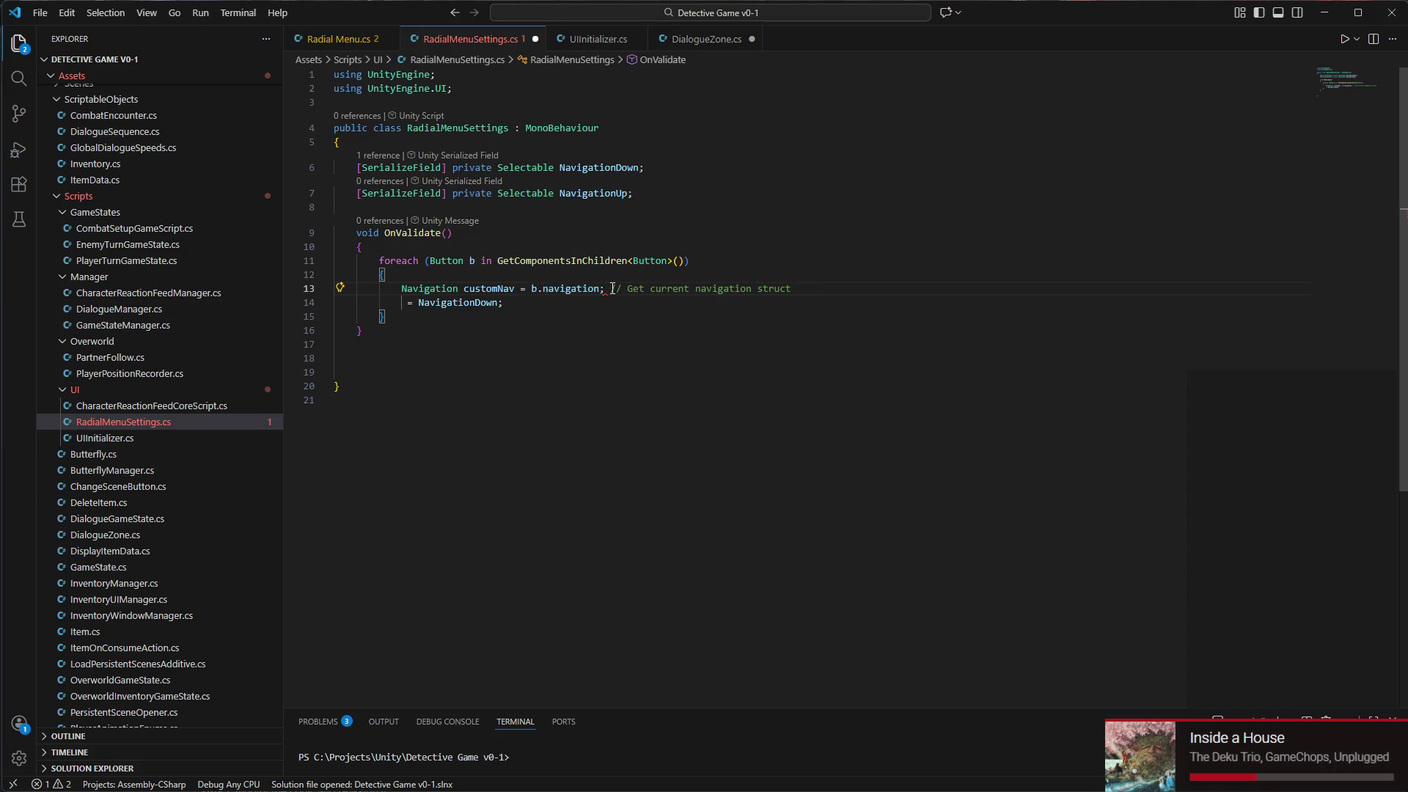
drag(611, 289, 878, 292)
key(BackSpace)
Check the Navigation type suggestions and delete the leftover '= NavigationDown;' line
double_click(458, 289)
key(Right)
key(ctrl+space)
click(475, 303)
drag(509, 307, 314, 301)
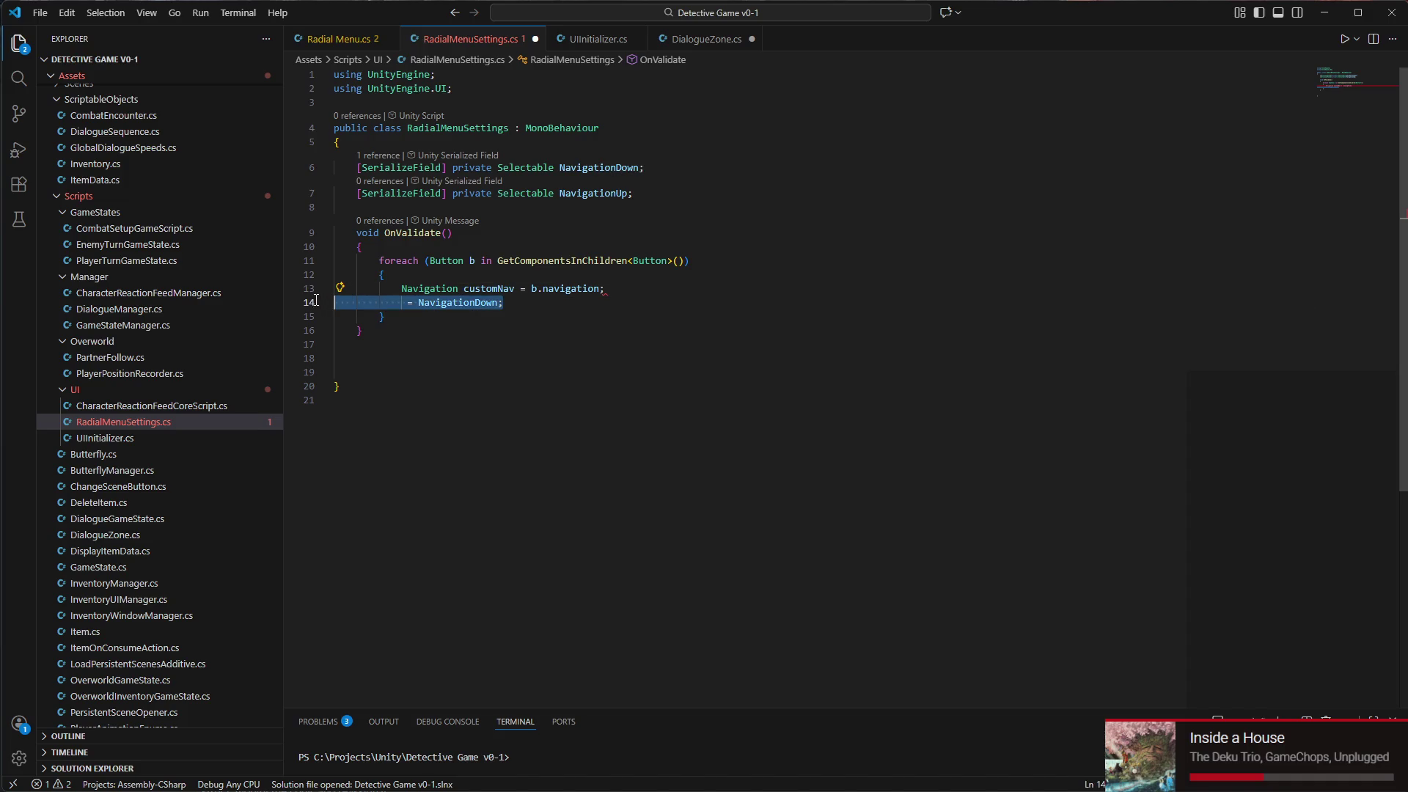
key(BackSpace)
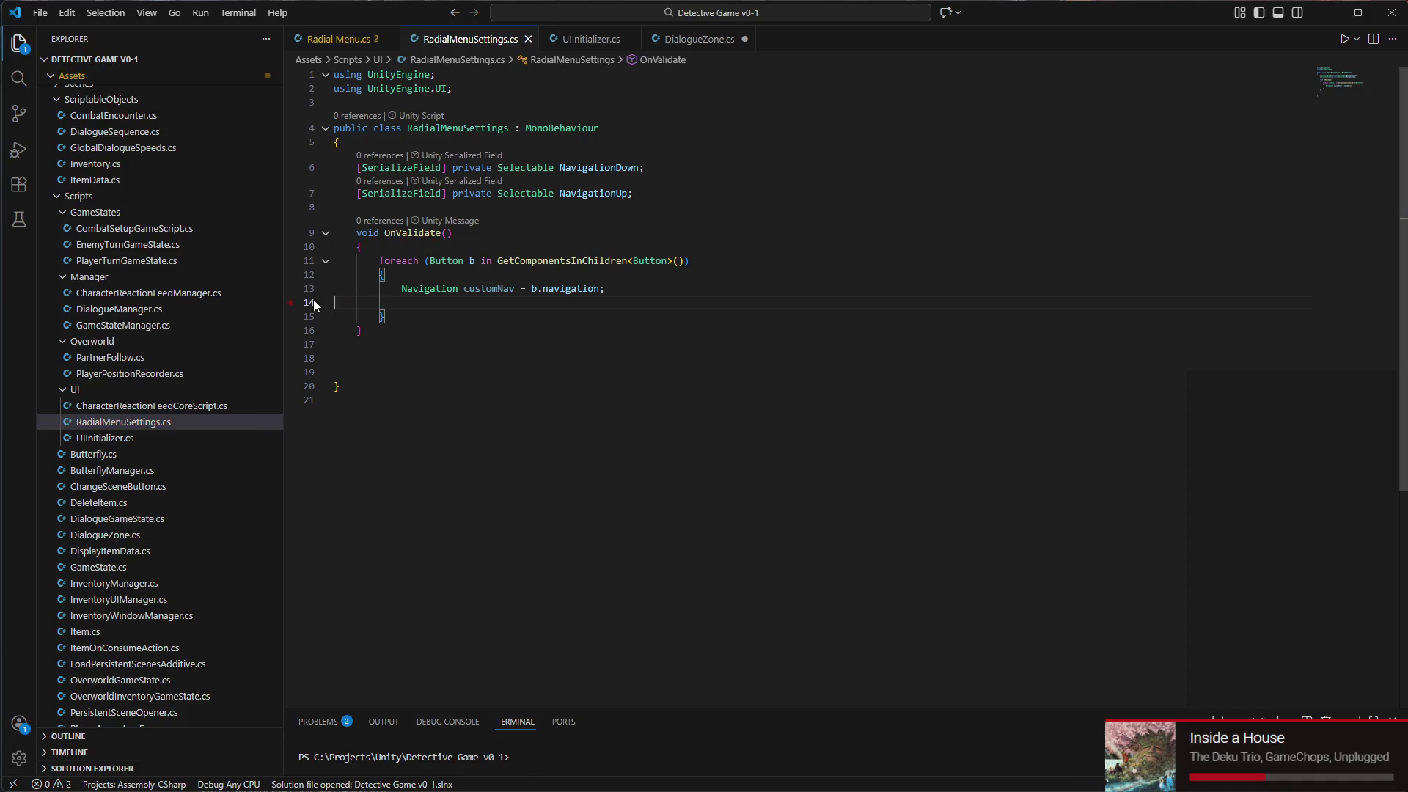
click(680, 780)
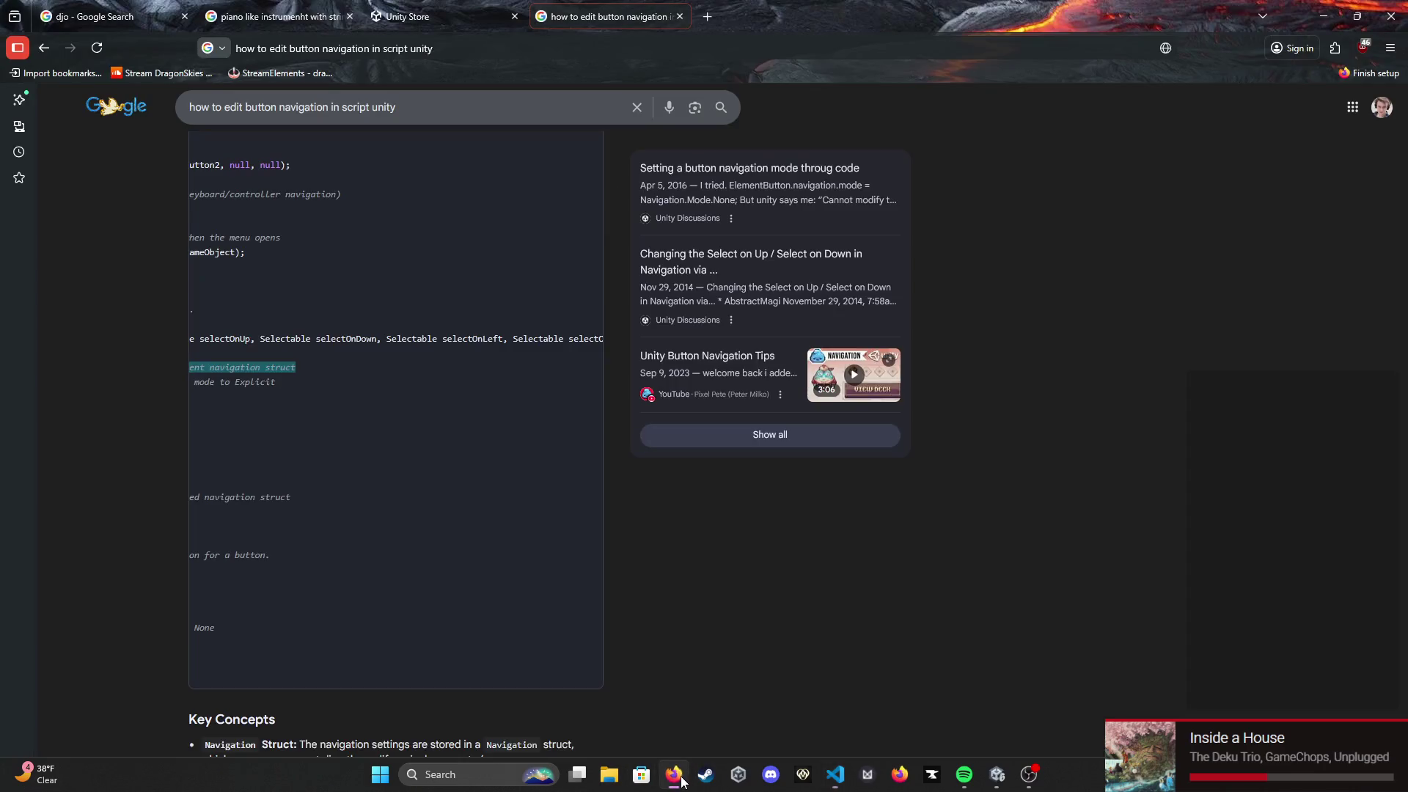
Review the customNav example, let Unity recompile, then reopen RadialMenuSettings.cs in VS Code
drag(459, 681, 344, 662)
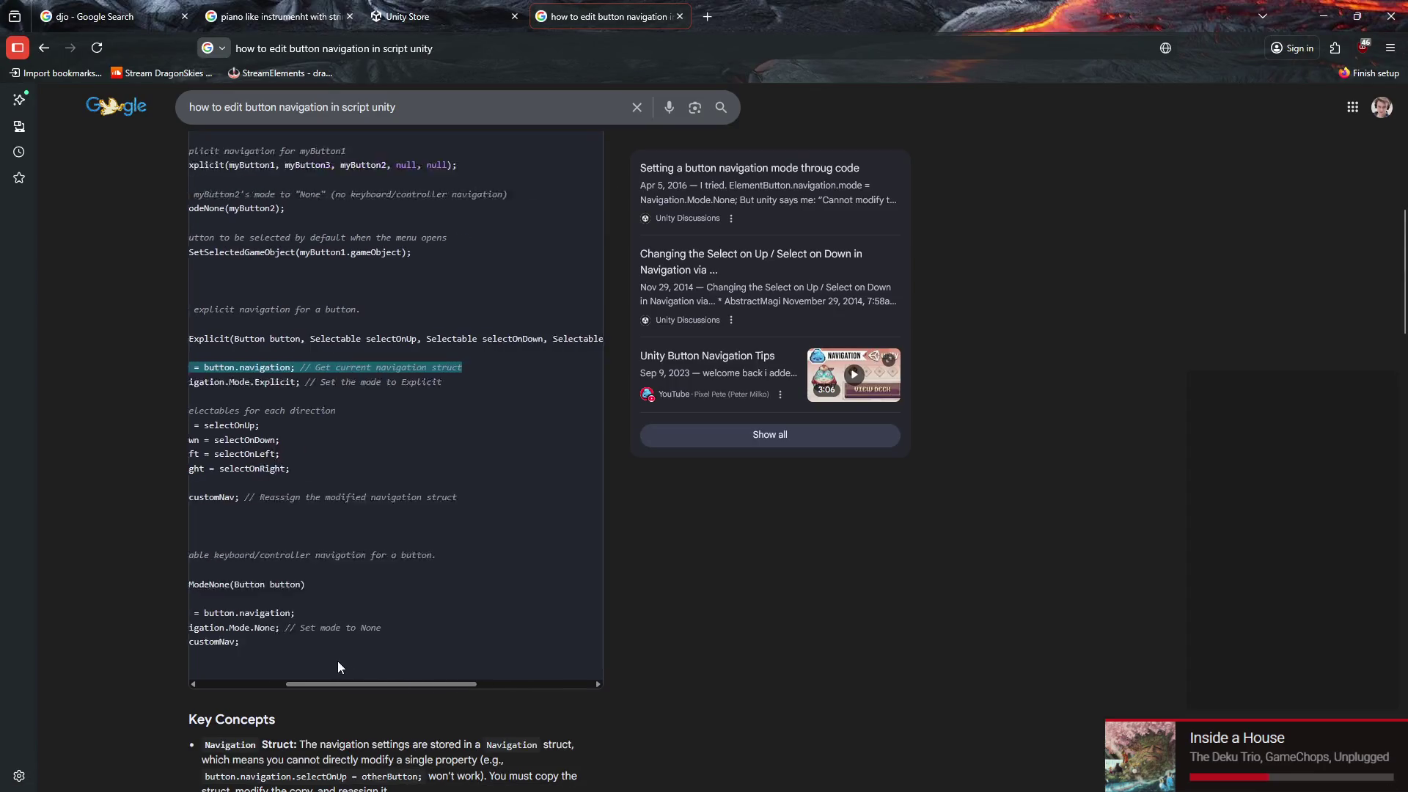
scroll(264, 646, left, 5)
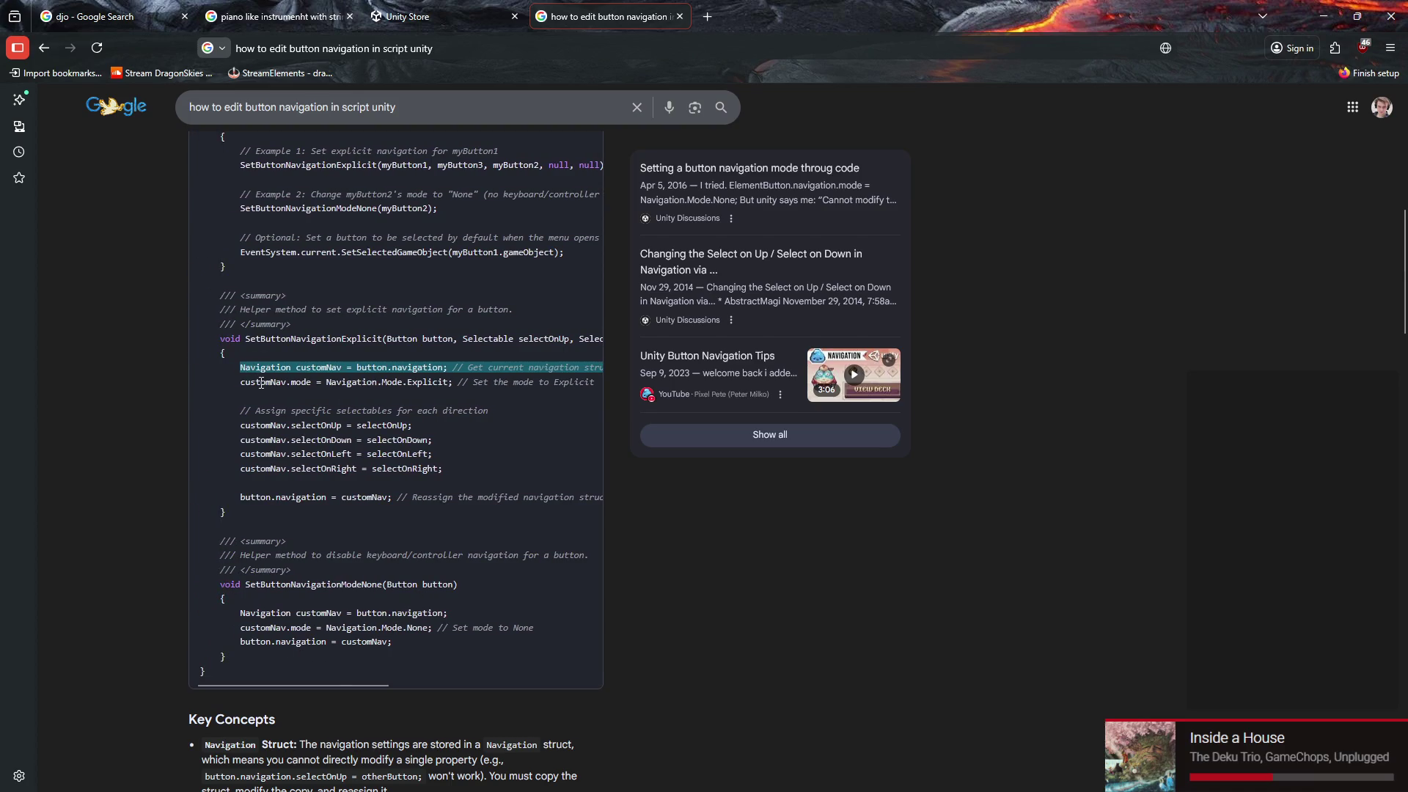
scroll(283, 417, down, 1)
double_click(279, 314)
click(279, 314)
mouse_move(682, 789)
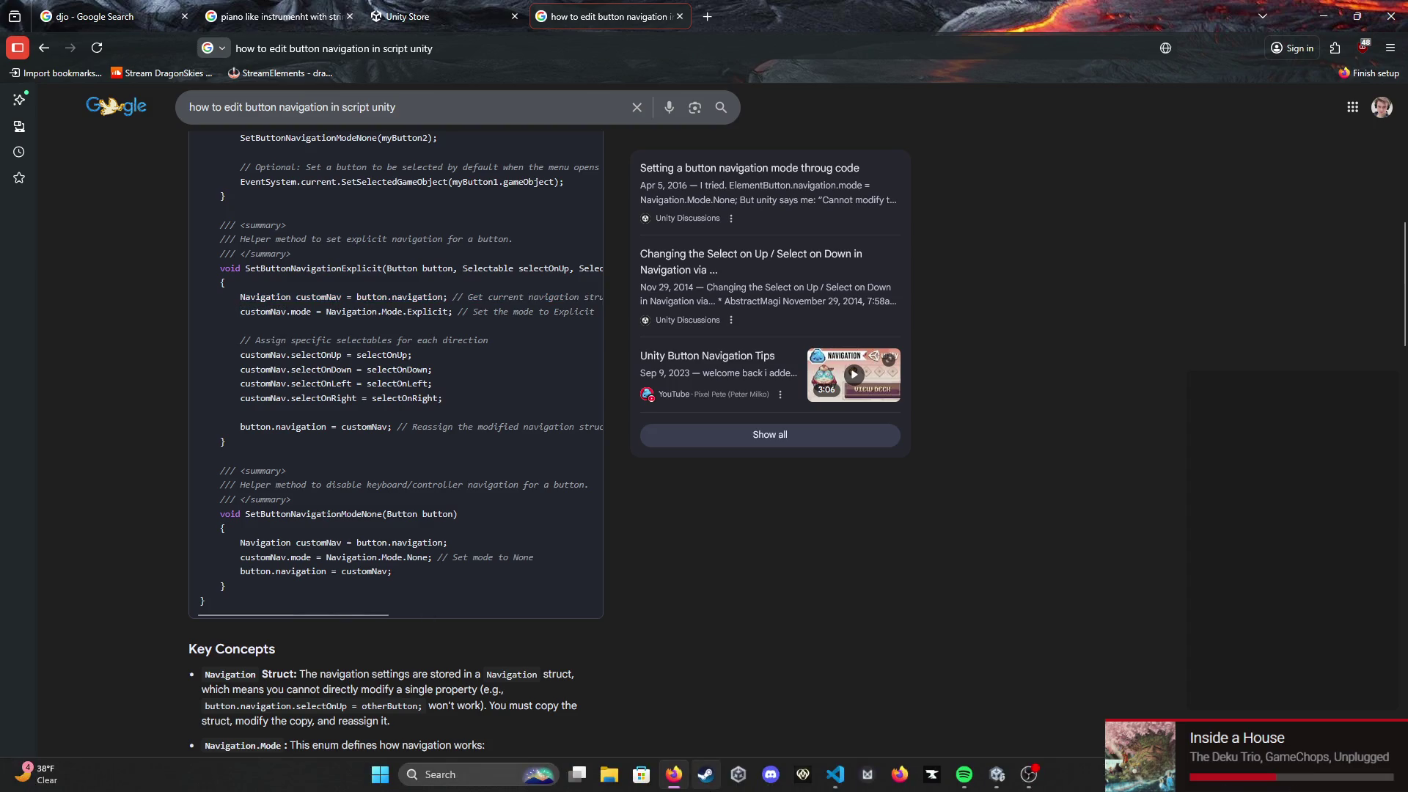
click(998, 789)
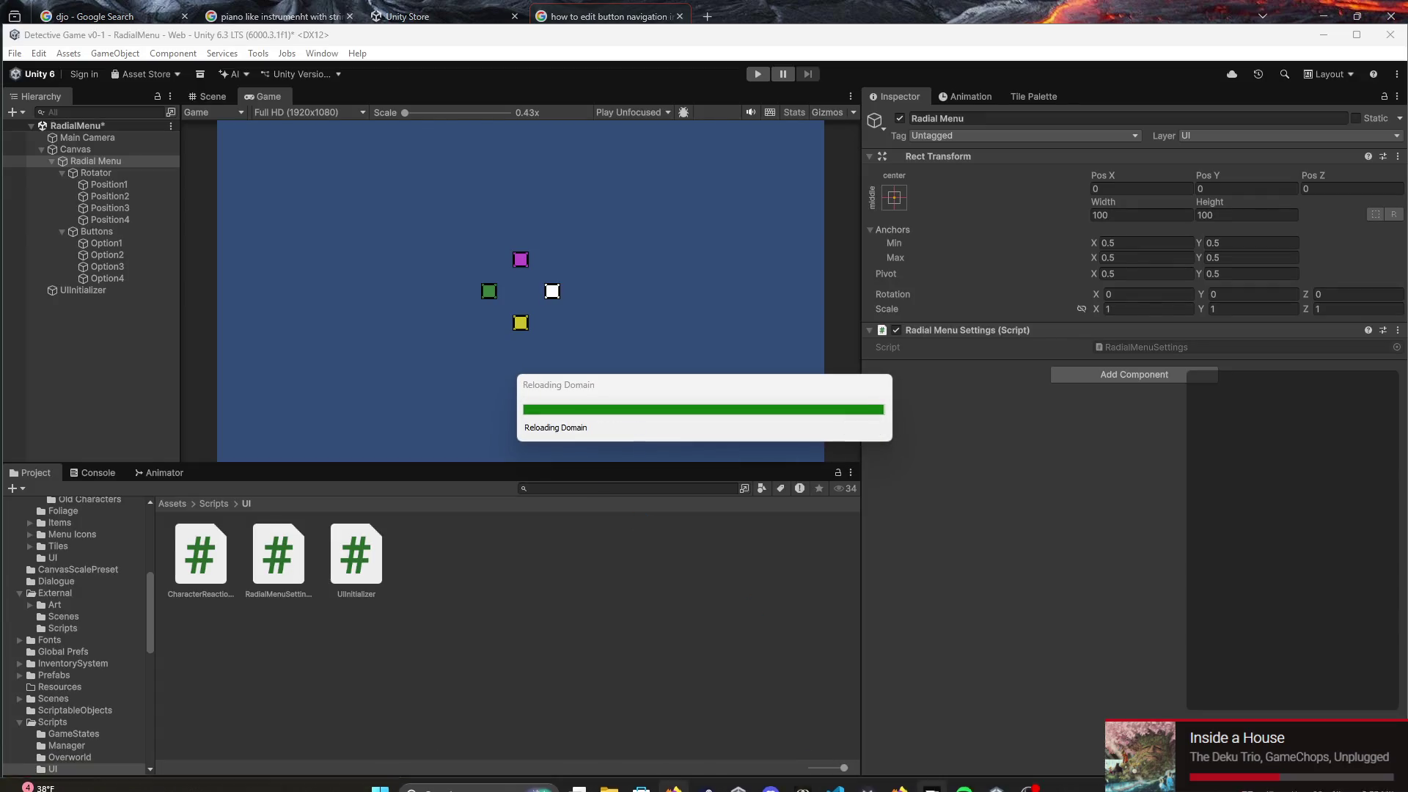
click(836, 774)
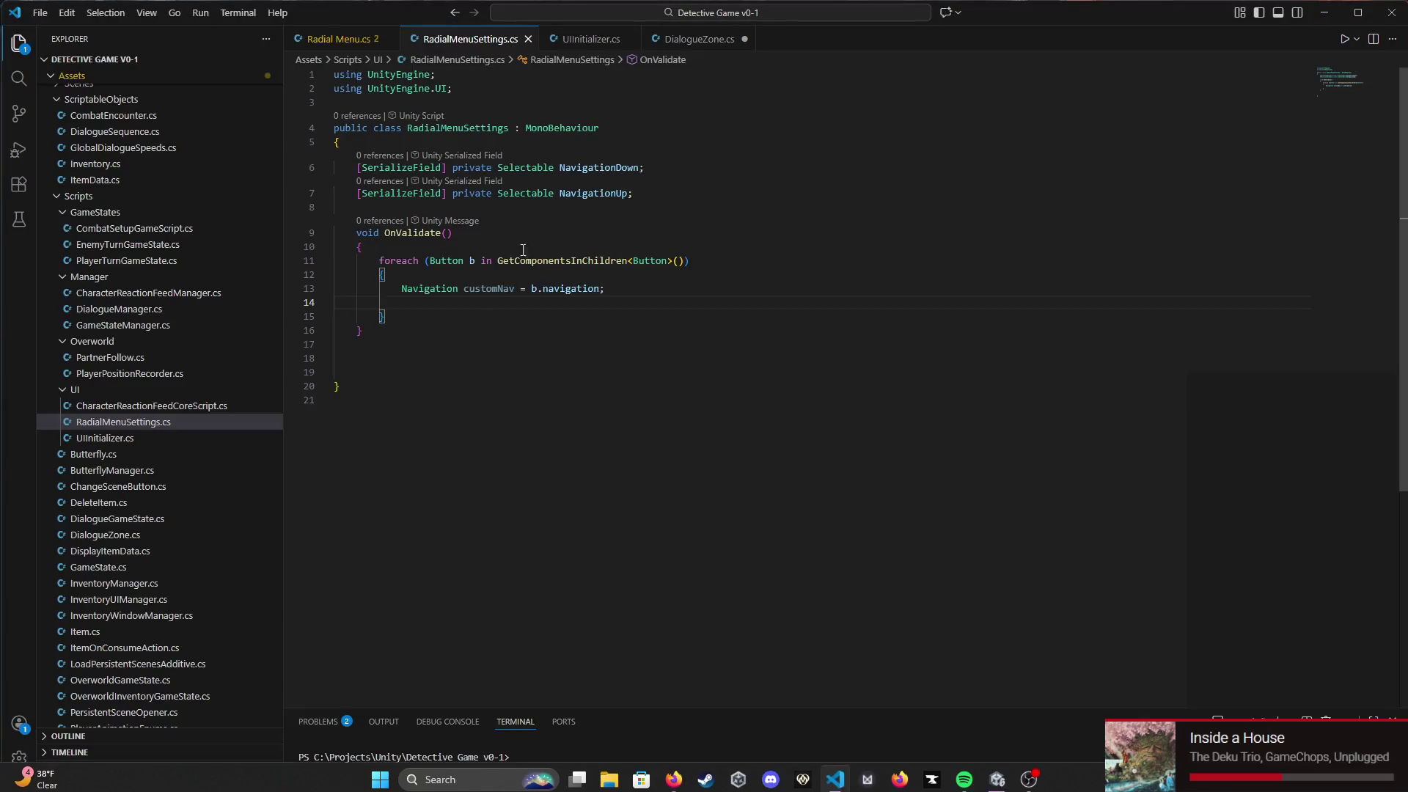
Add customNav.selectOnUp = NavigationUp; inside the loop
text(custo)
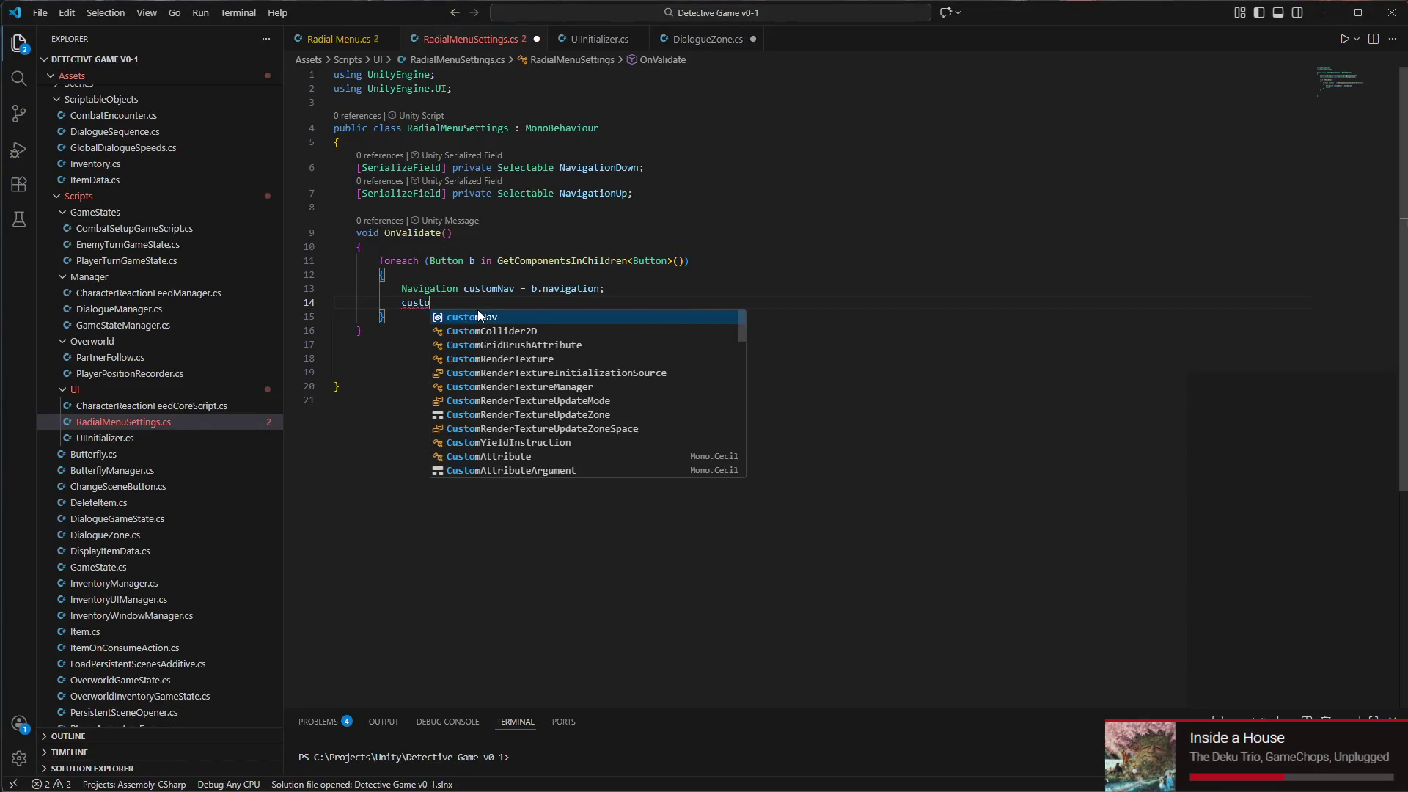
text(mNav.set)
key(Down)
key(Down)
key(Down)
key(Tab)
text(=)
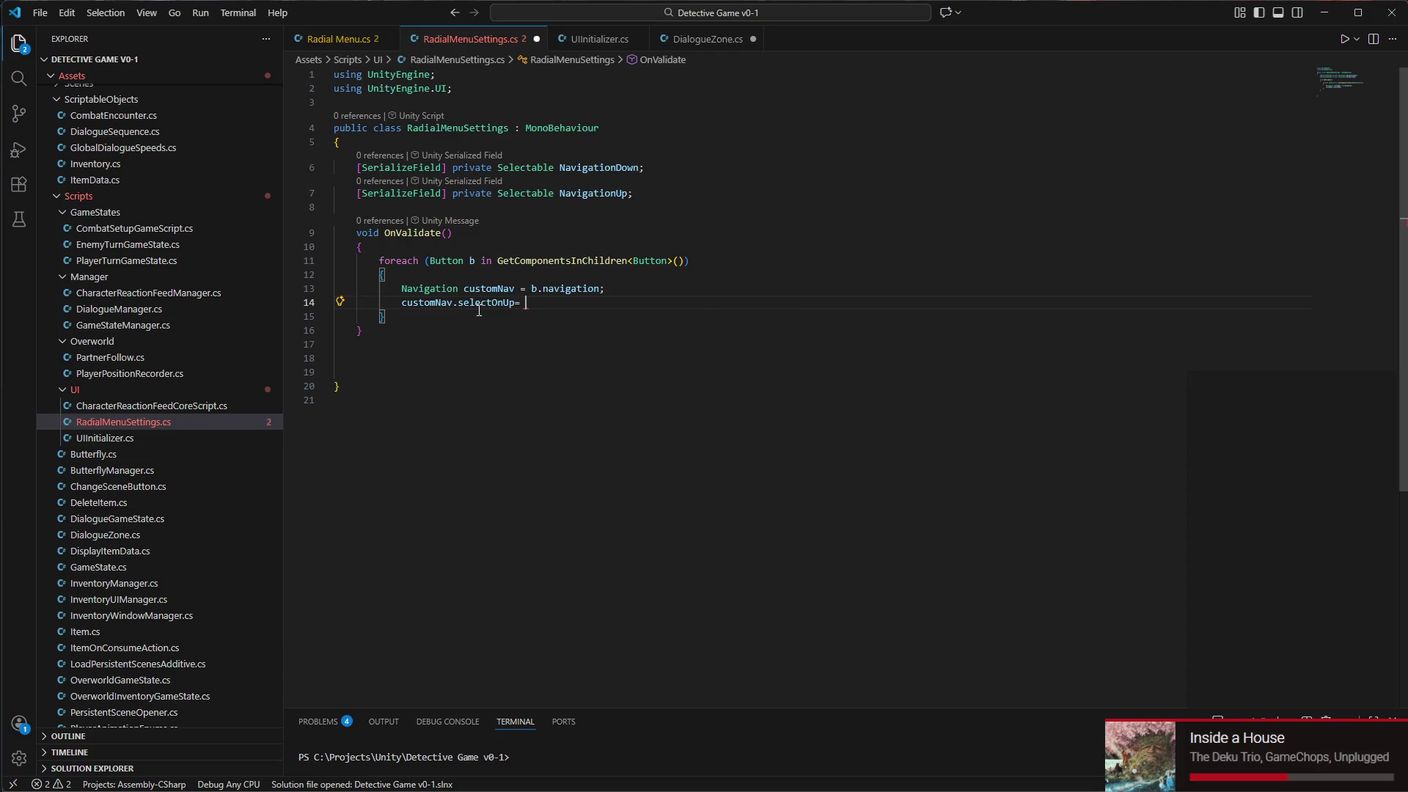
key(BackSpace)
text(naviga)
key(BackSpace)
key(BackSpace)
key(BackSpace)
text(= navigationup)
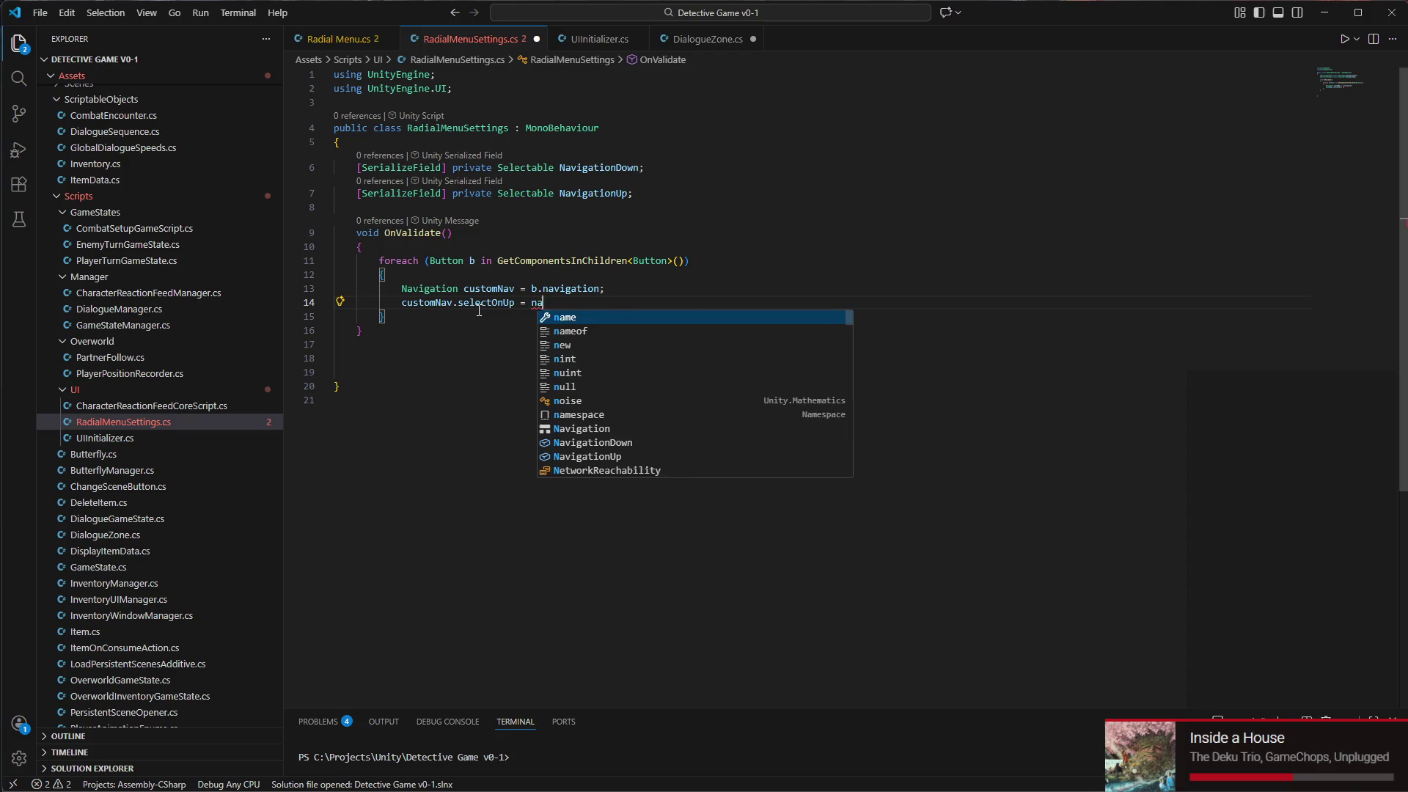
key(Tab)
text(;)
key(Return)
Add customNav.selectOnDown = NavigationDown; followed by b.navigation = customNav;
text(customNav = )
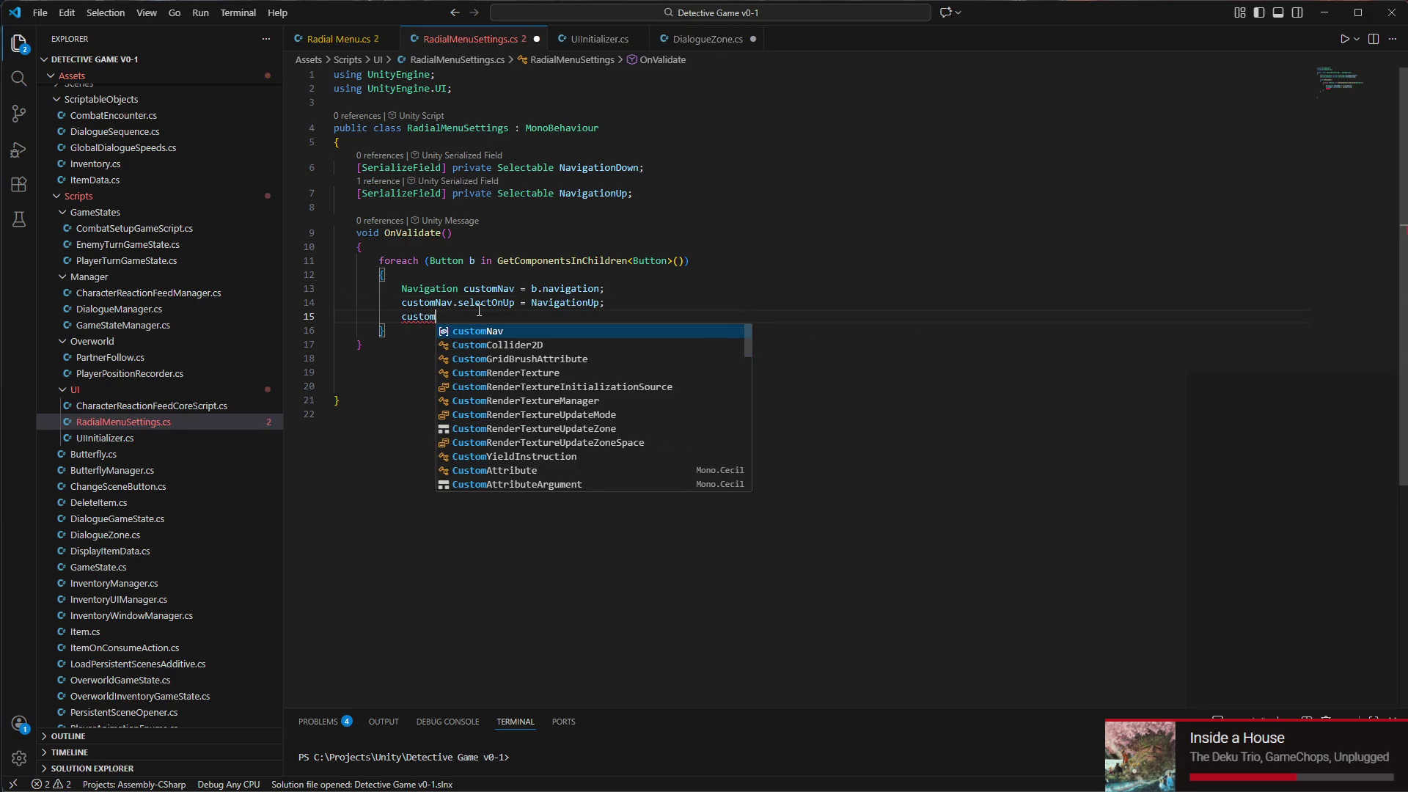
text(na)
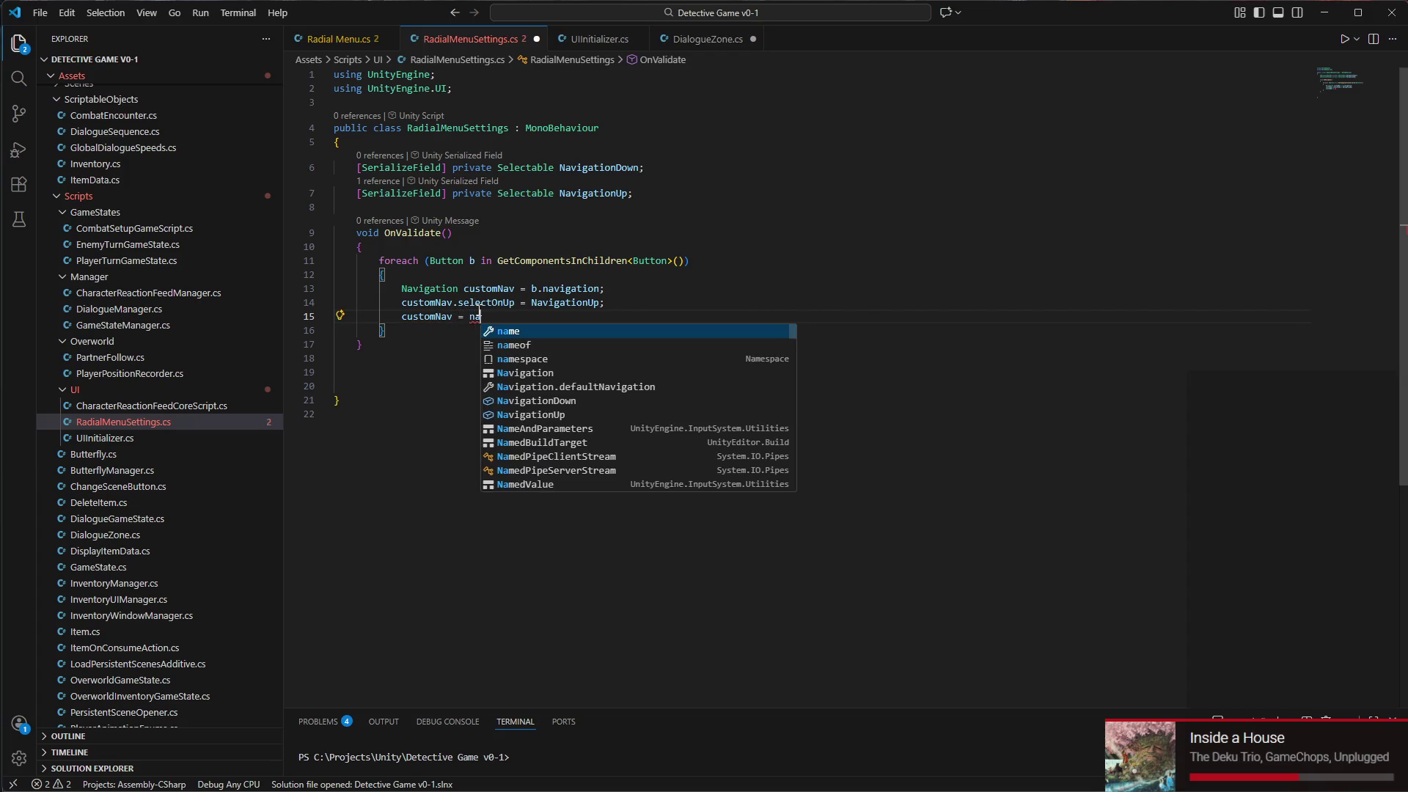
text(vigationD)
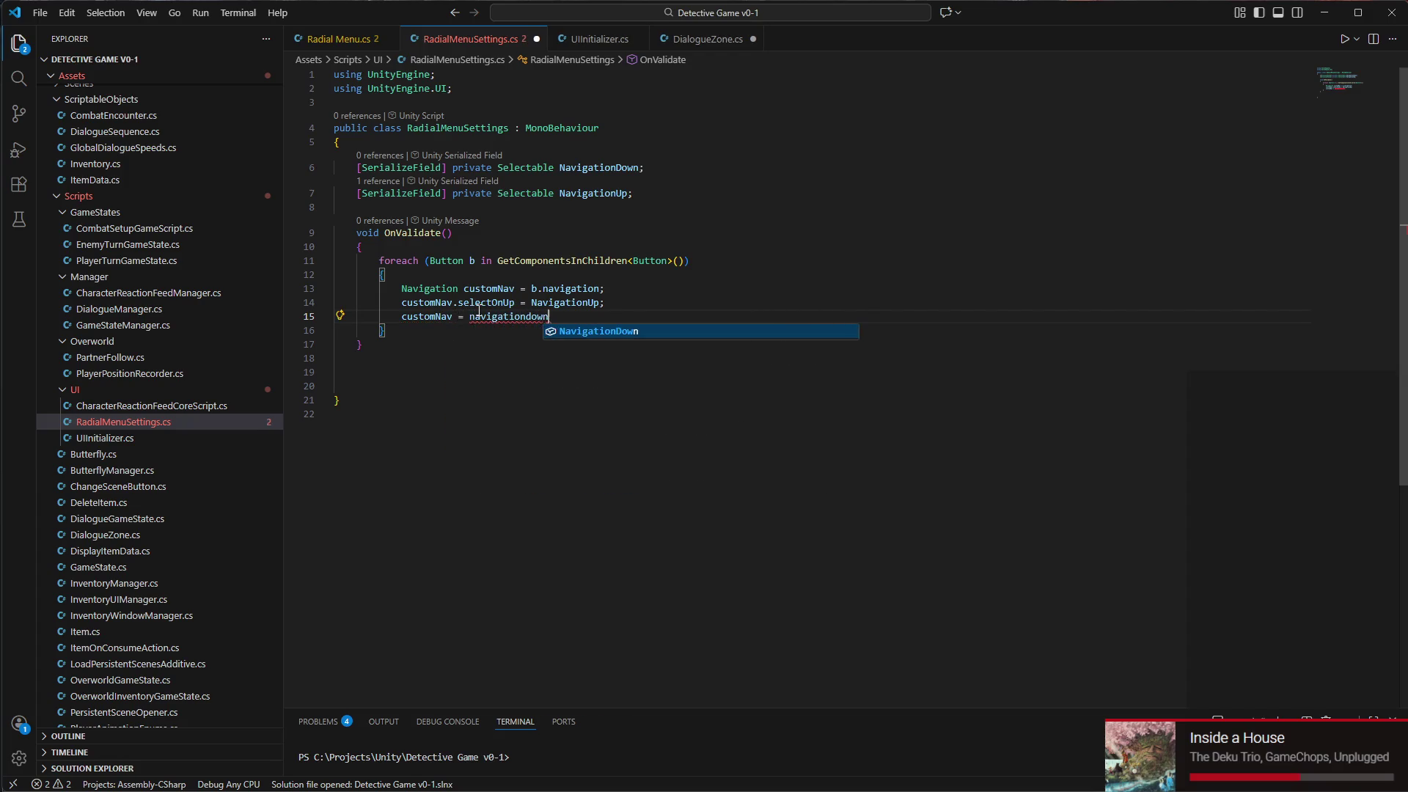
key(Tab)
text(;)
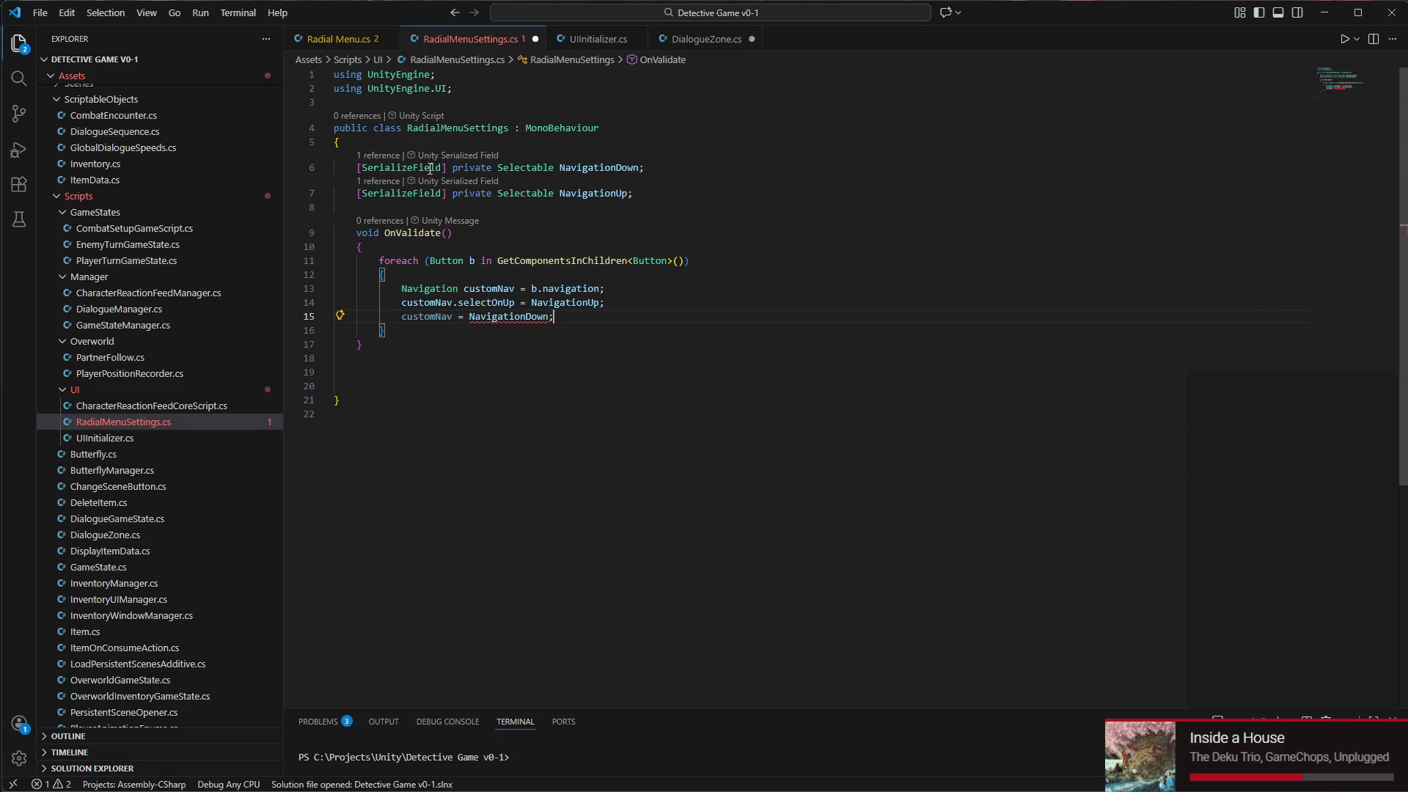
click(451, 319)
text(.sel)
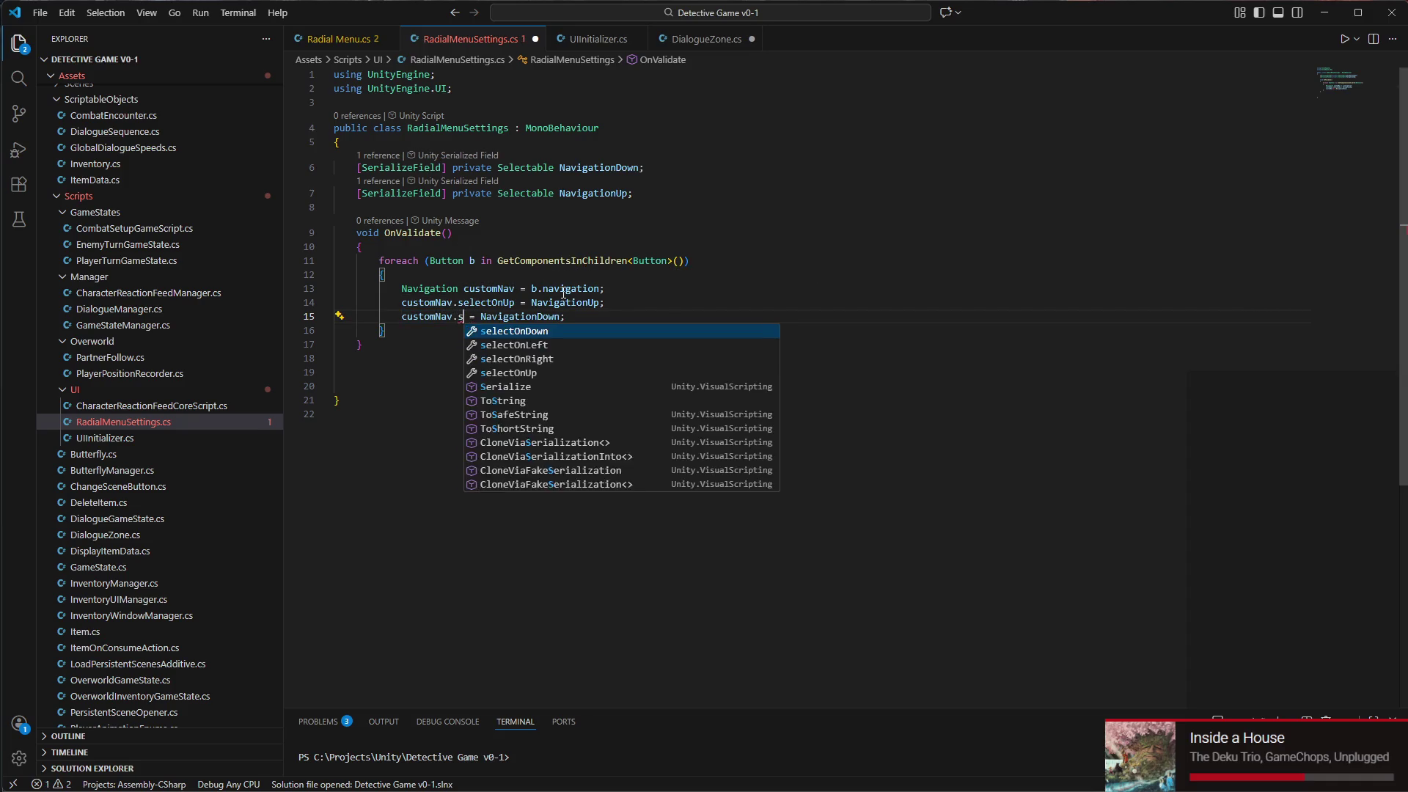
key(Down)
key(Down)
key(Down)
key(Tab)
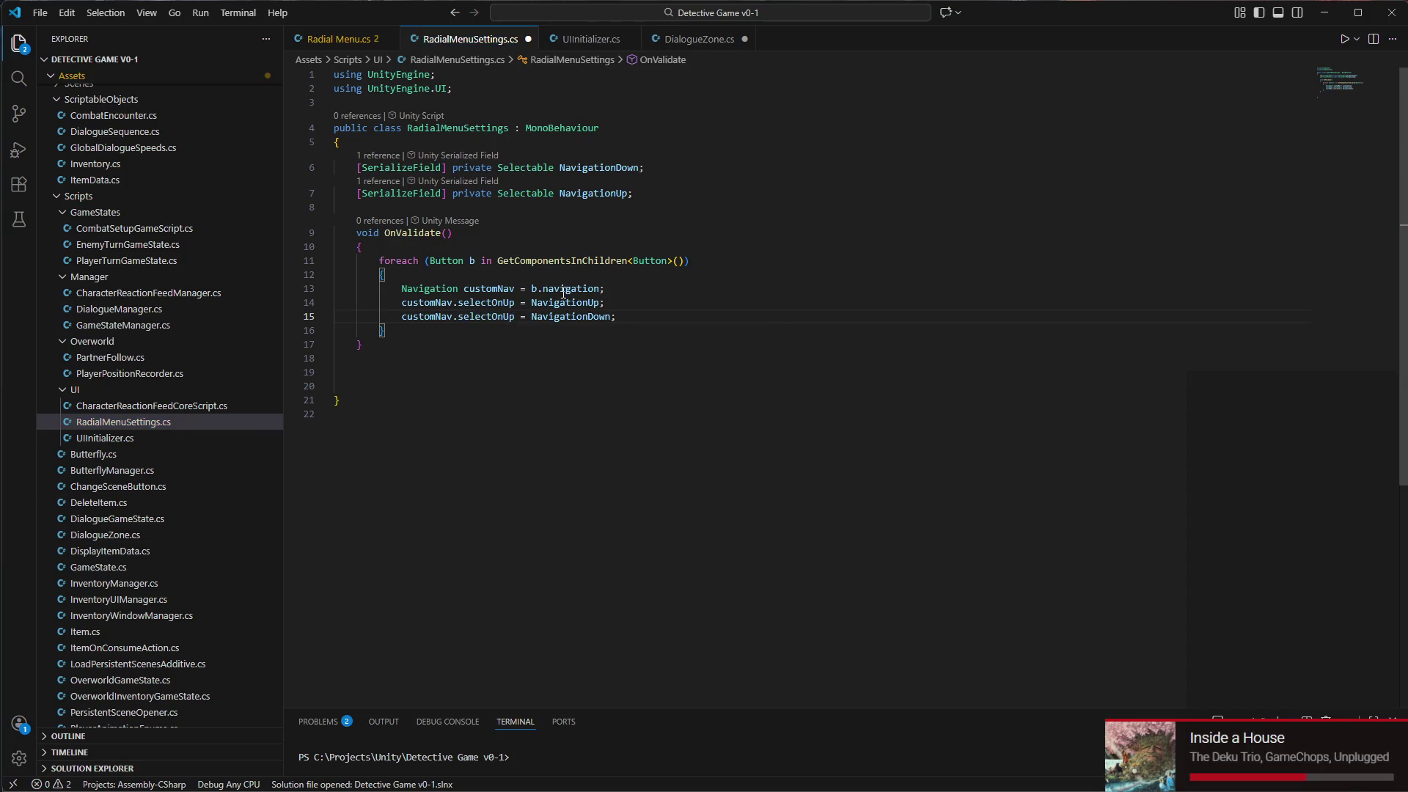
key(BackSpace)
key(BackSpace)
text(D)
key(Tab)
key(Return)
text(b.)
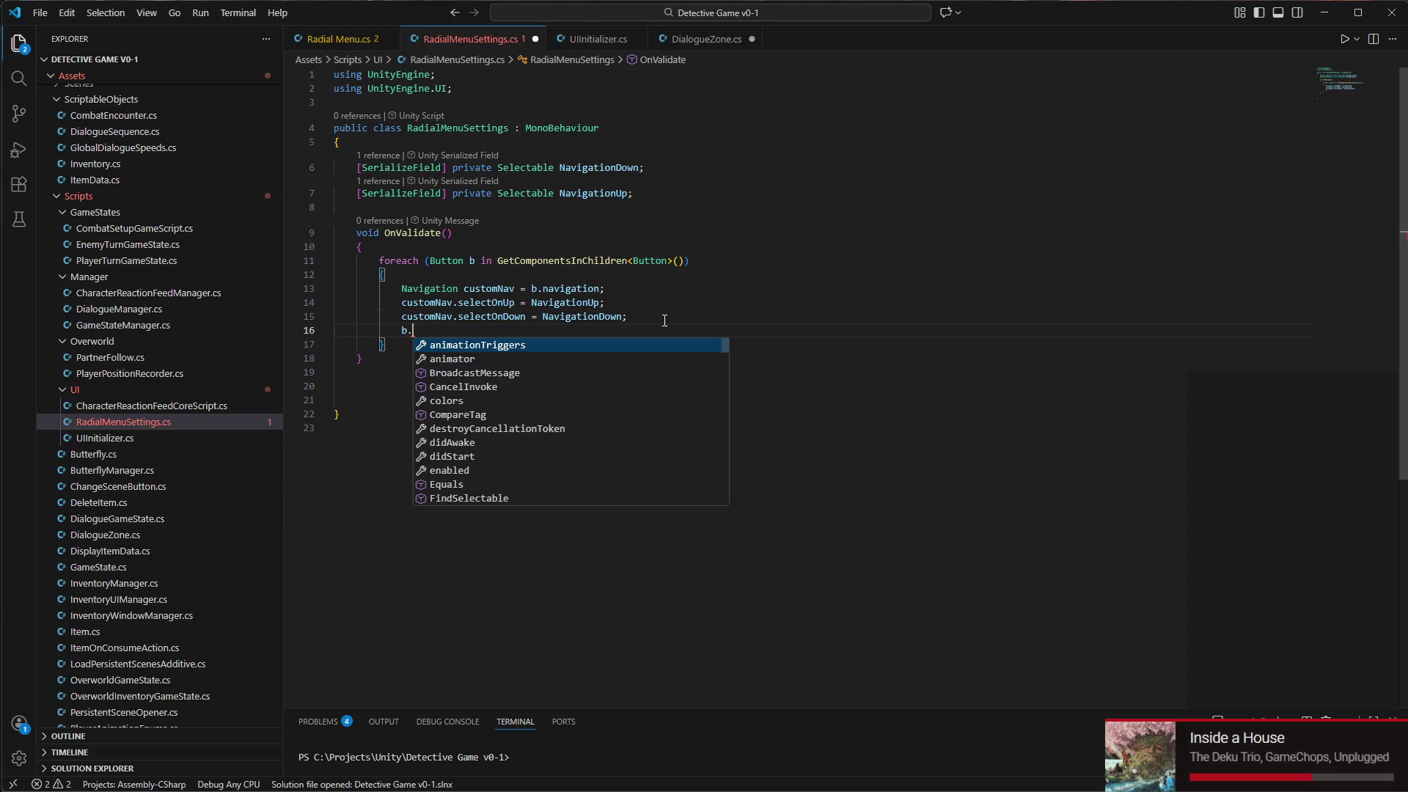
text(navigation = customNav;)
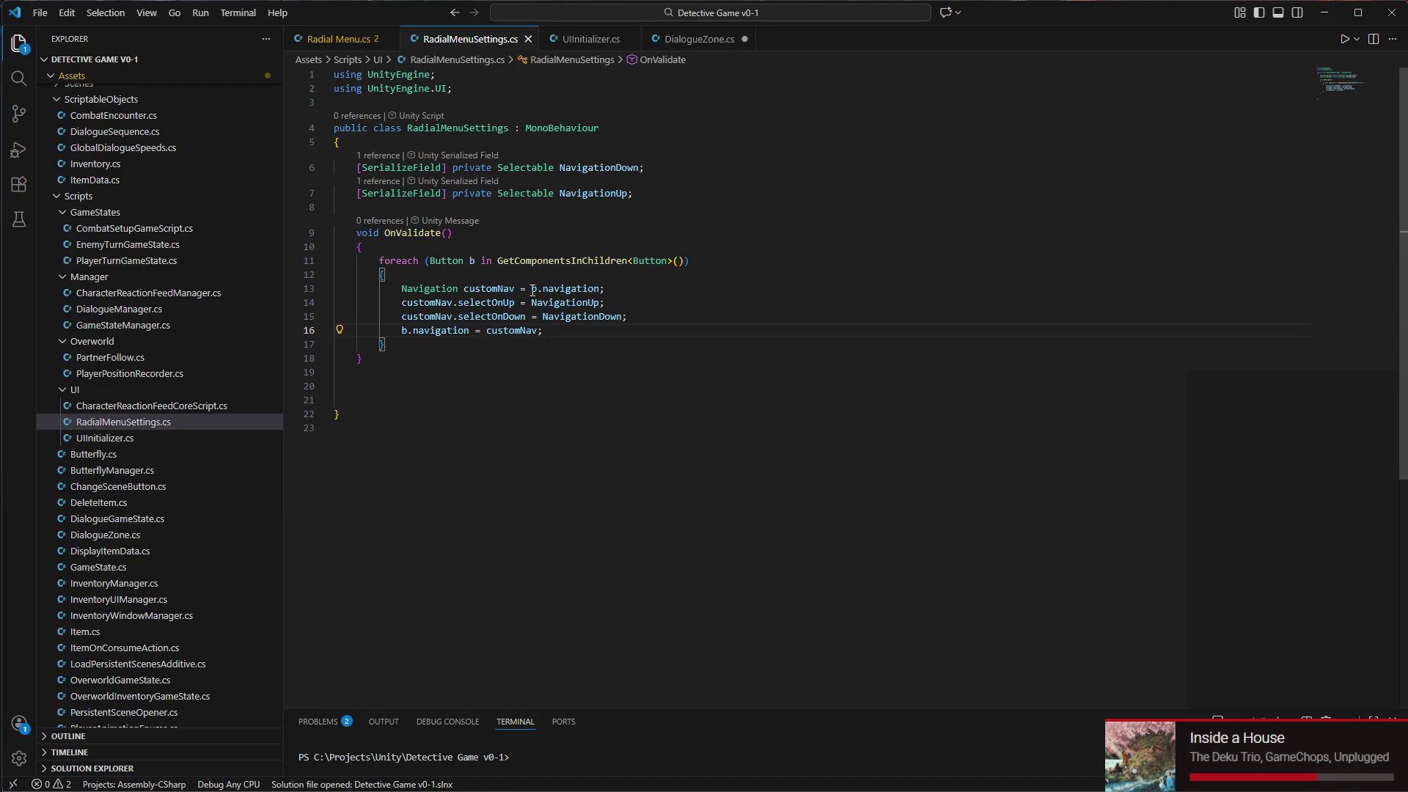
click(401, 302)
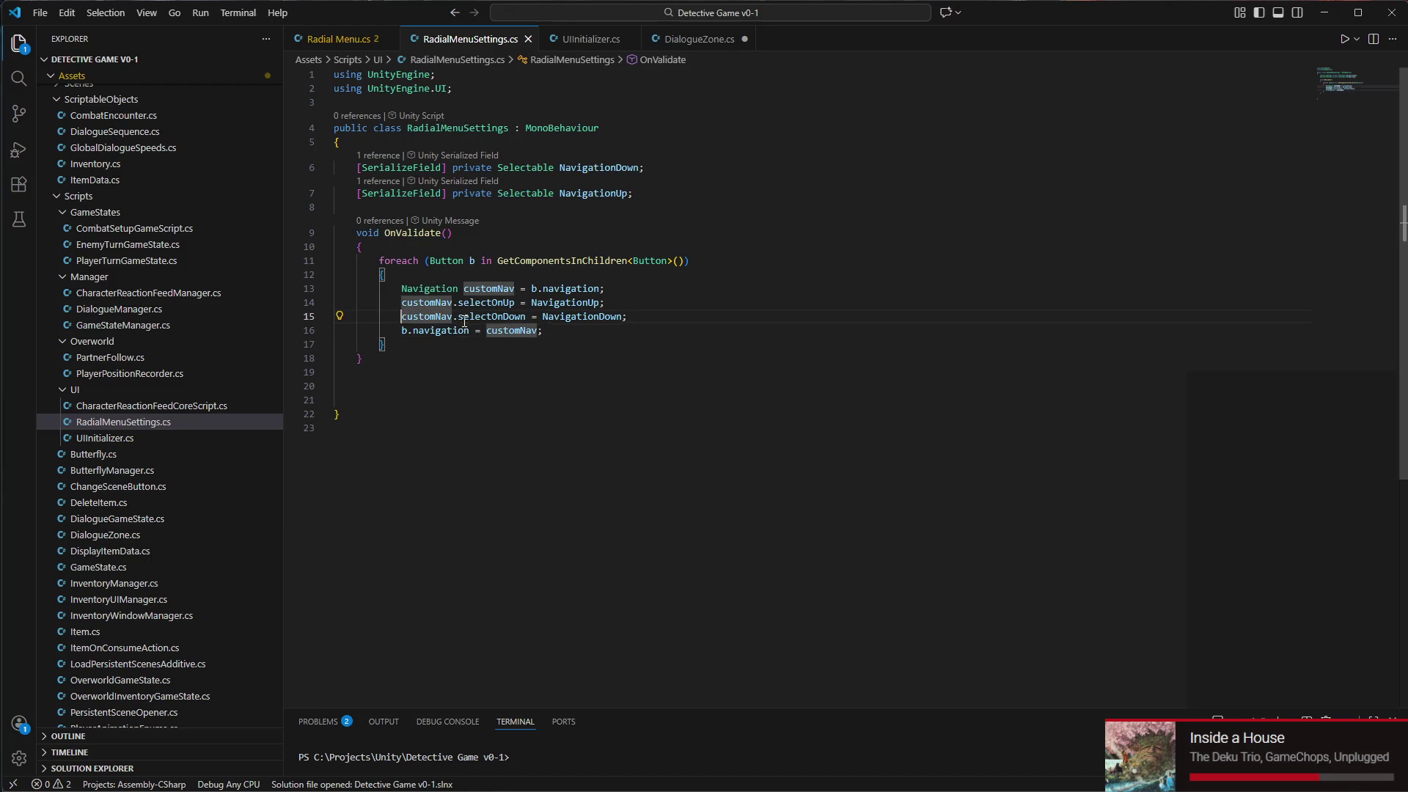
Prefix line 14 with if (NavigationUp == null), removing the stray negation
text(if (!Navig)
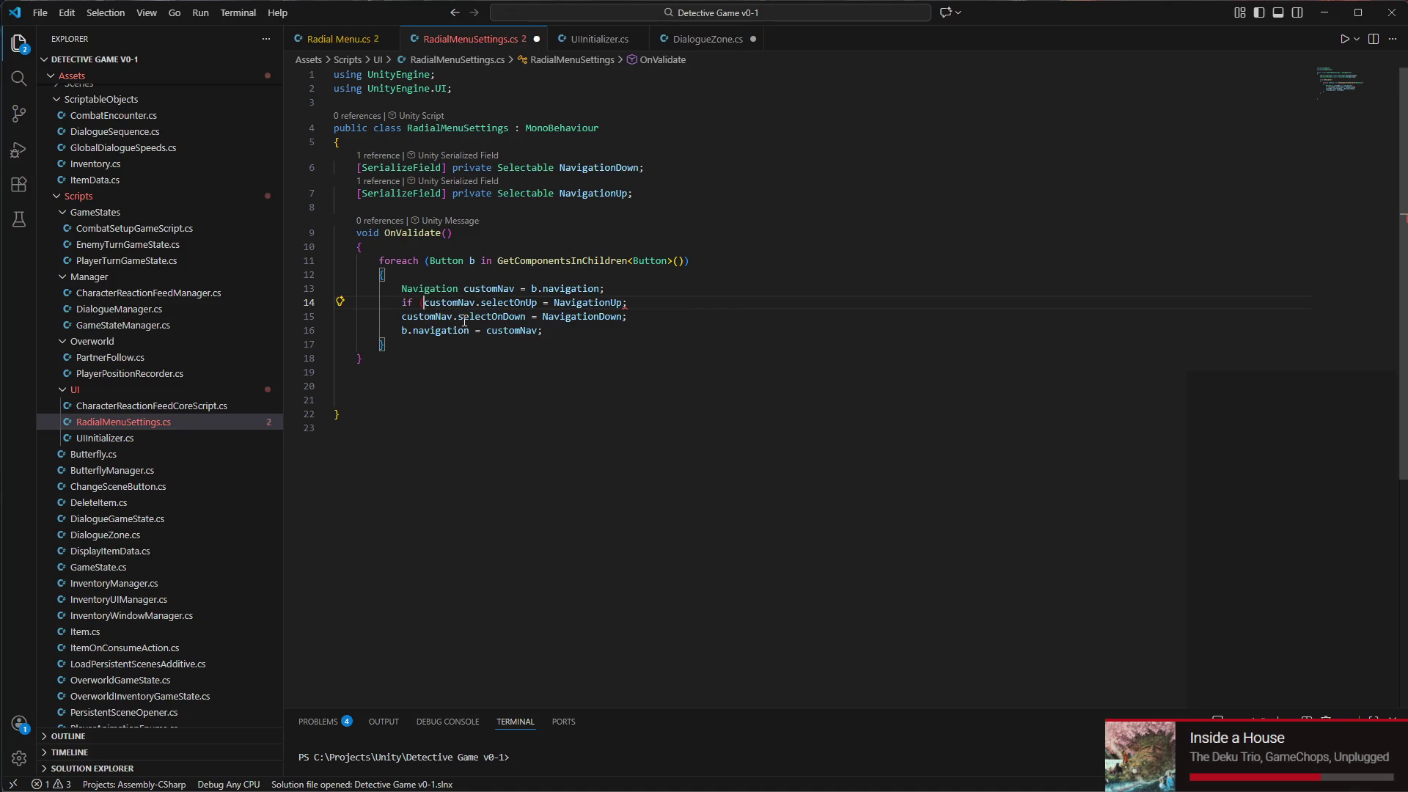
text(ationUp )
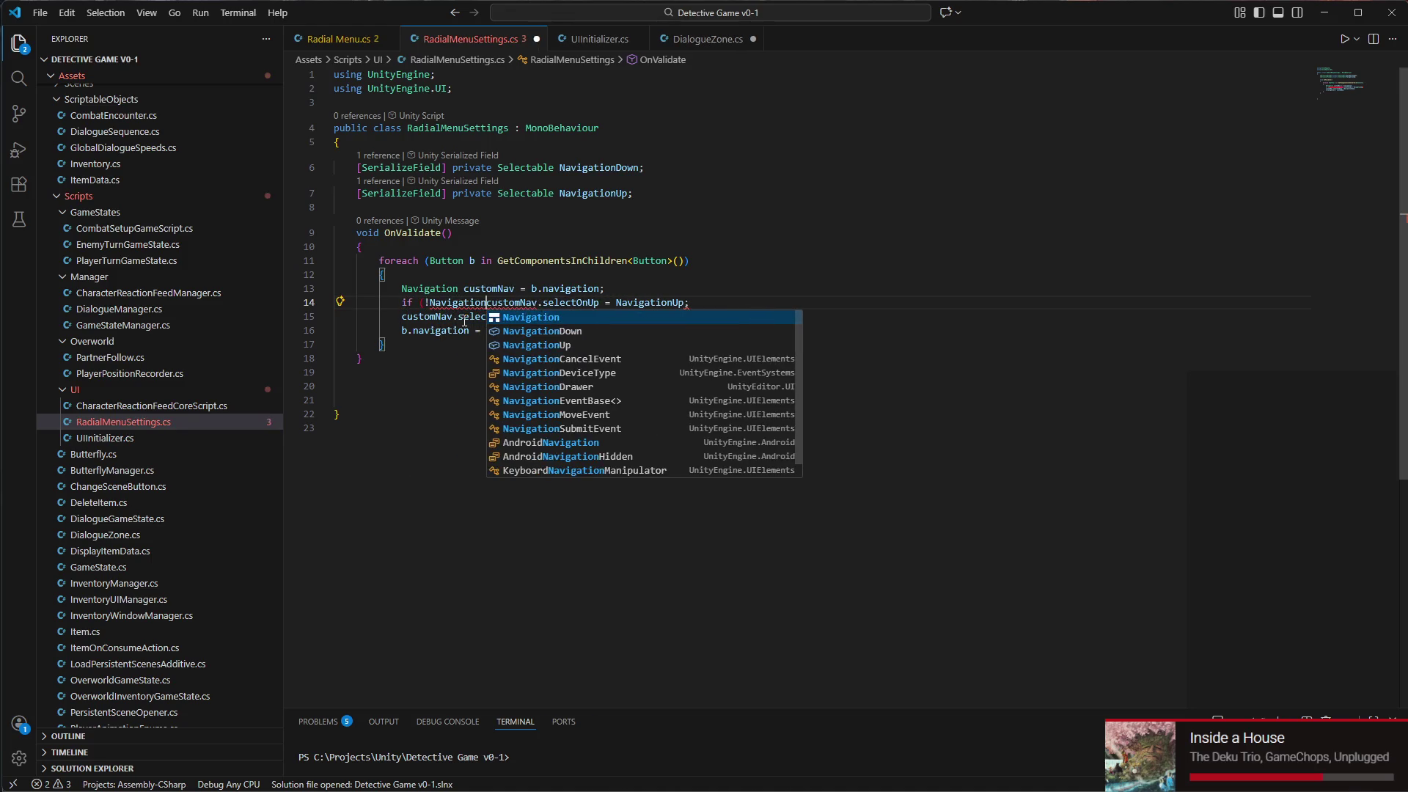
text(== null)
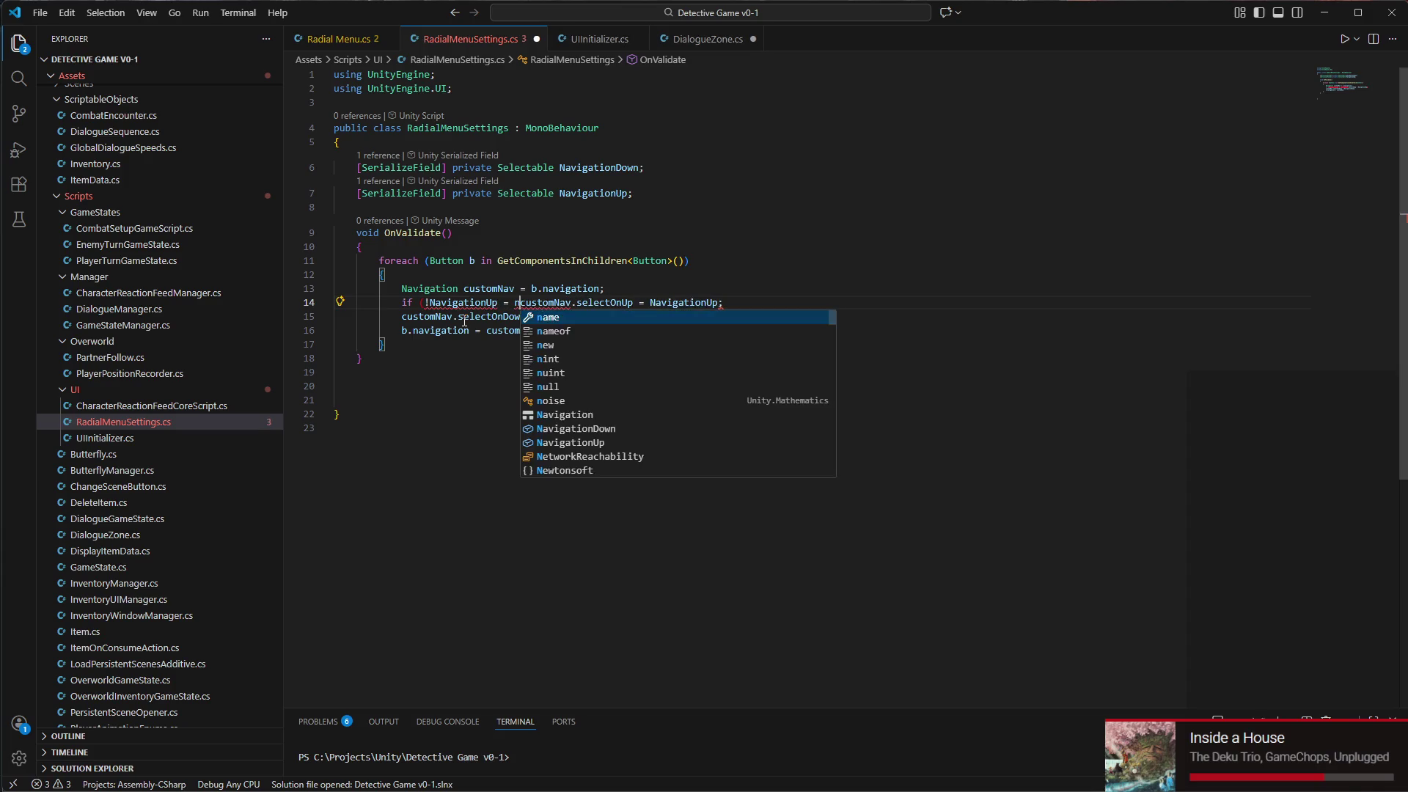
text())
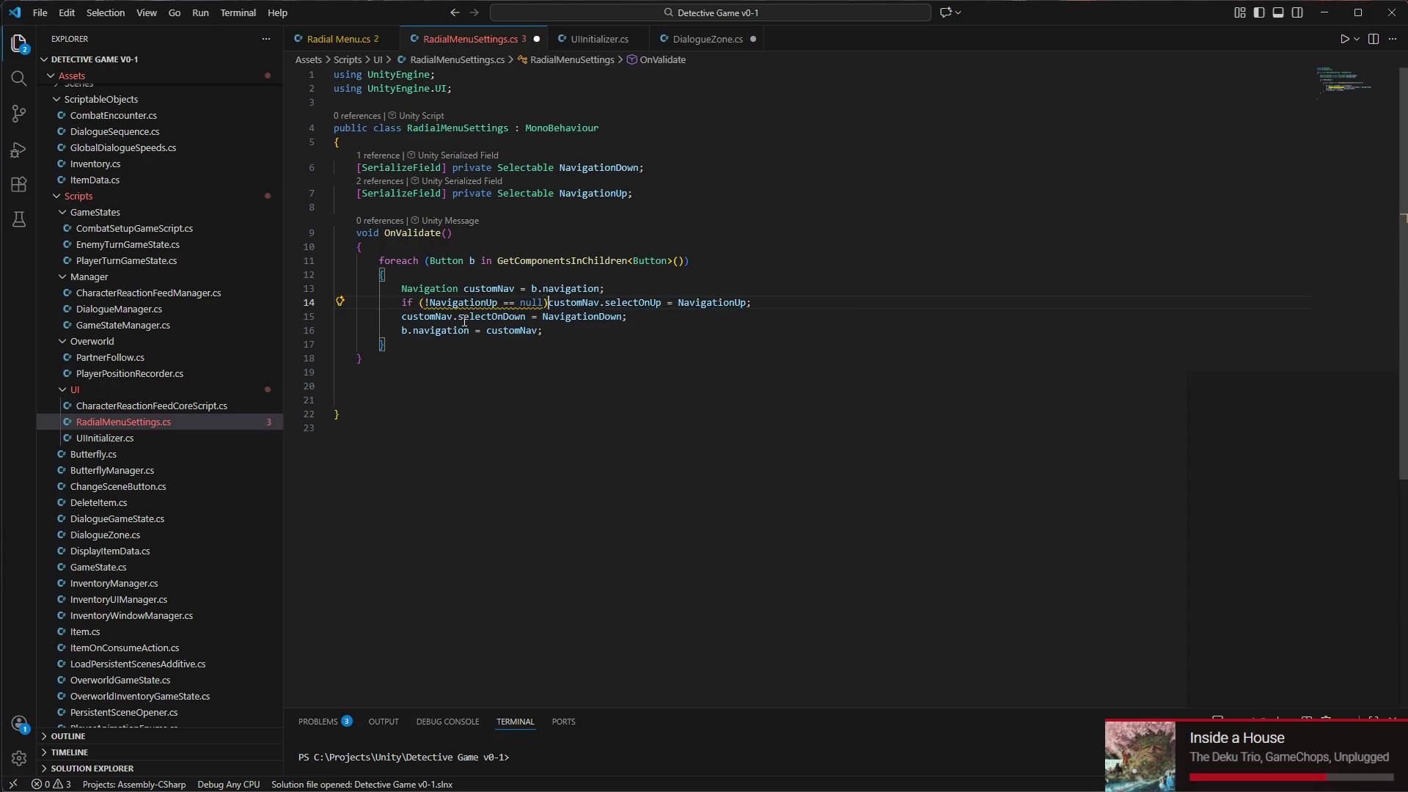
mouse_move(451, 307)
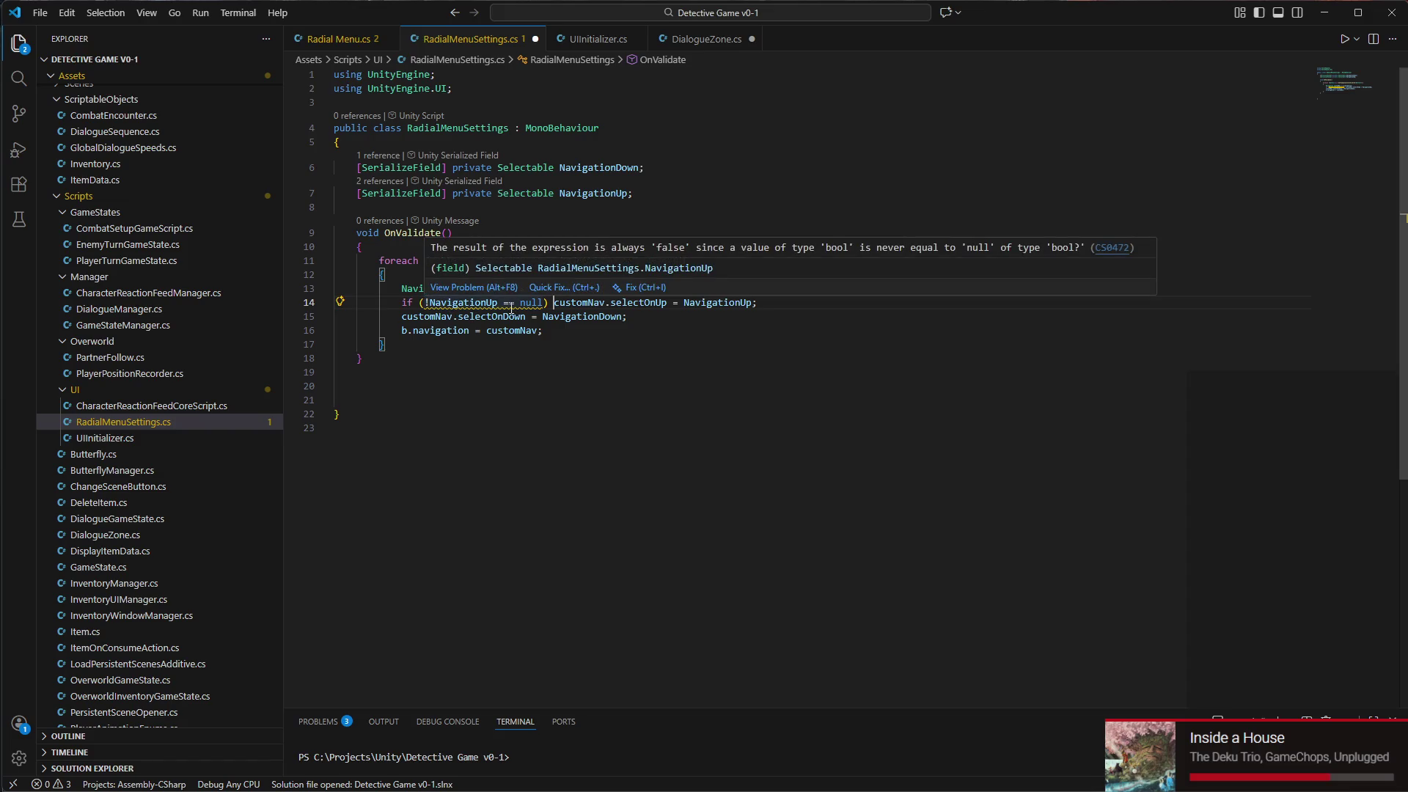
mouse_move(539, 304)
click(549, 303)
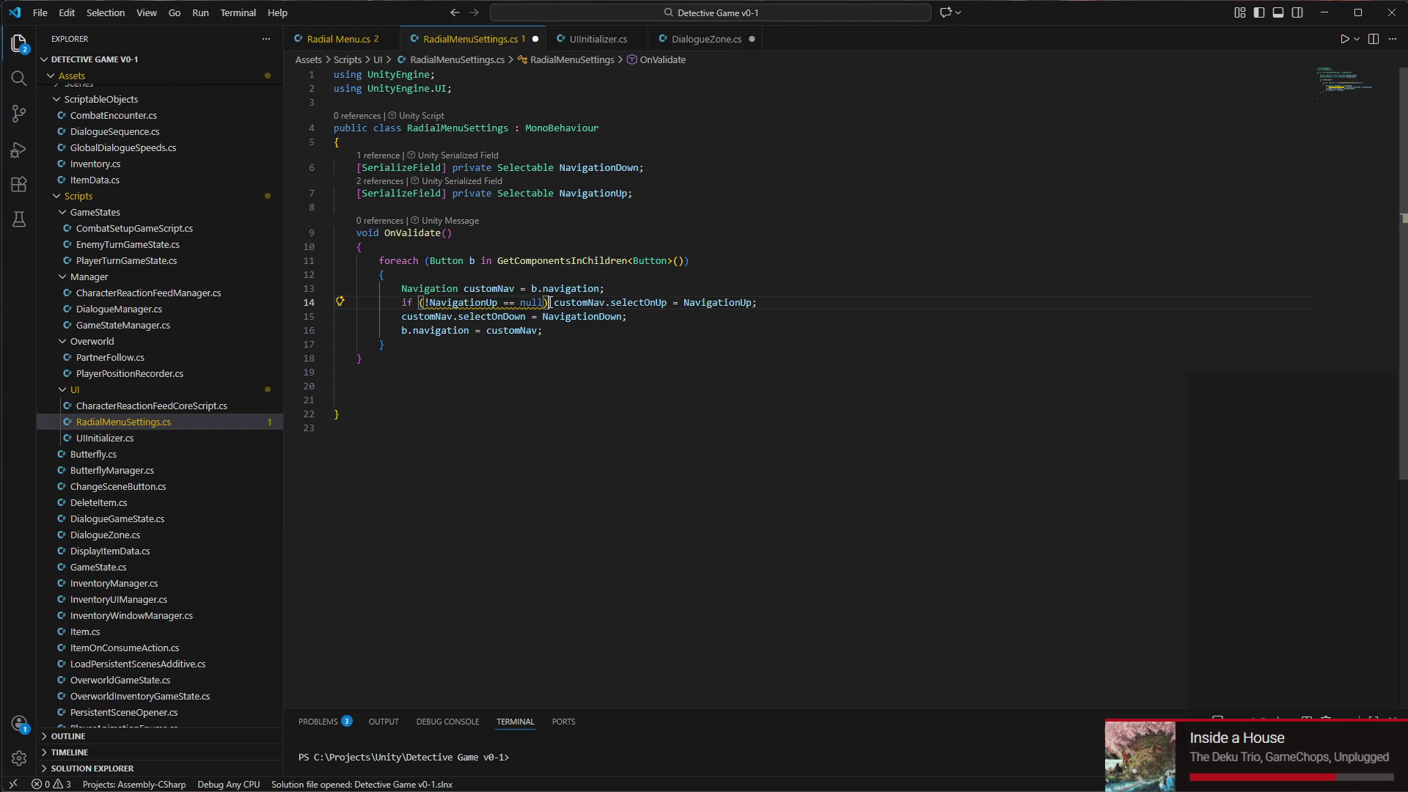
click(554, 303)
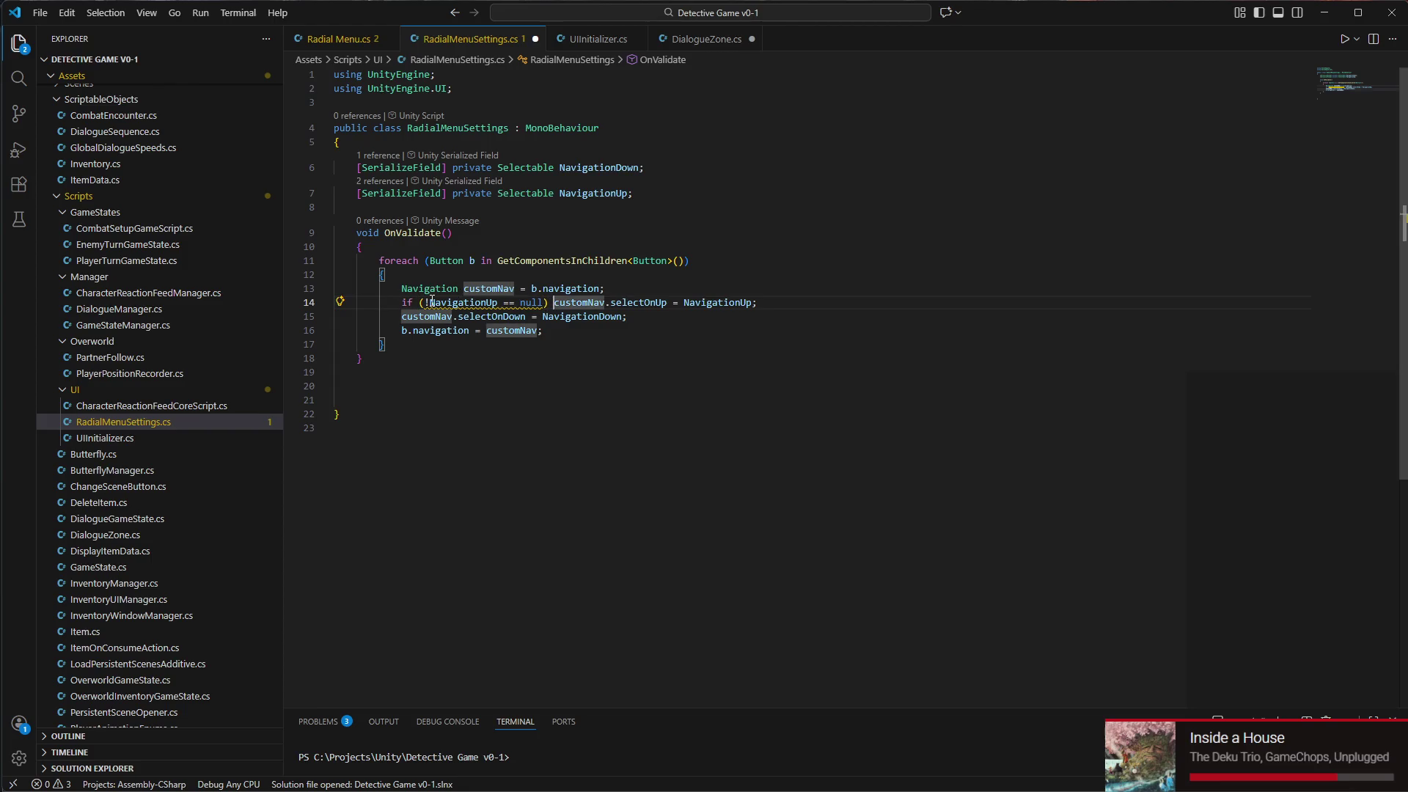
click(432, 302)
key(BackSpace)
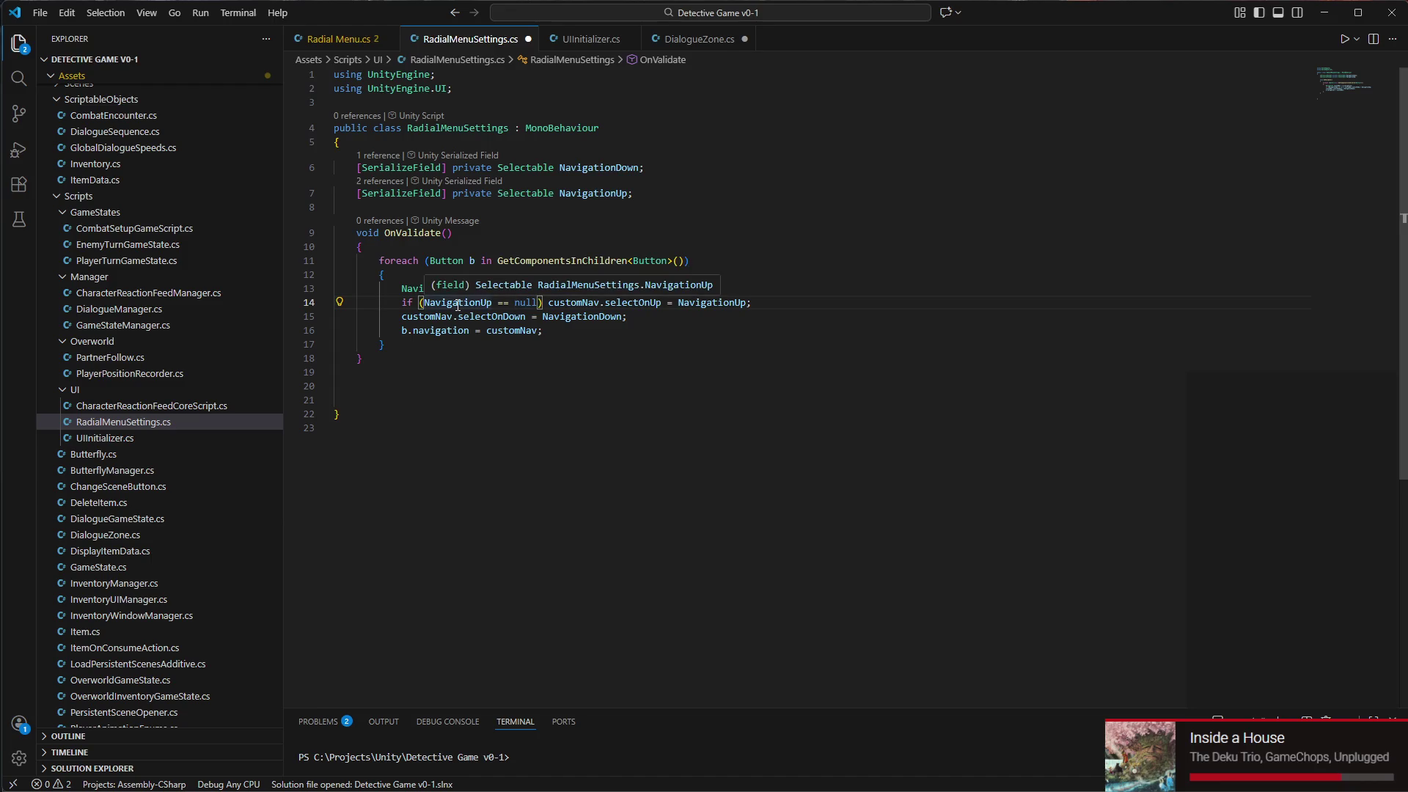
Copy the null check onto line 15 and change it to NavigationDown == null
drag(545, 306, 407, 304)
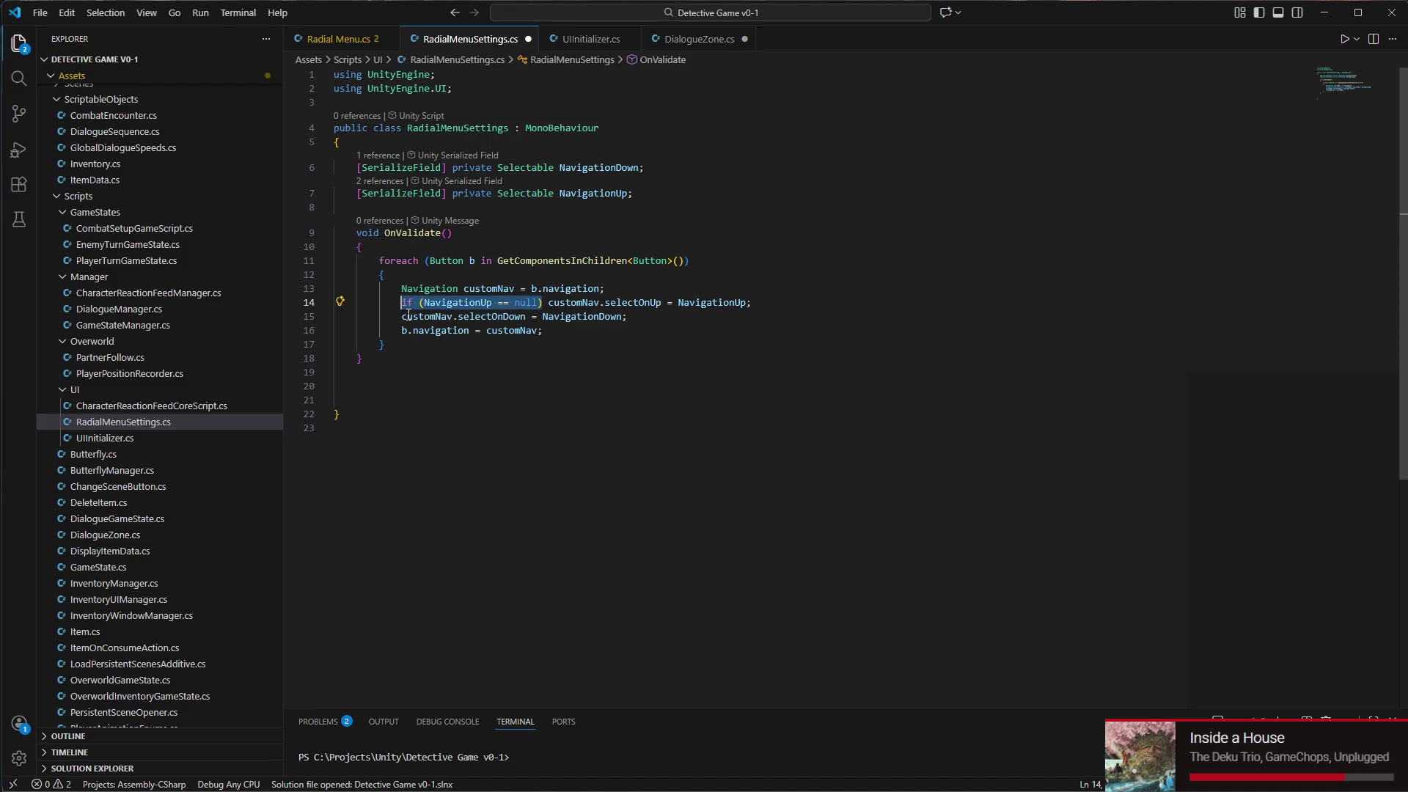
key(ctrl+c)
click(402, 316)
key(ctrl+v)
click(491, 316)
key(BackSpace)
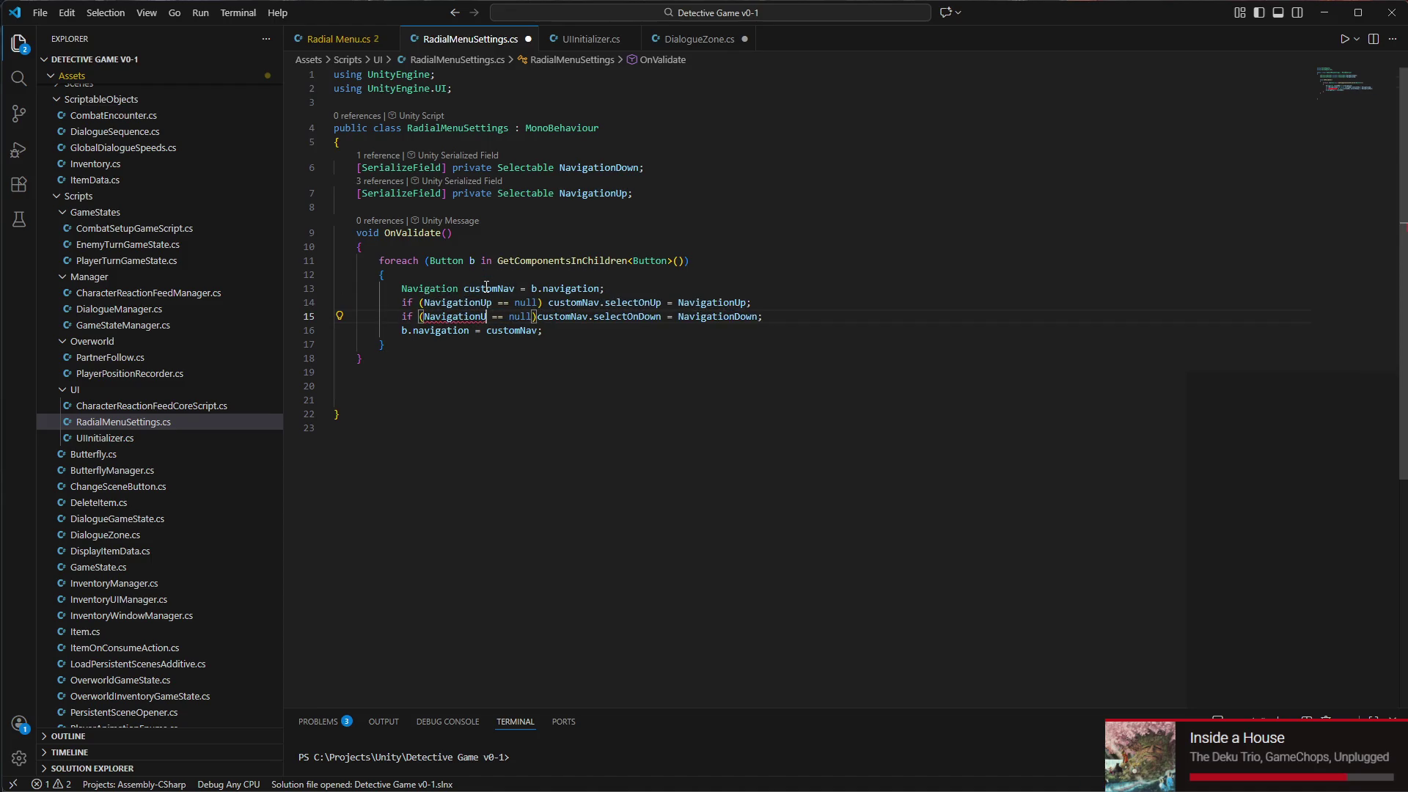
key(BackSpace)
text(Down)
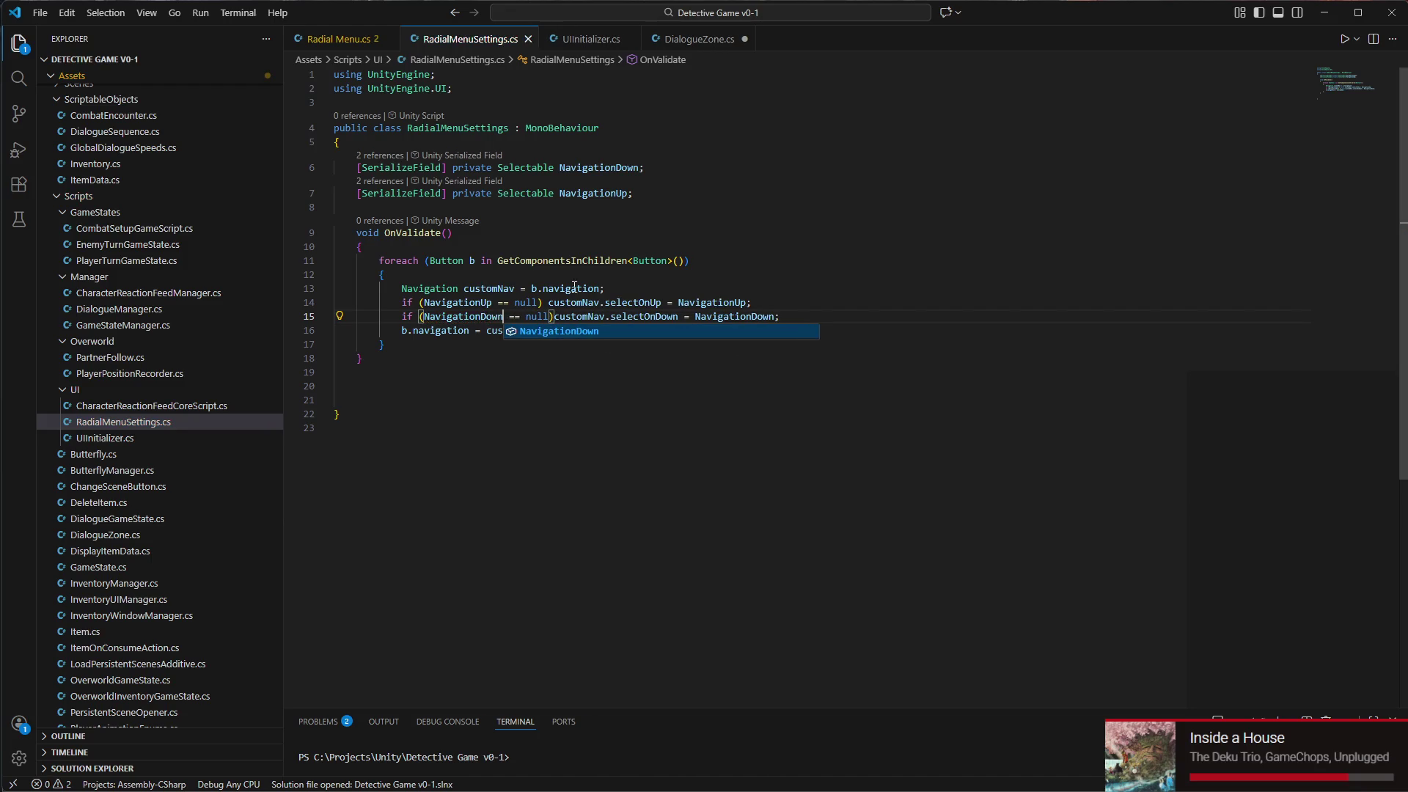
click(791, 307)
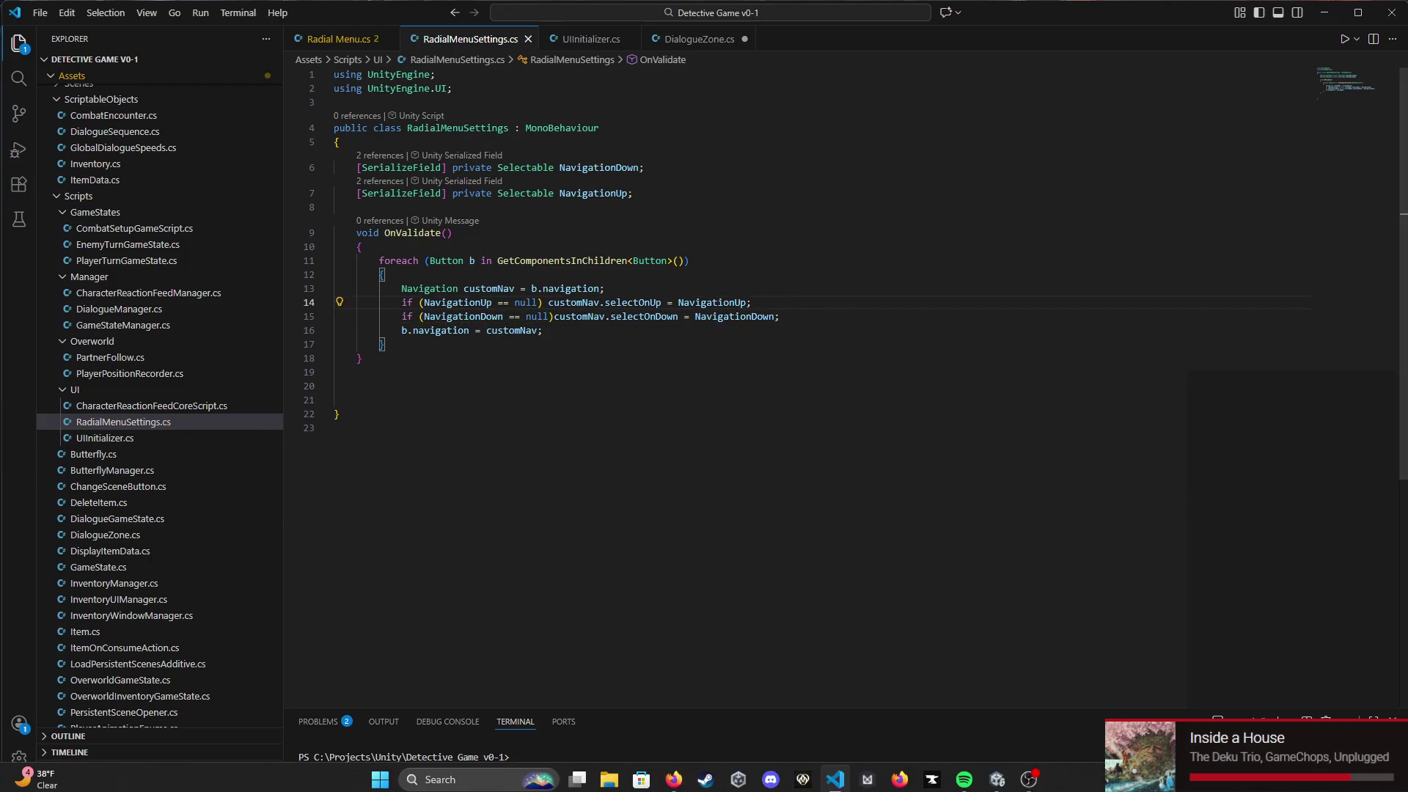
In Unity, duplicate Radial Menu and expand Rotator and Buttons under Radial Menu (1)
click(997, 774)
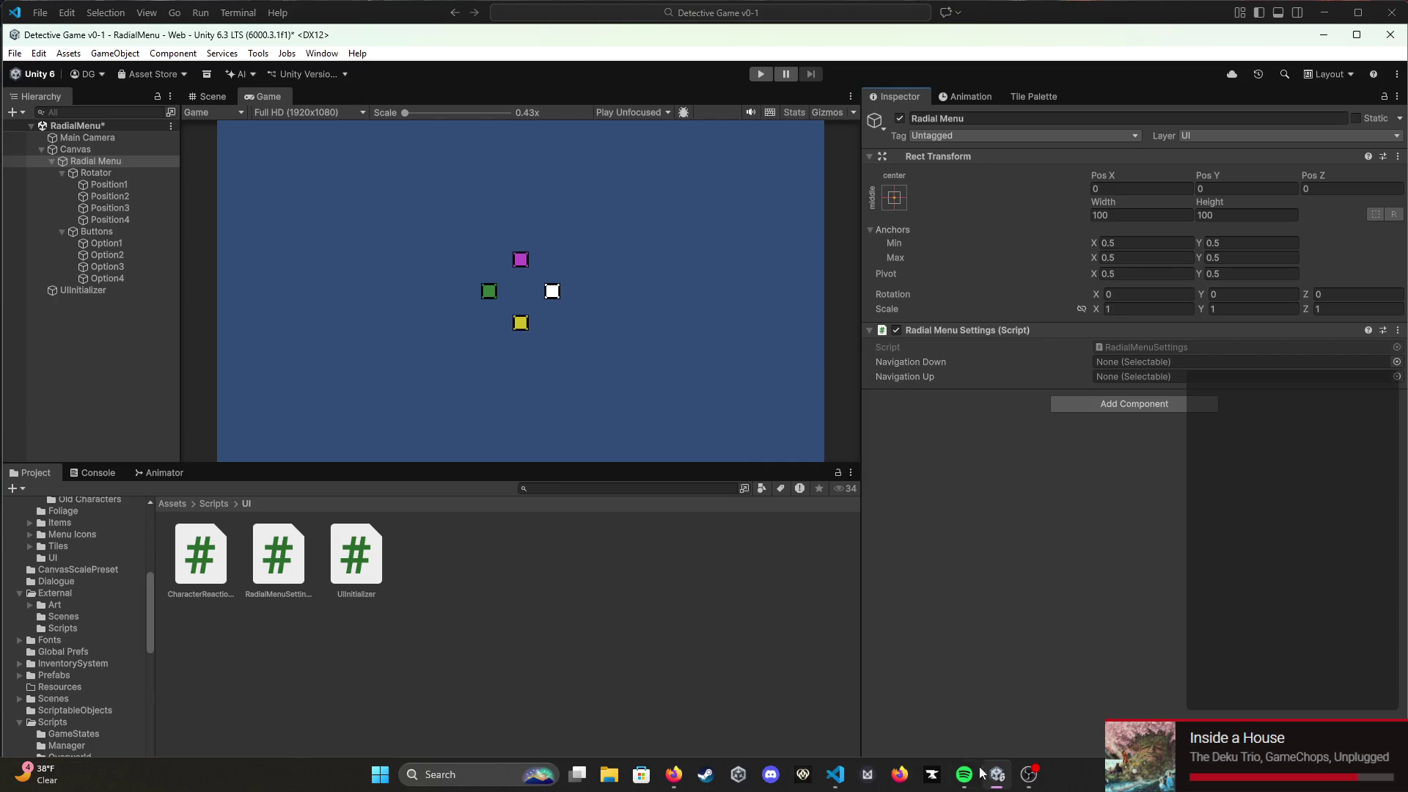
right_click(103, 160)
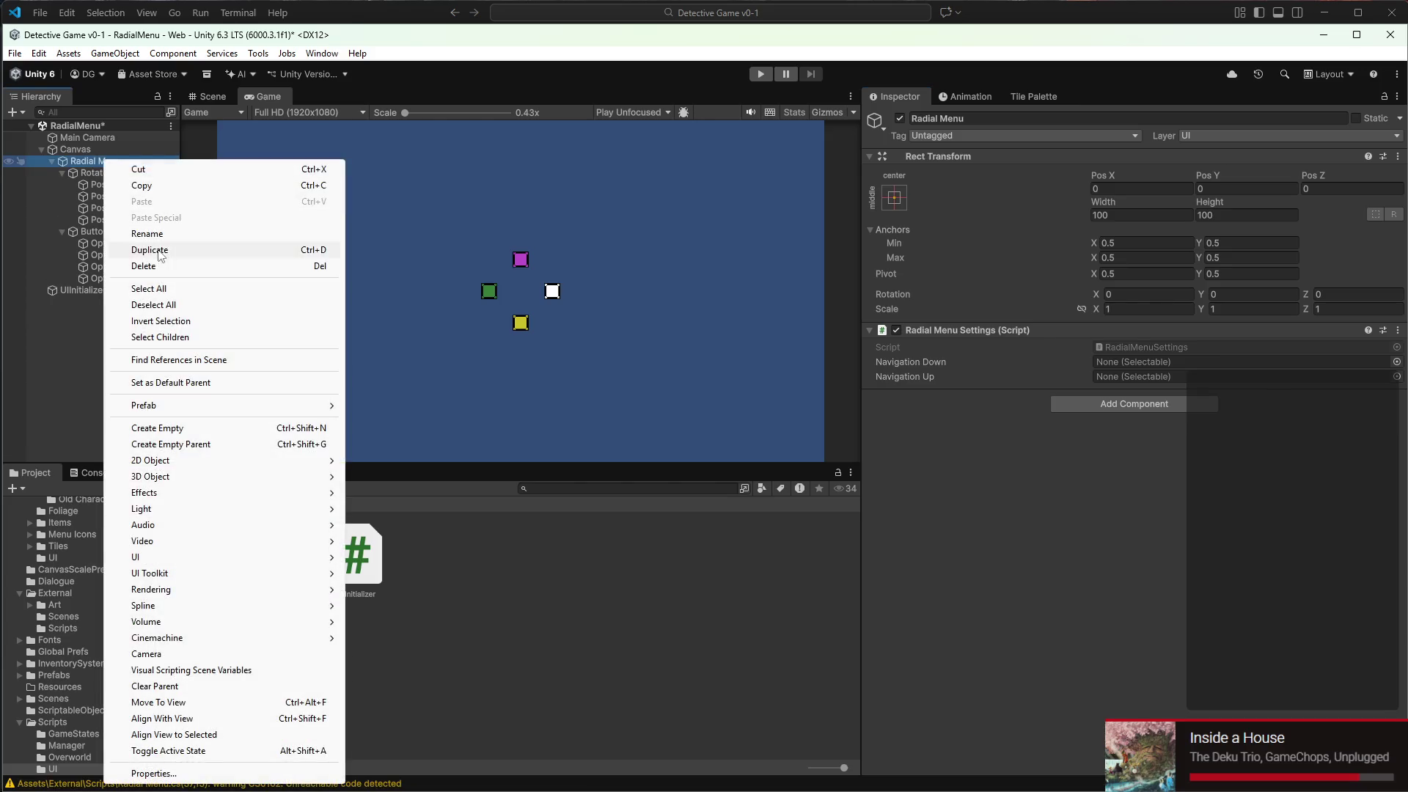
click(167, 250)
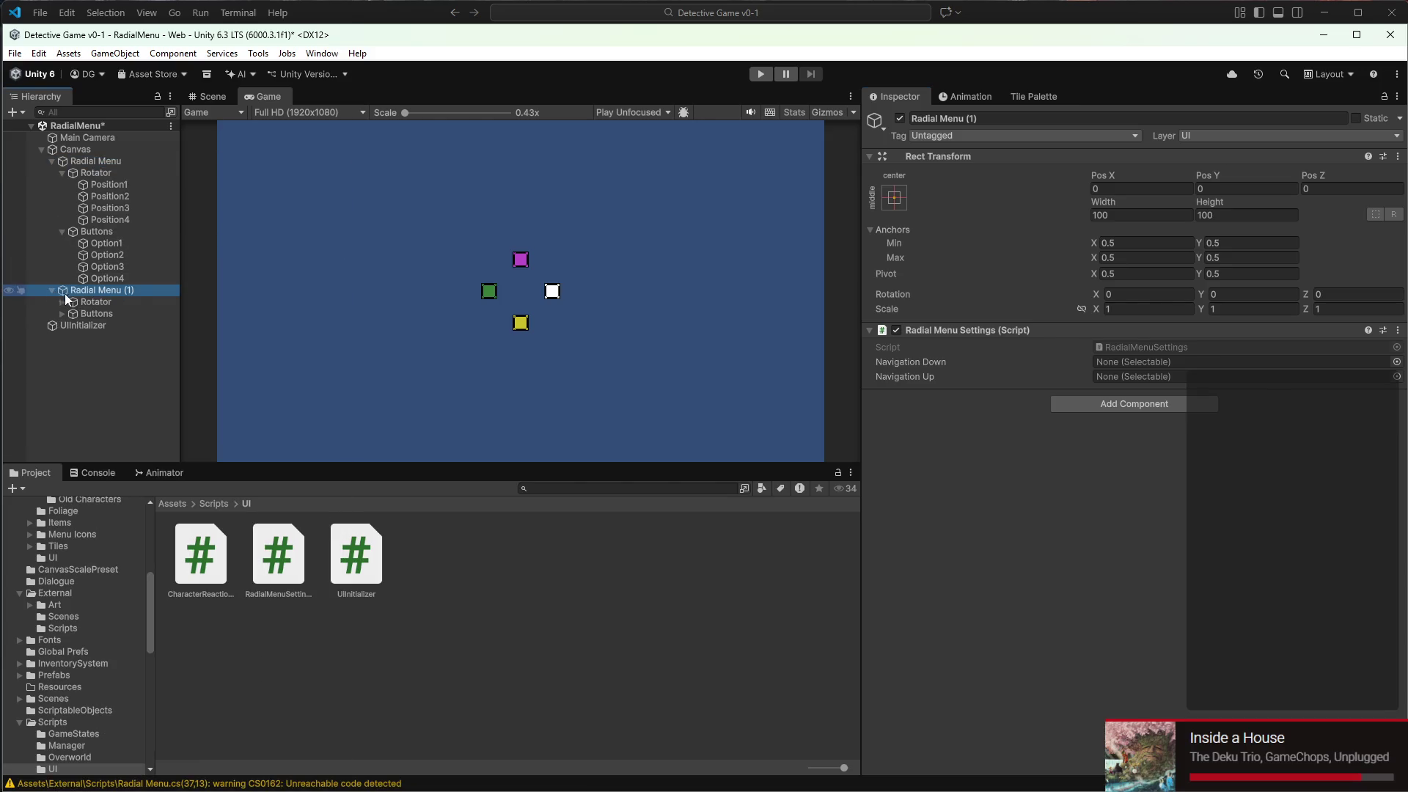
click(62, 302)
click(62, 360)
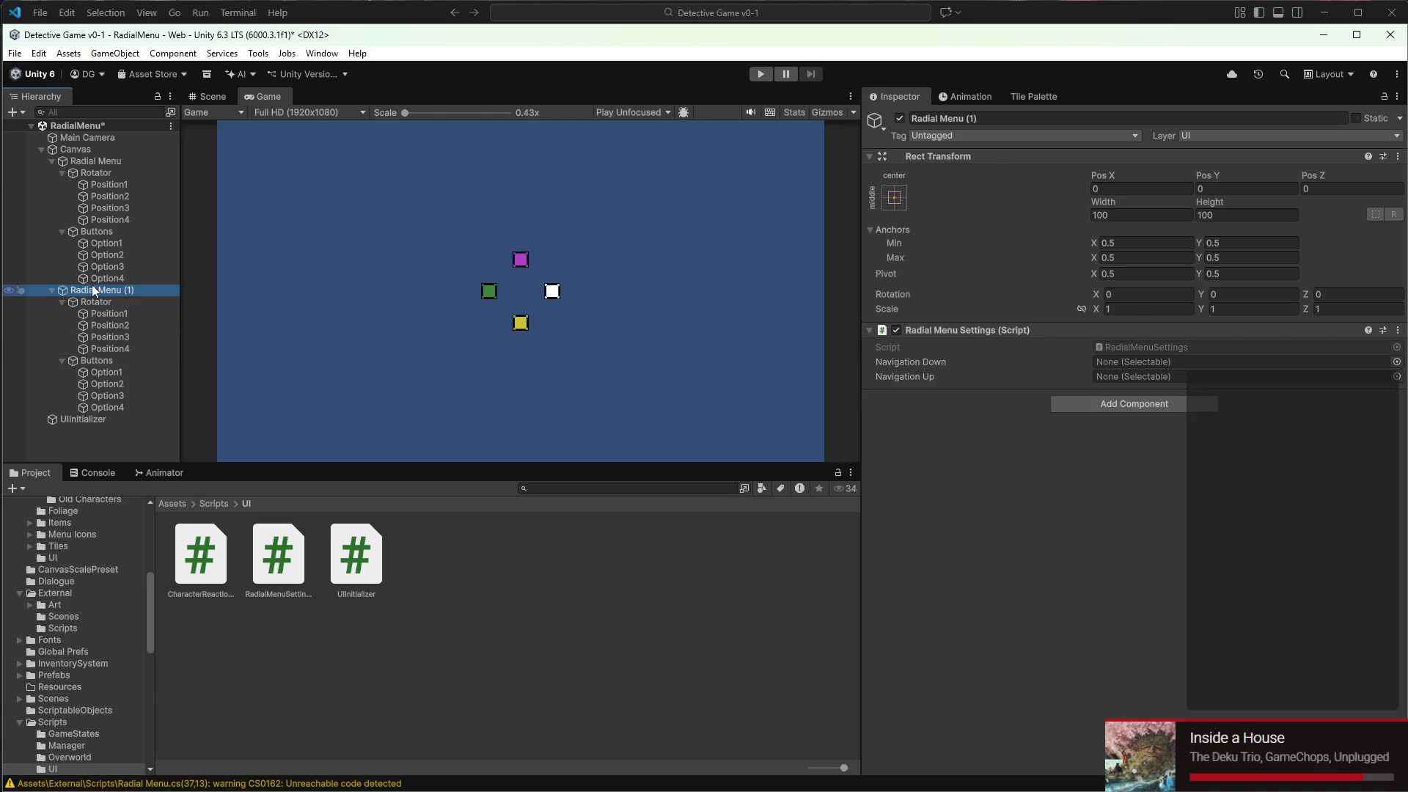
click(103, 303)
click(103, 292)
Add a UI > Button - TextMeshPro as a child of Radial Menu (1)
right_click(141, 434)
mouse_move(308, 669)
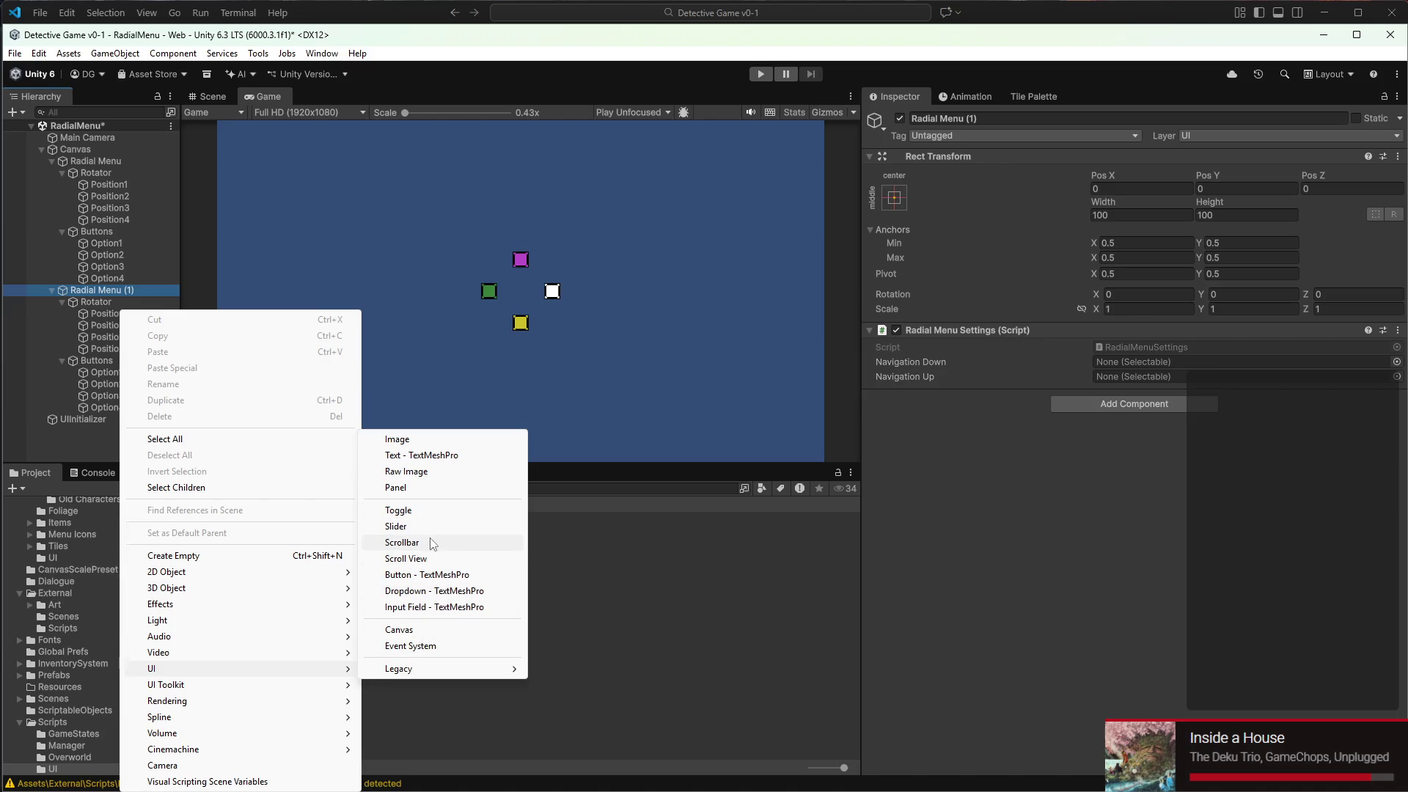
click(437, 575)
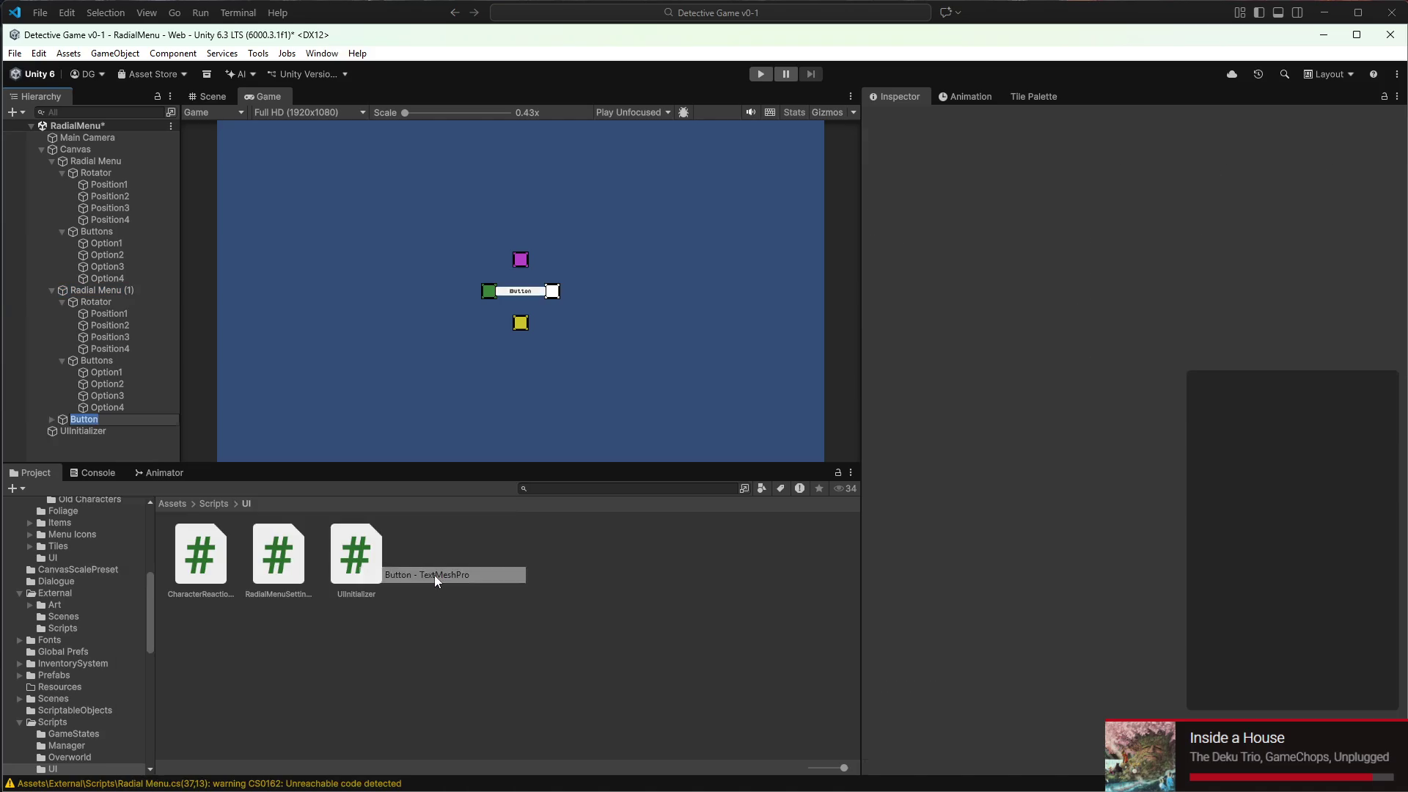
Assign the new Button as Radial Menu (1)'s Navigation Down target
click(139, 449)
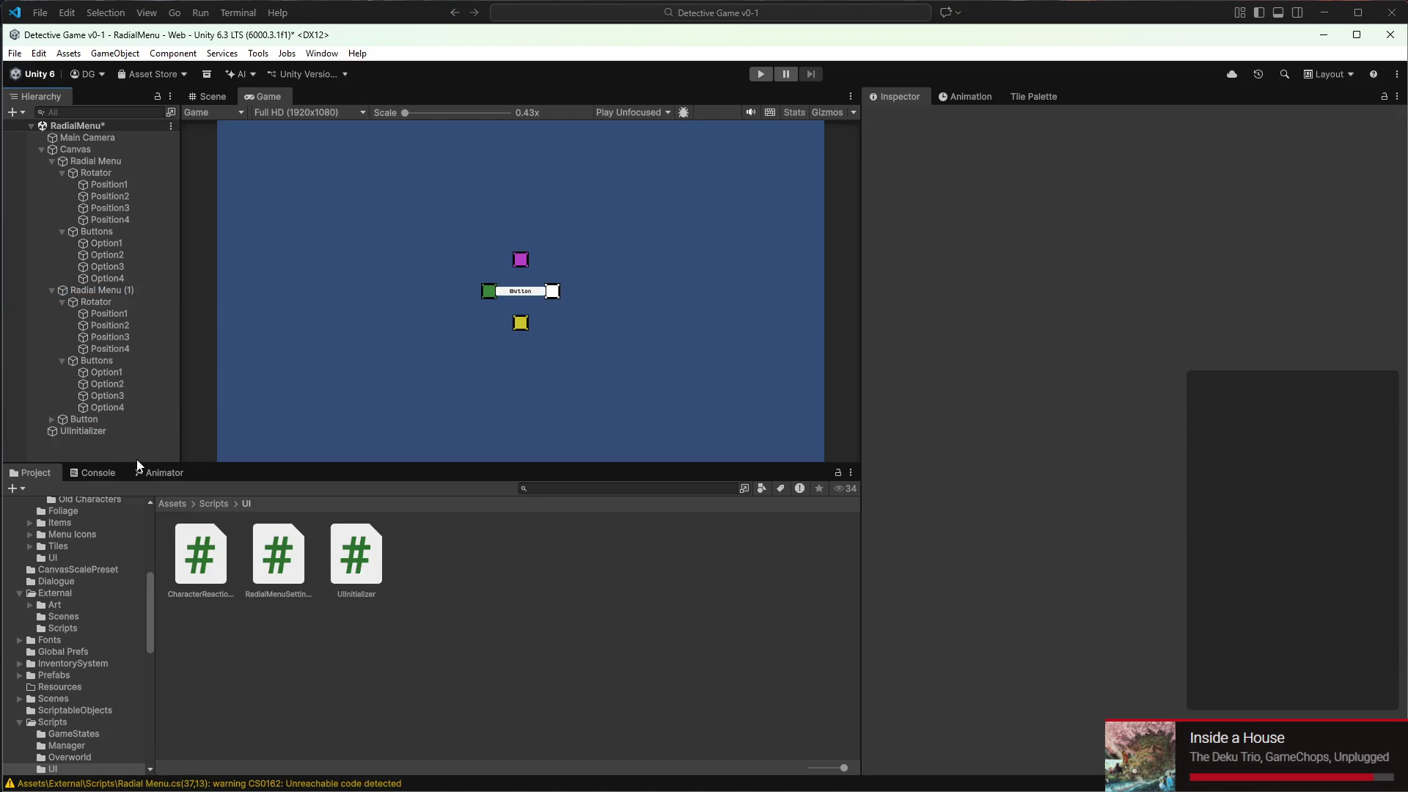
click(101, 292)
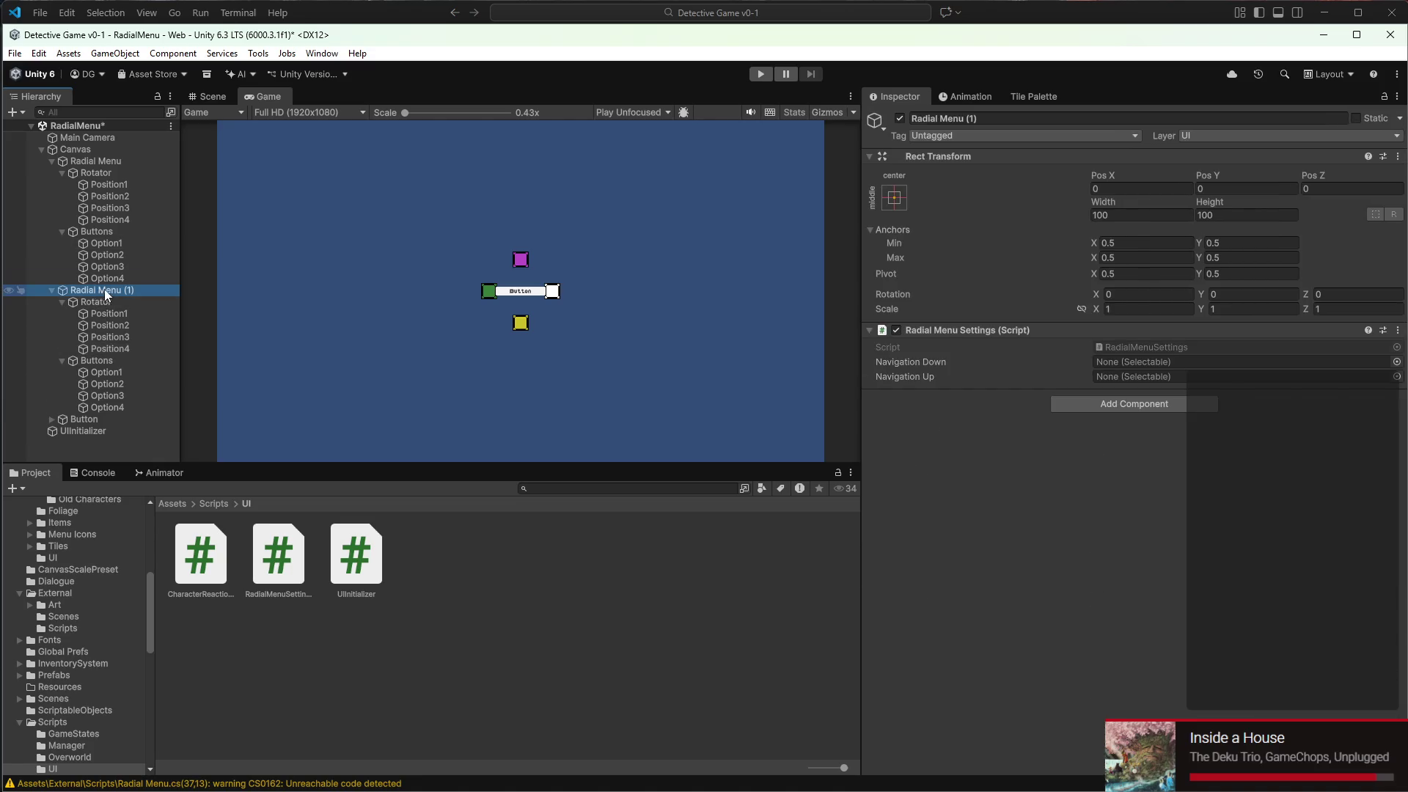
mouse_move(98, 424)
mouse_down()
mouse_move(1088, 395)
mouse_move(1115, 369)
mouse_up()
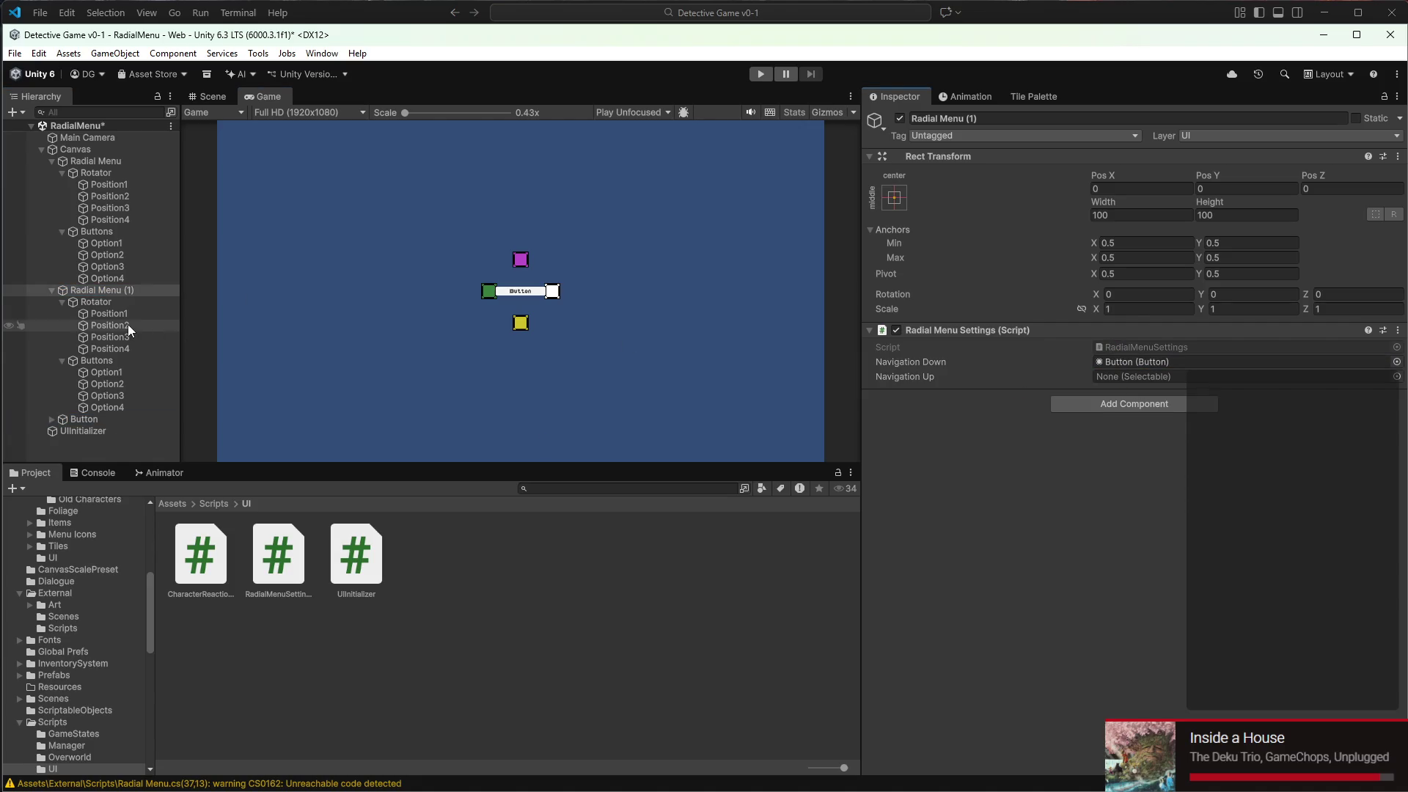
click(109, 313)
Review the Select On Up navigation of Option1 and Option3 under Radial Menu (1)
click(125, 376)
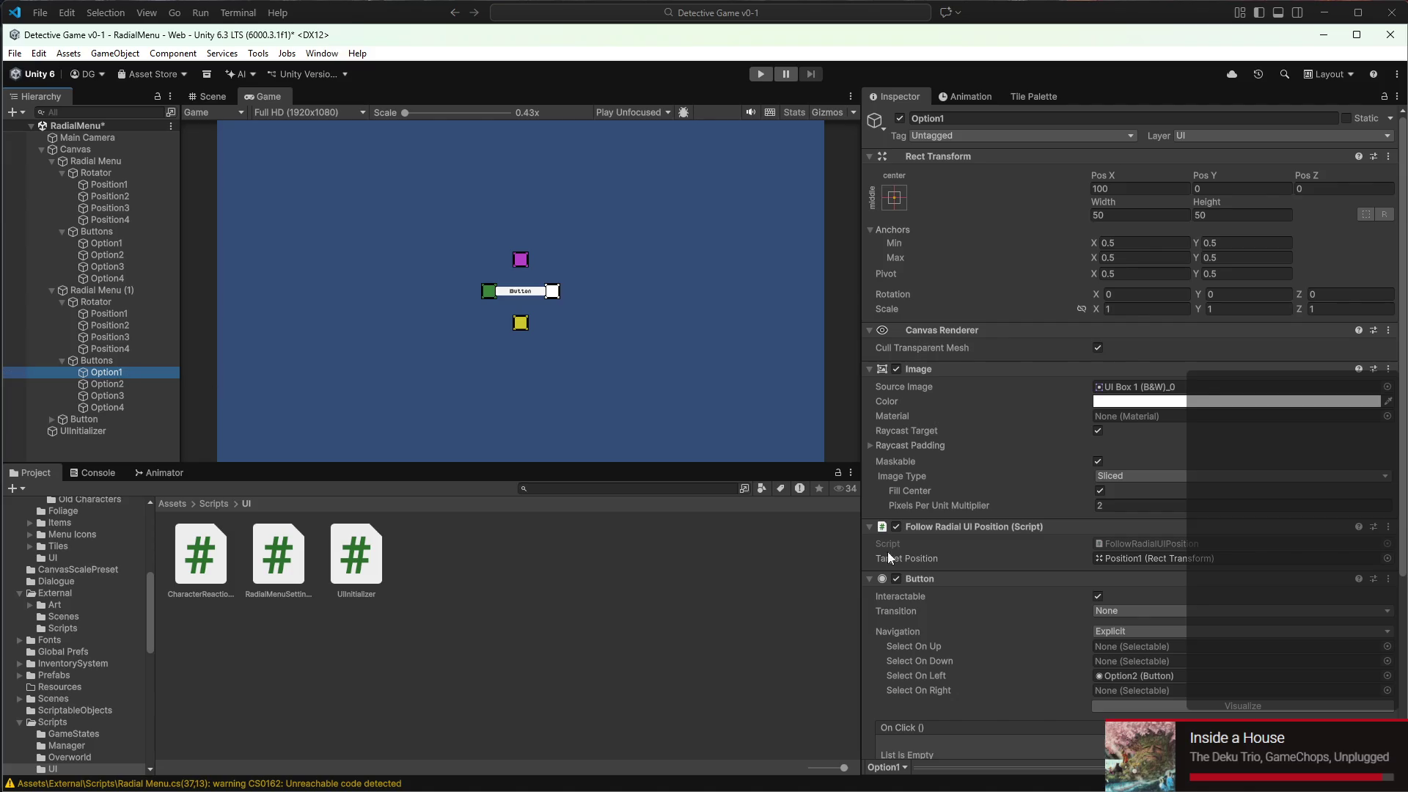
scroll(997, 635, down, 4)
scroll(1005, 598, down, 3)
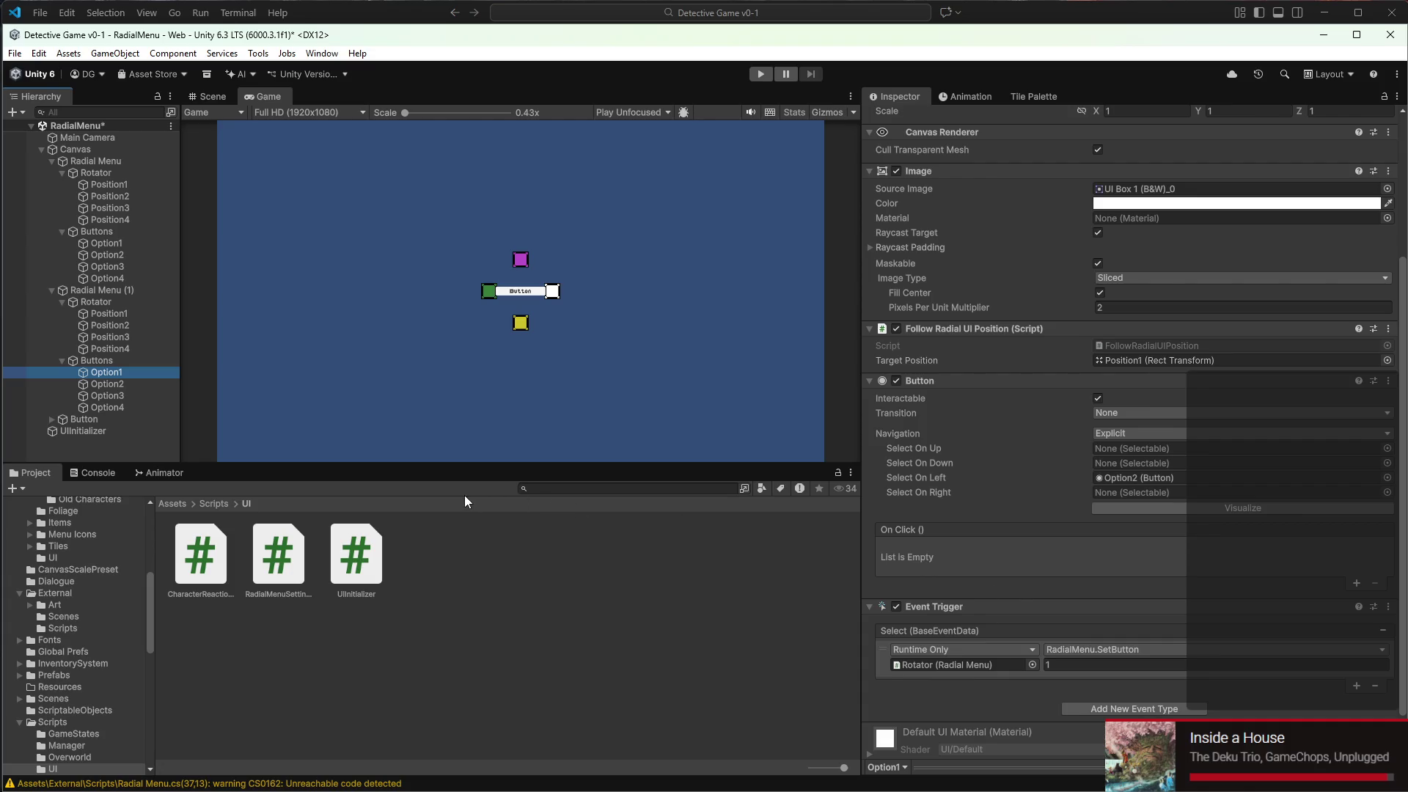
click(1157, 450)
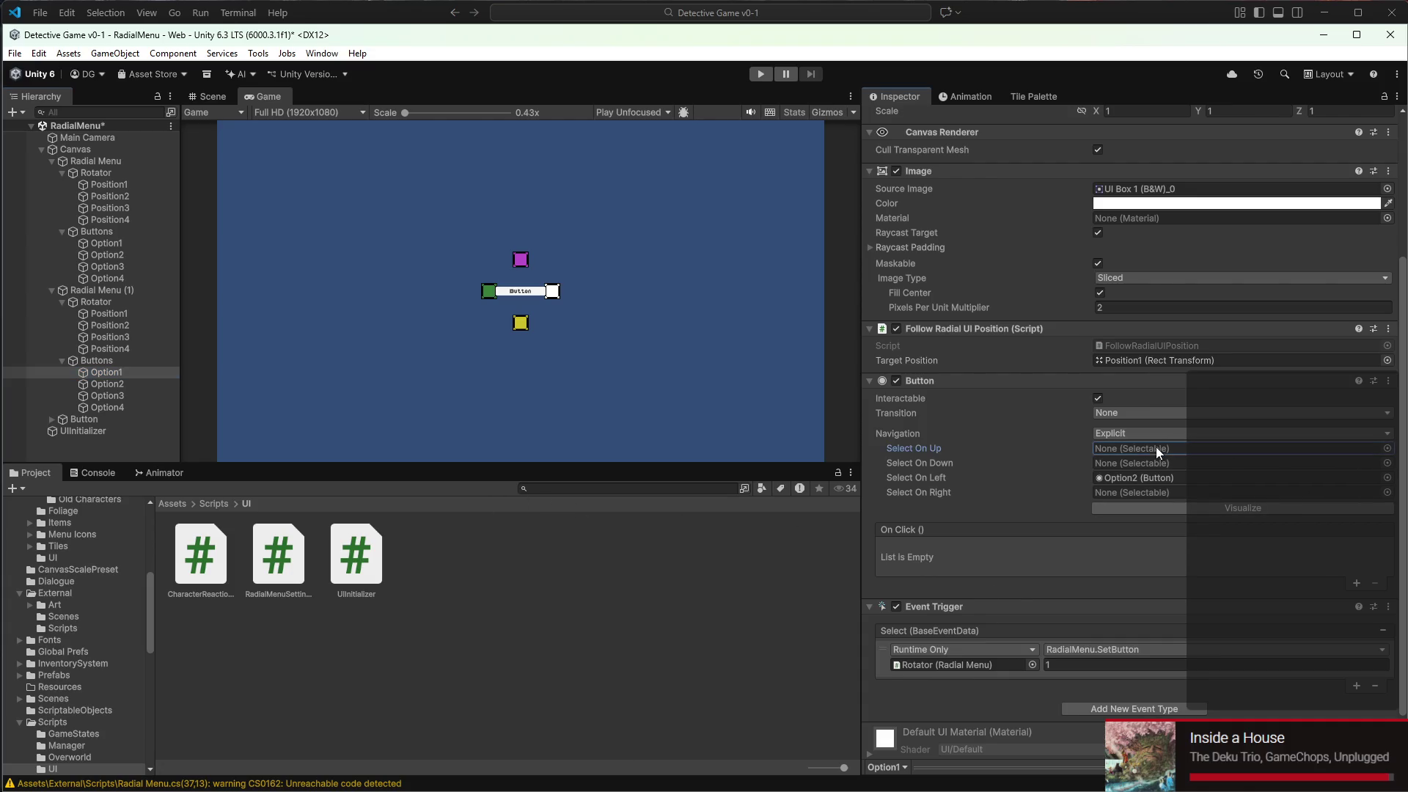
click(110, 396)
mouse_move(888, 789)
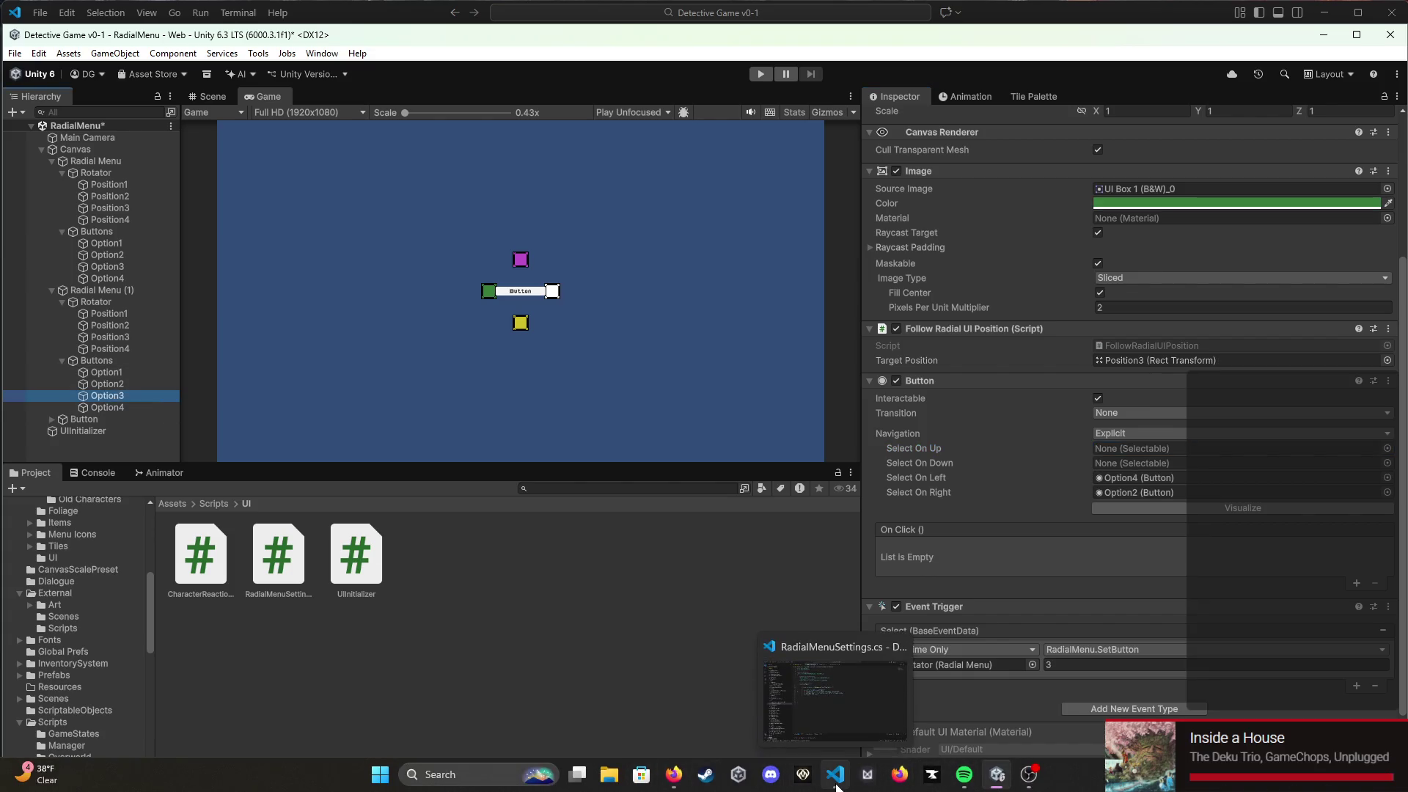
click(837, 787)
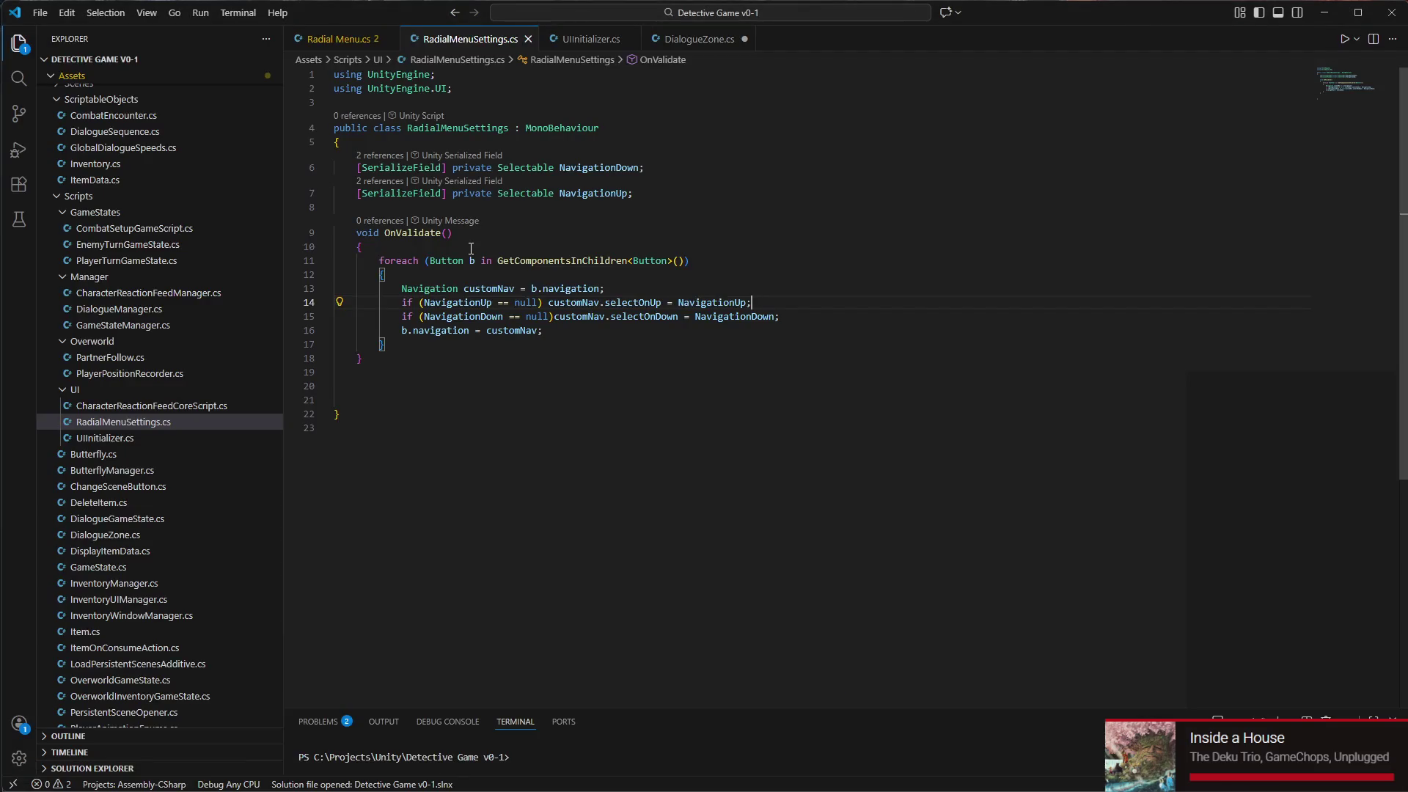
Add a [SerializeField] private Transform buttonParent field below the NavigationUp field
click(675, 187)
key(Return)
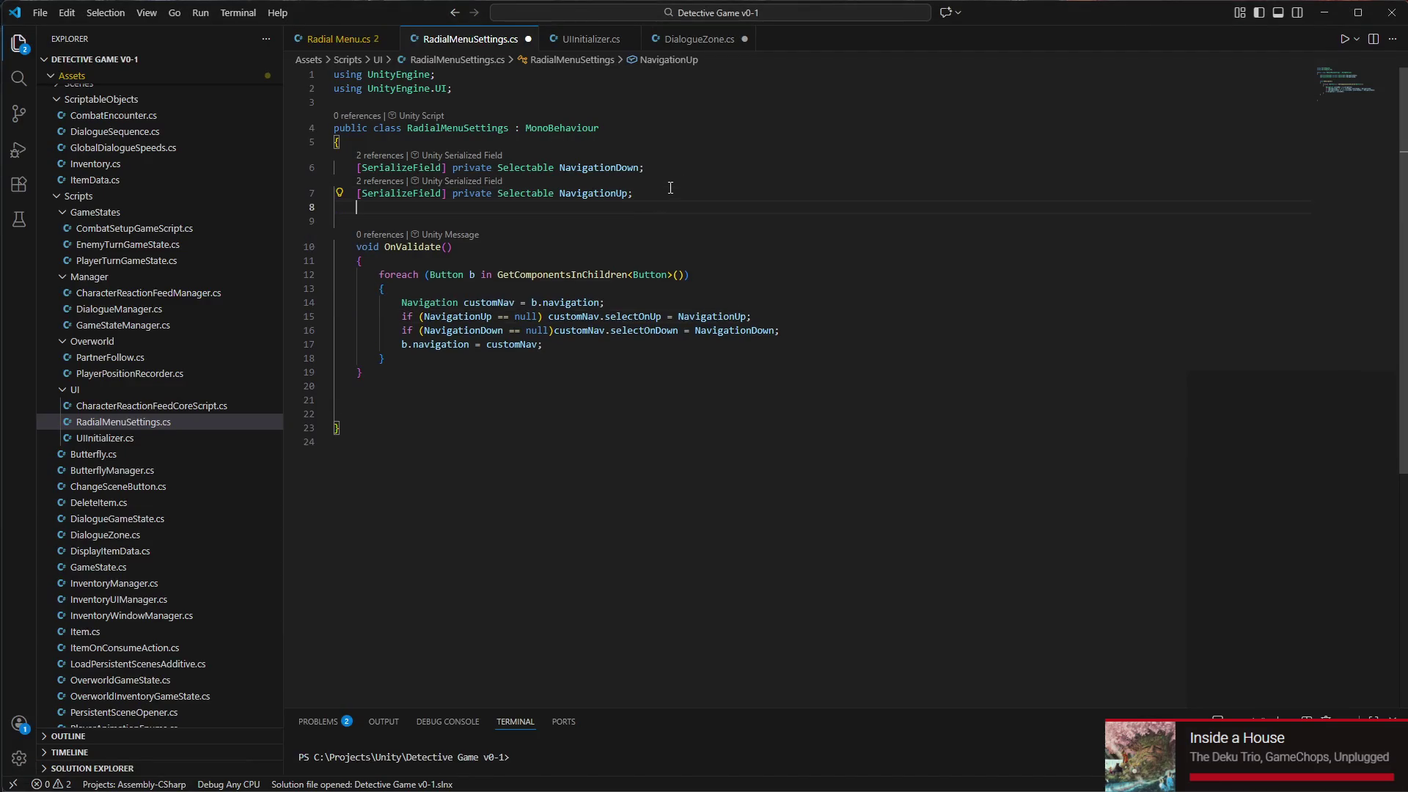
text([serializeField)
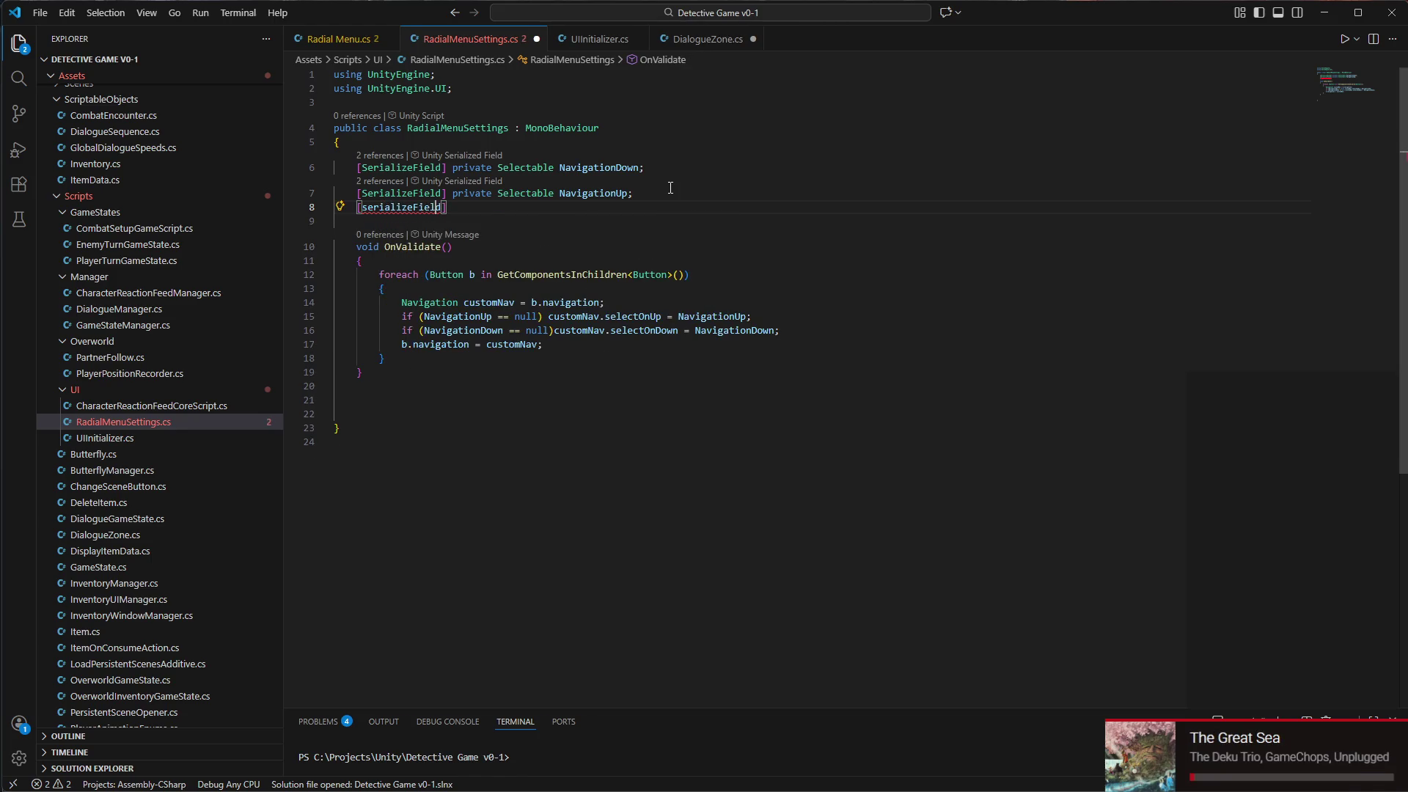
key(Delete)
text(S)
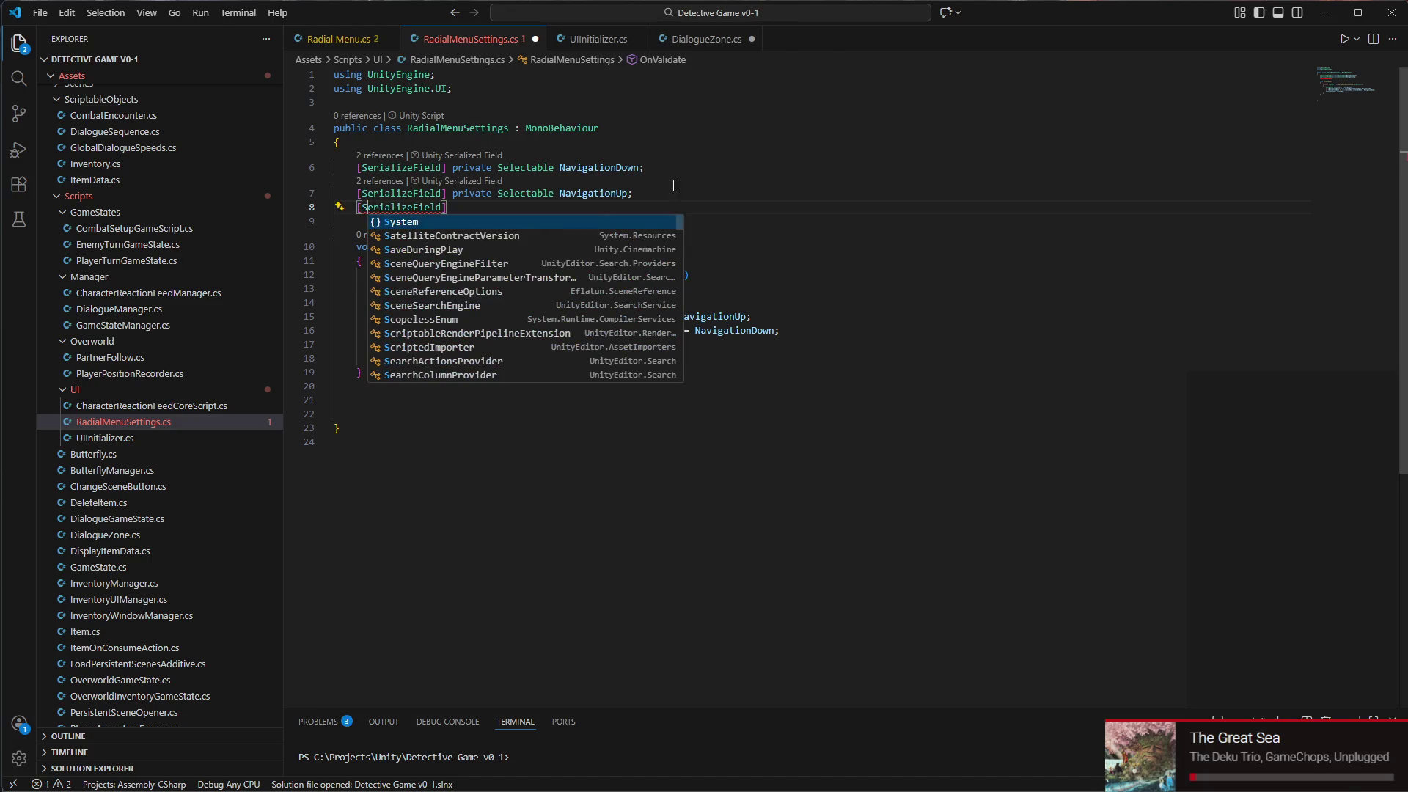
click(519, 205)
text(priva)
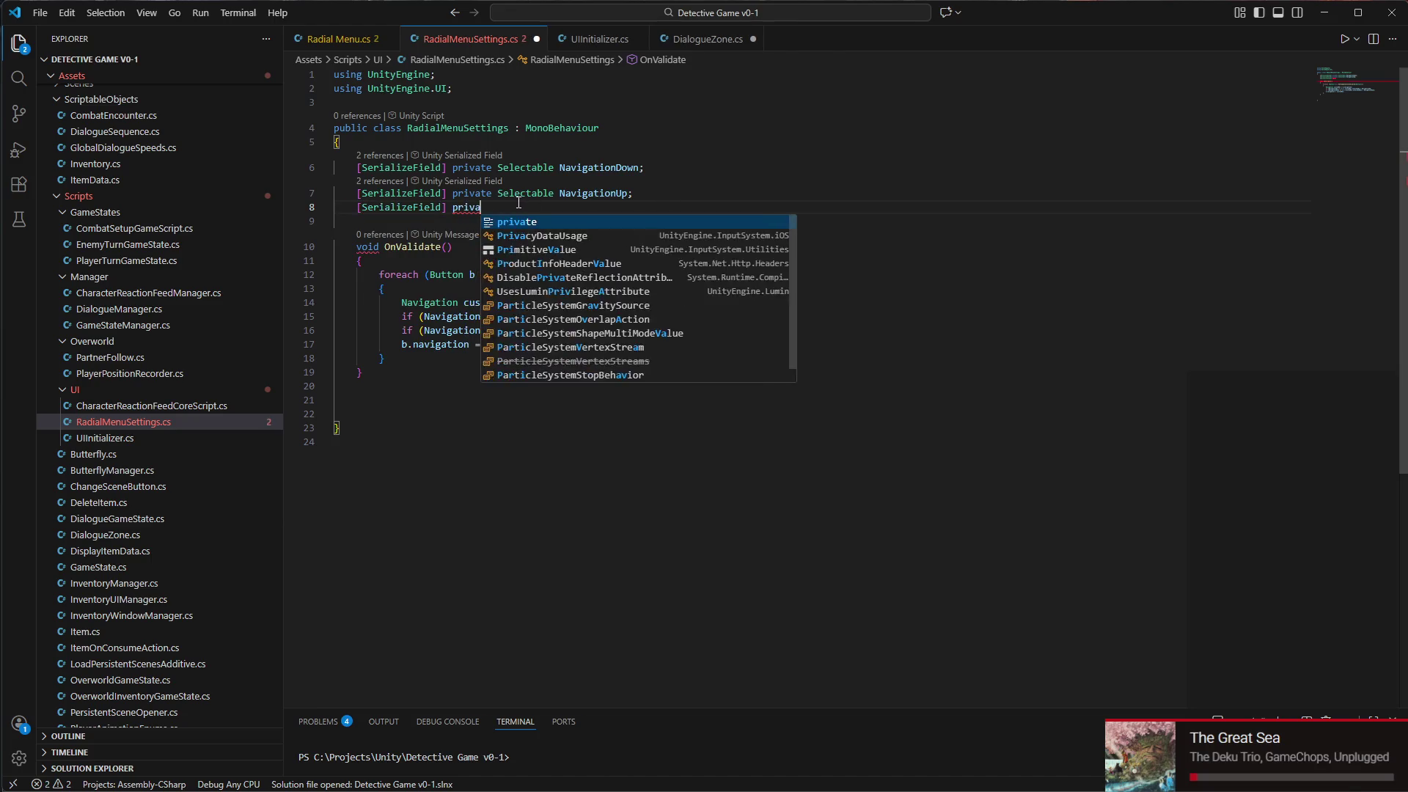
text(te GameObject)
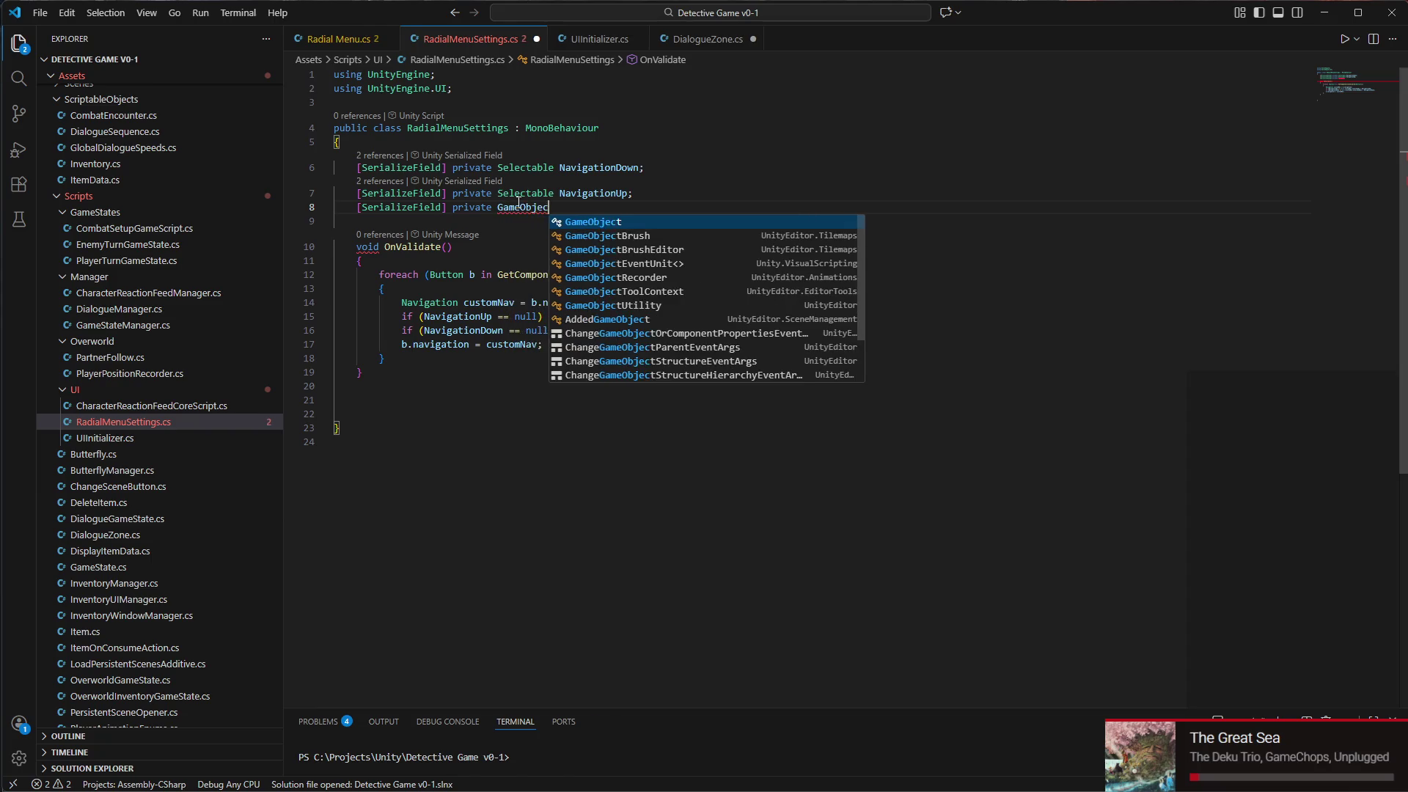
key(ctrl+BackSpace)
text(te Transf)
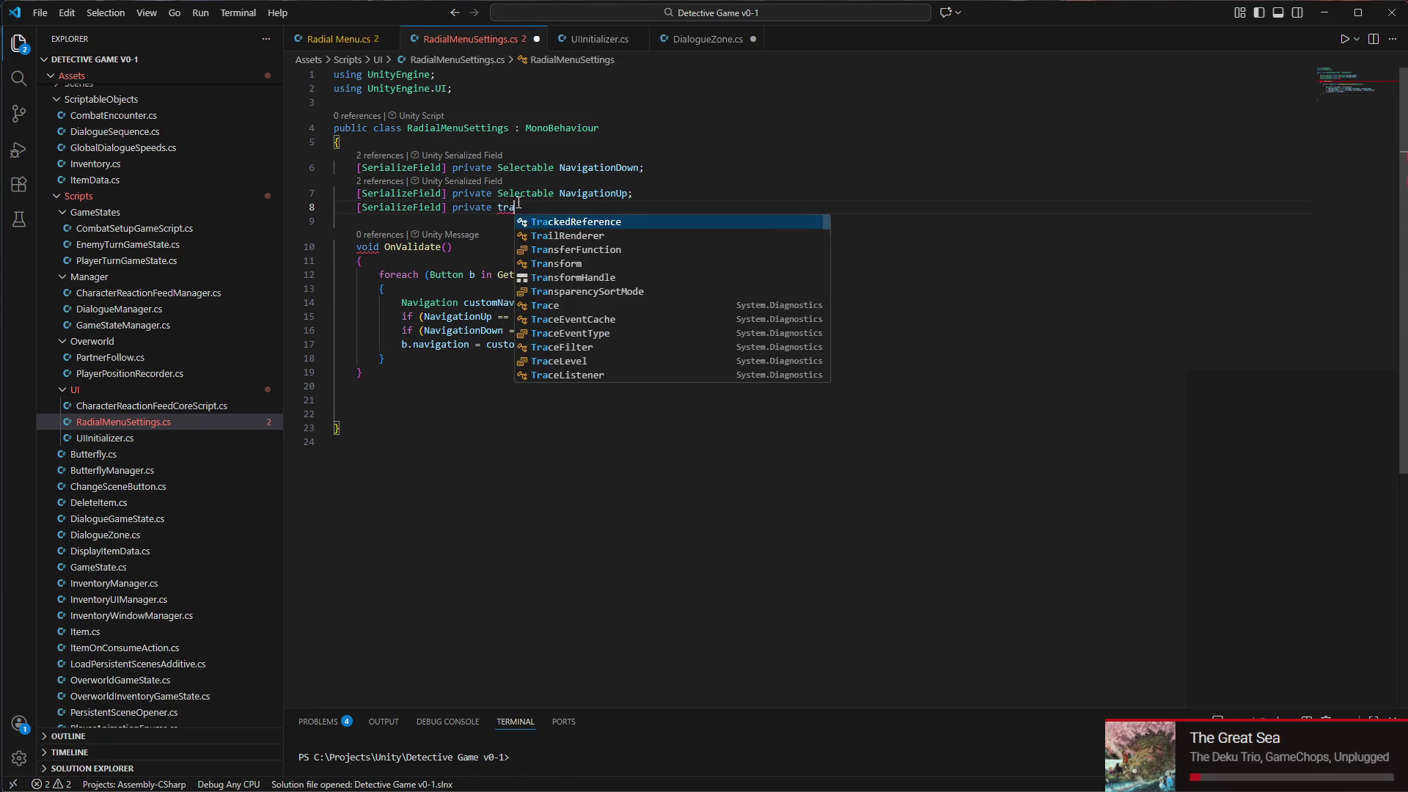
text(orm)
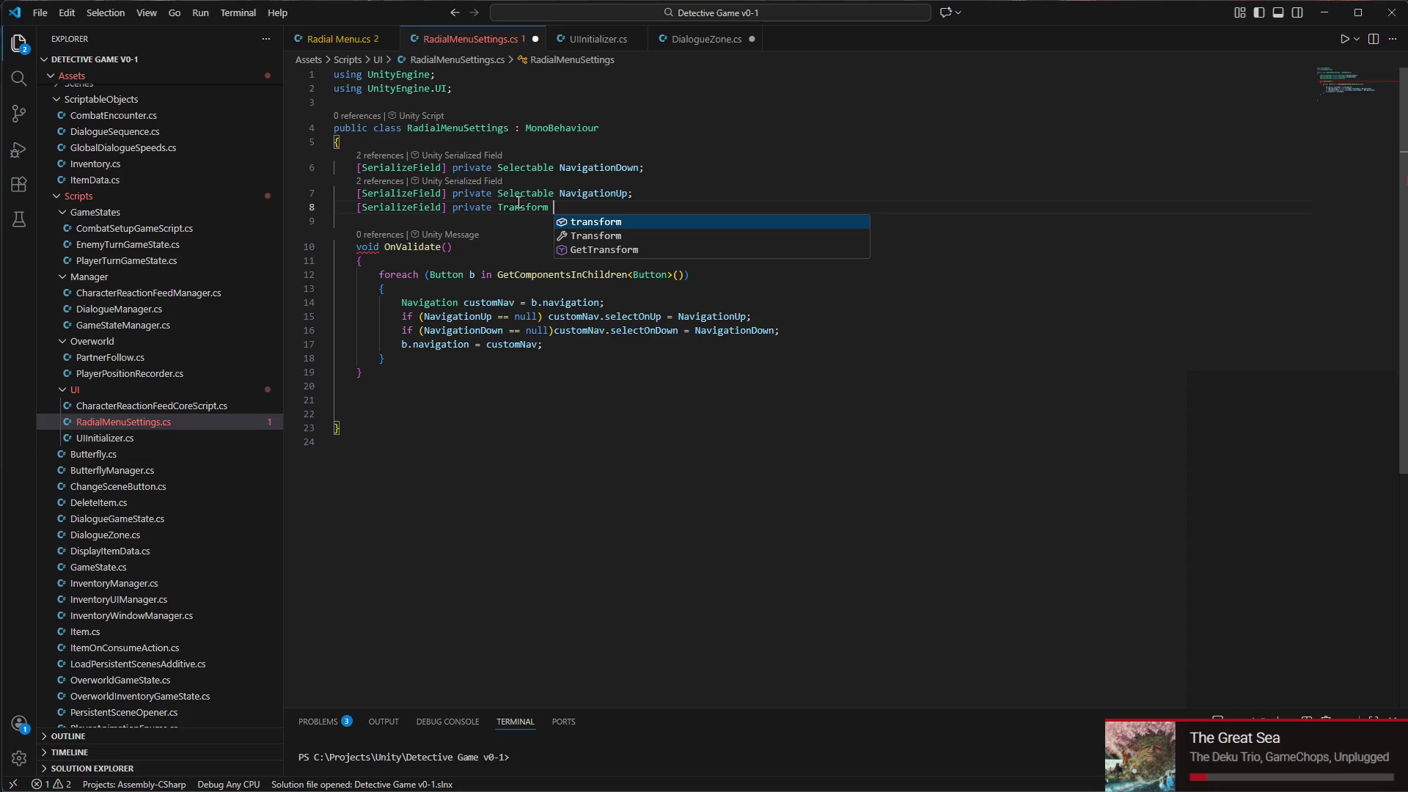
text(but)
key(BackSpace)
text(N)
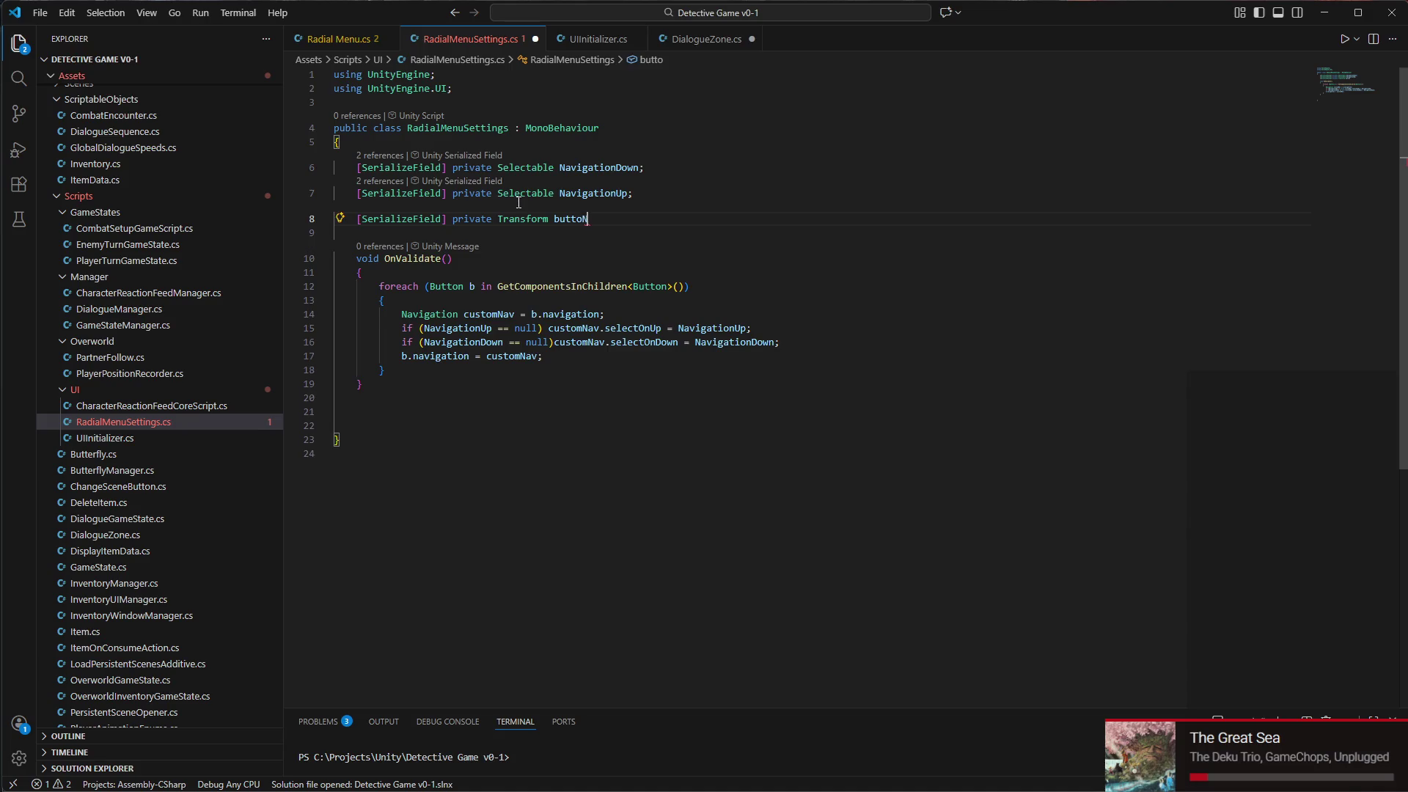
text(;)
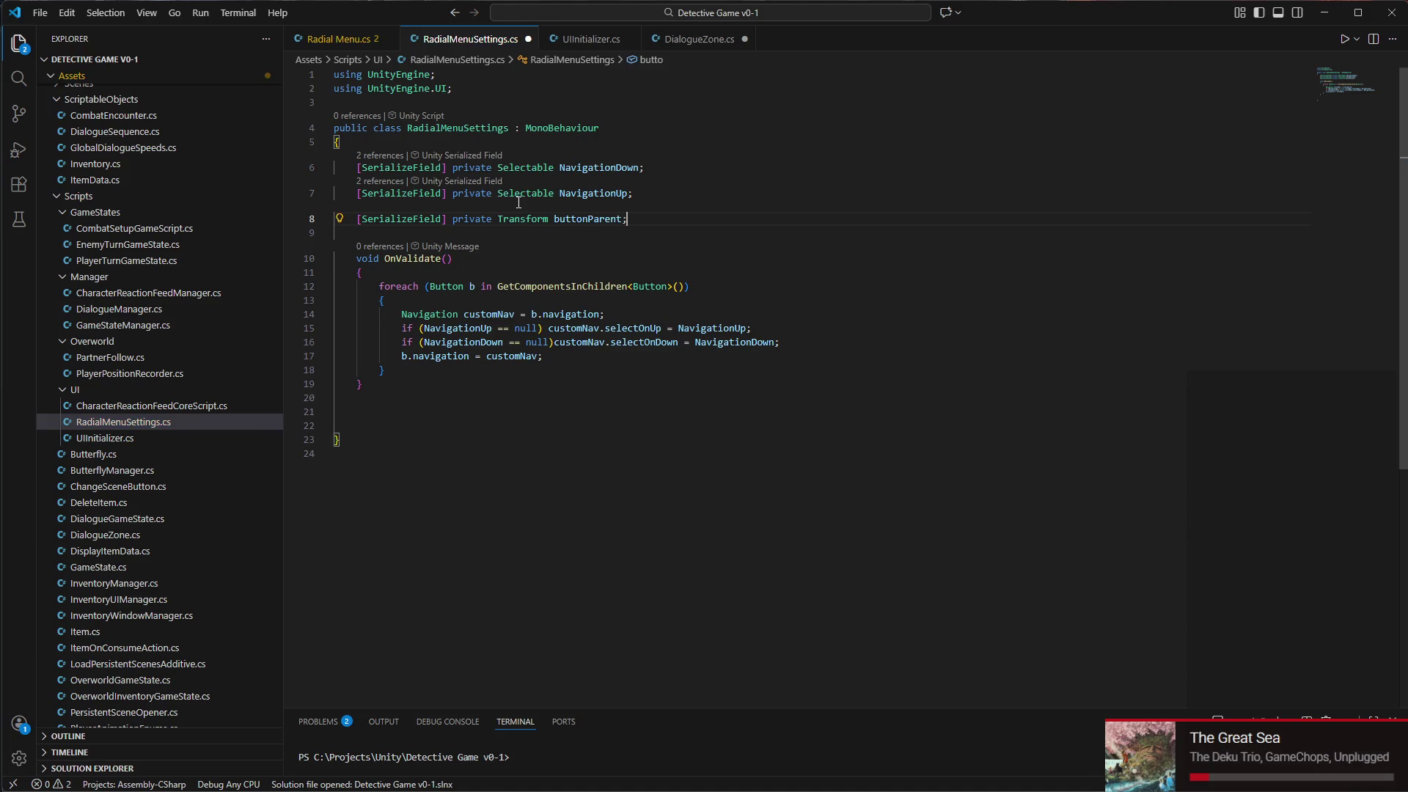
Make the foreach loop fetch buttons via buttonParent.GetComponentsInChildren<Button>()
click(496, 287)
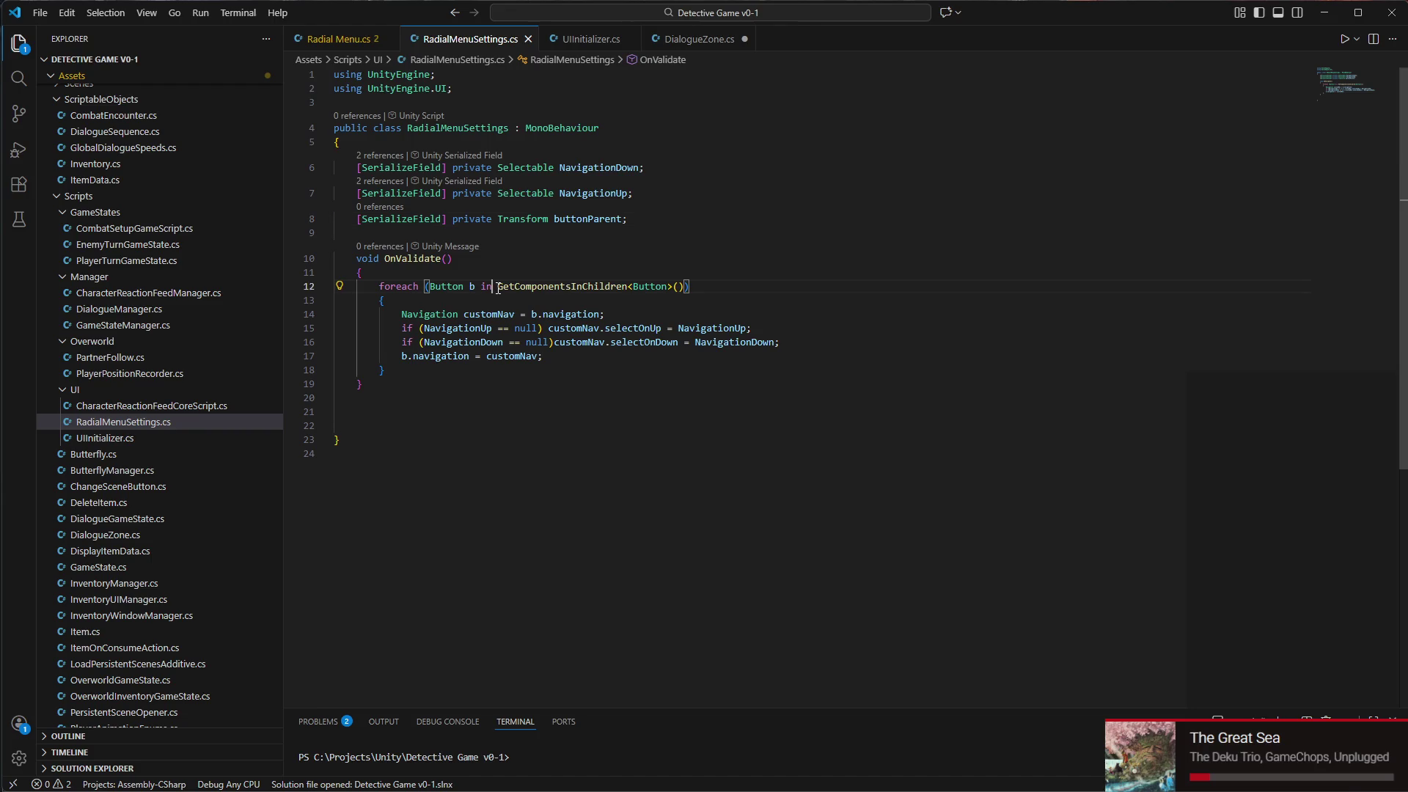
text(button)
key(Tab)
text(.)
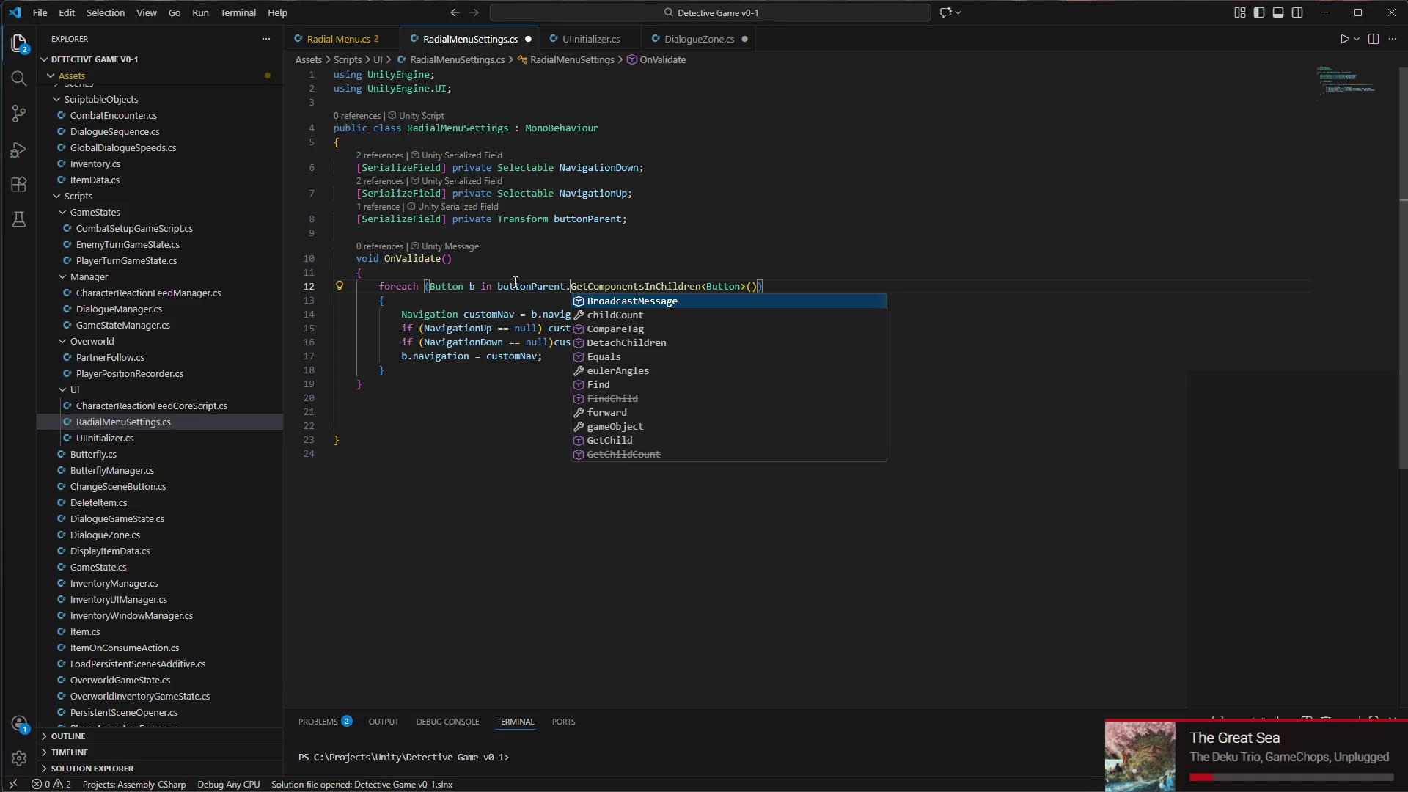
click(996, 785)
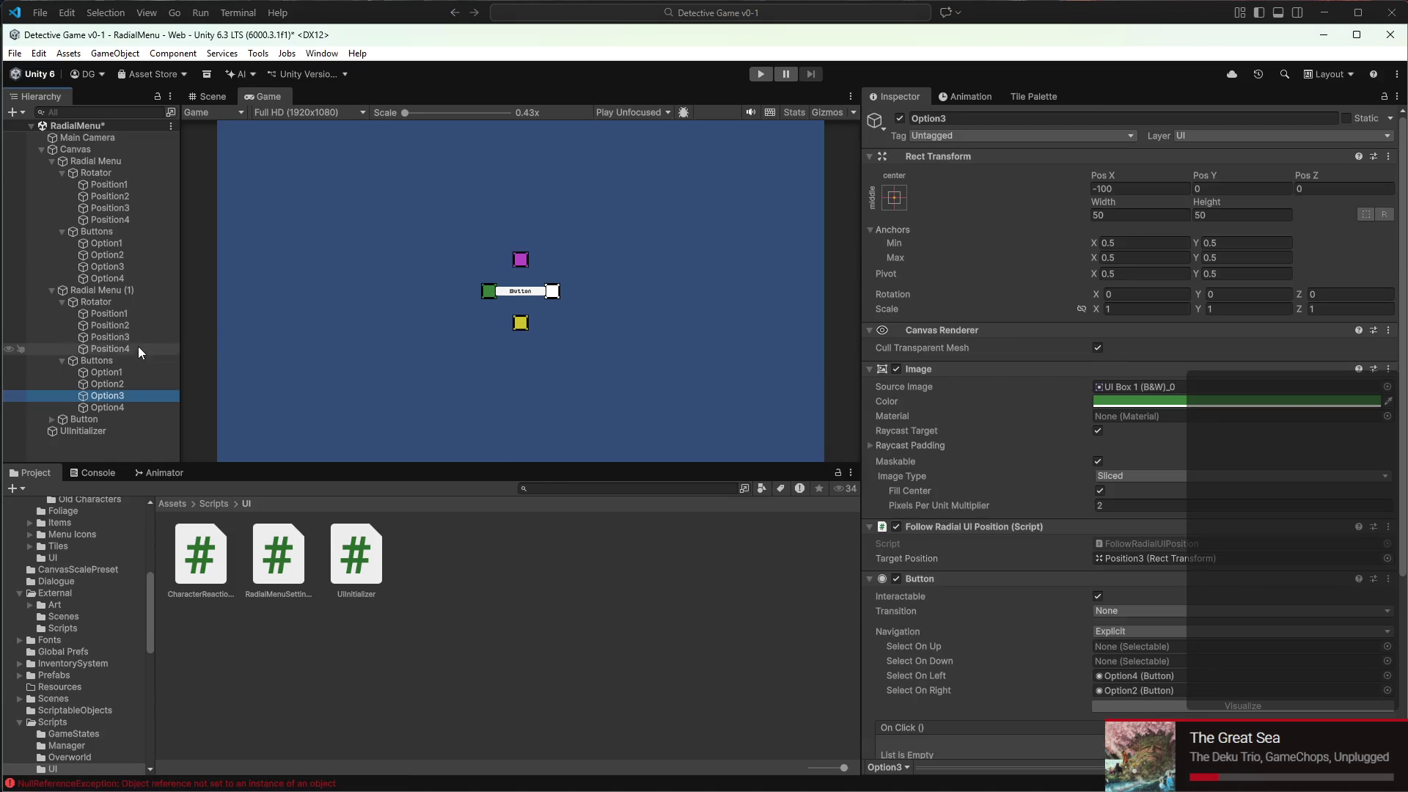
Set the Button Parent of Radial Menu and Radial Menu (1) to their own Buttons objects
click(96, 303)
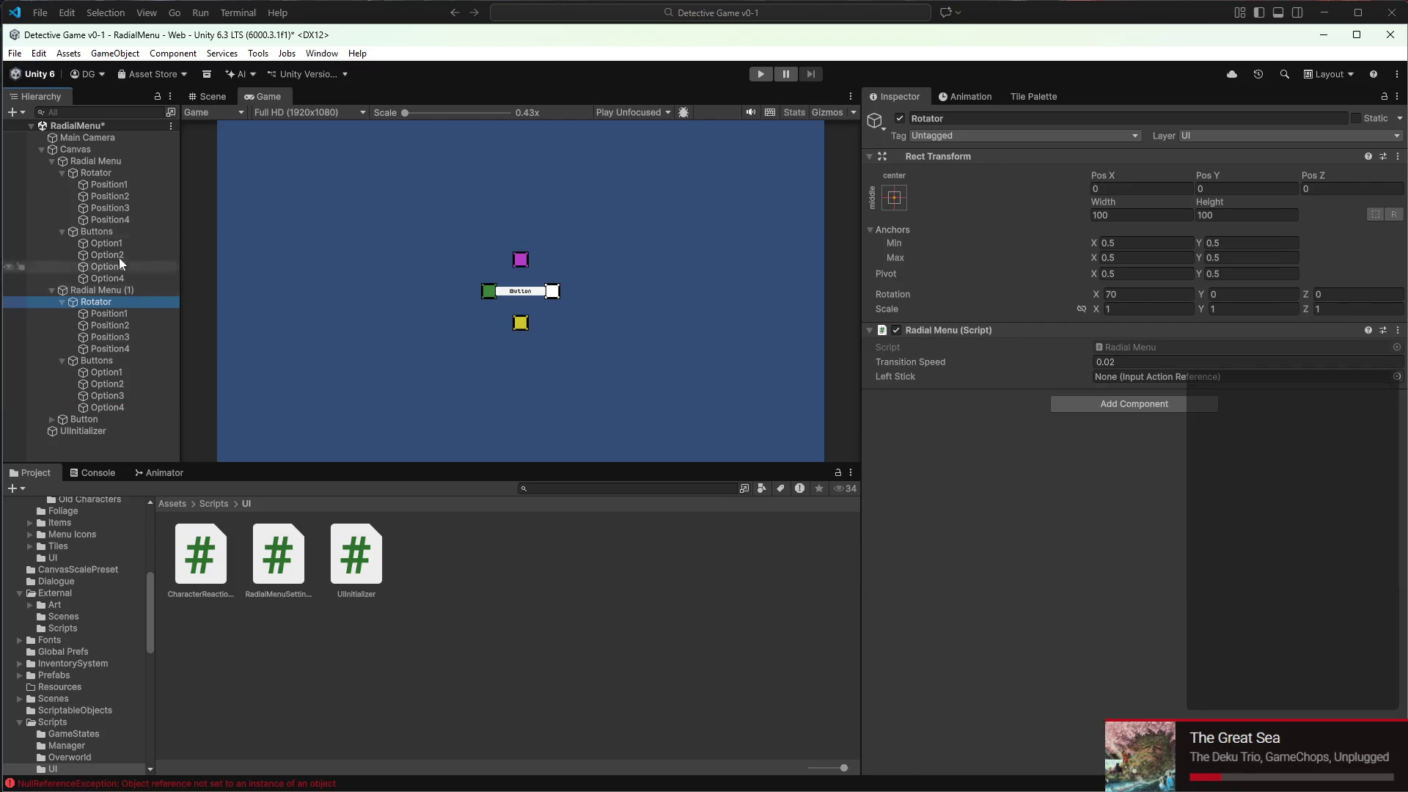
click(91, 161)
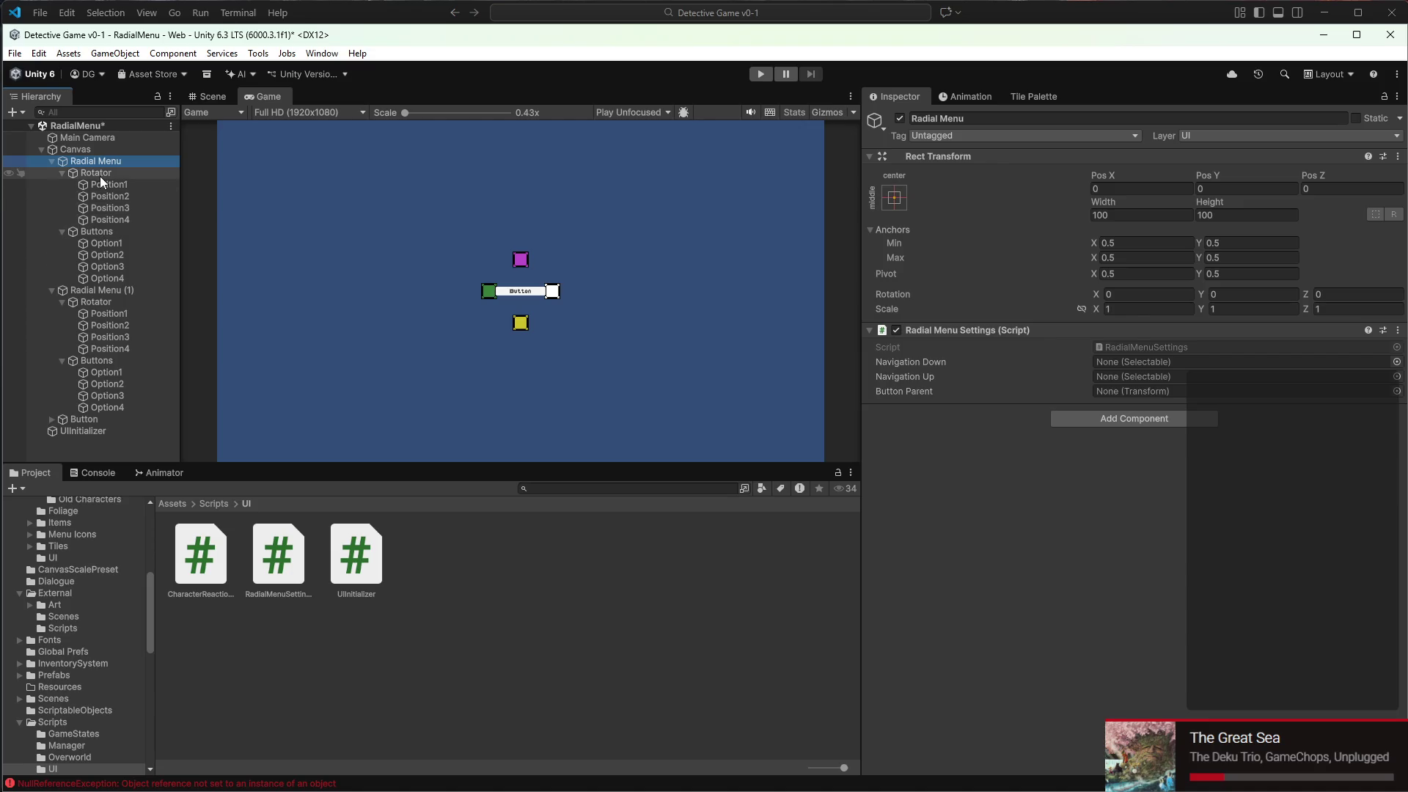
mouse_move(96, 231)
mouse_down()
mouse_move(701, 293)
mouse_move(1113, 397)
mouse_up()
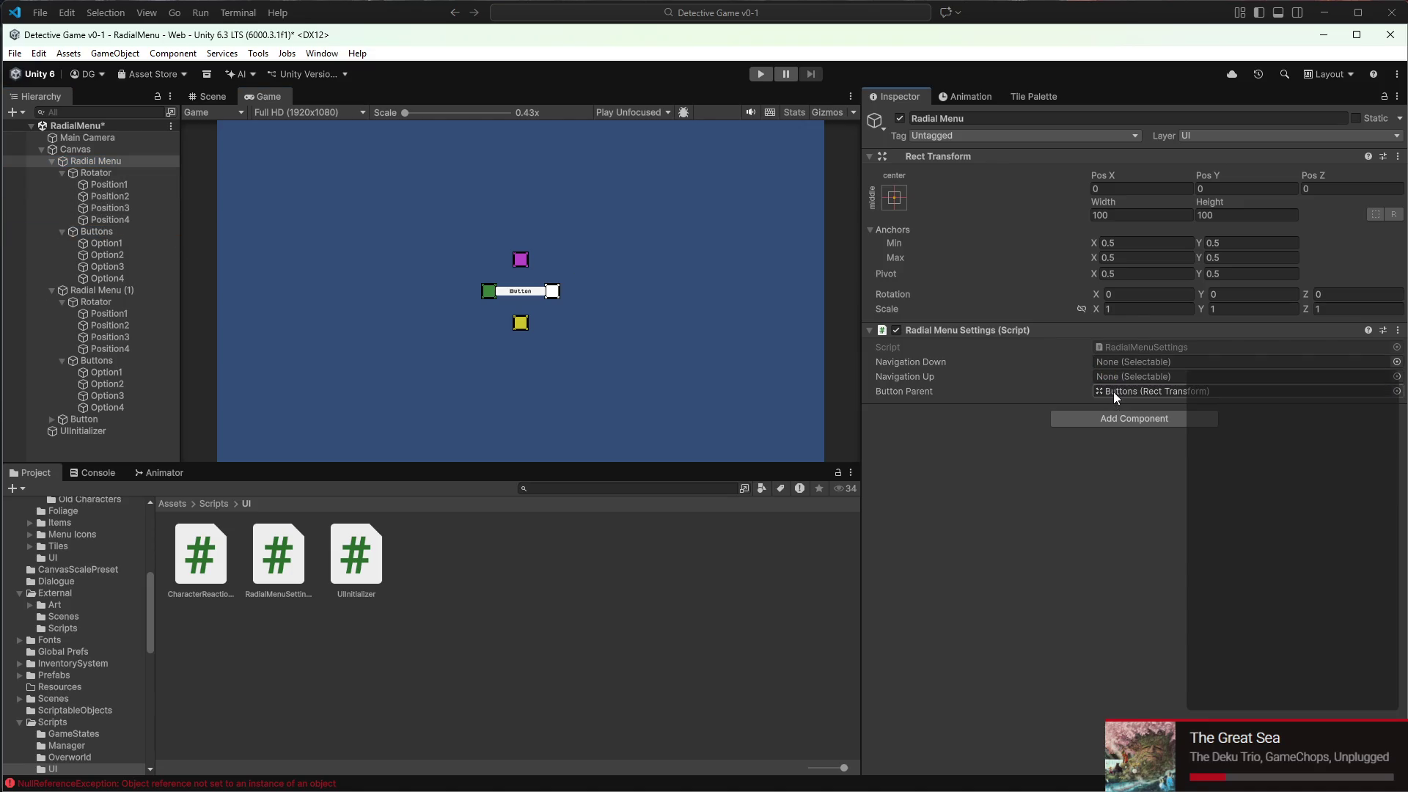
click(136, 250)
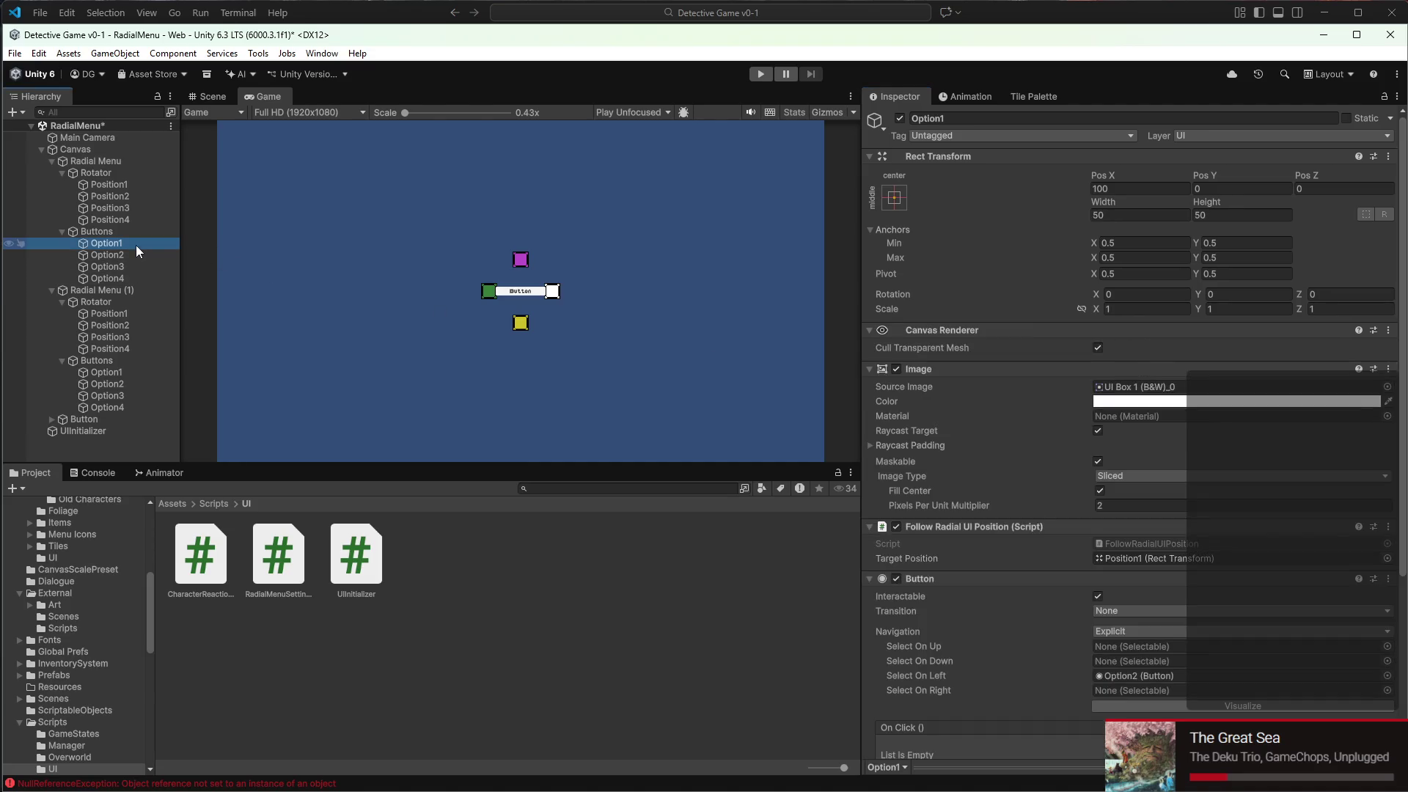
click(132, 291)
drag(103, 291, 1062, 398)
mouse_move(138, 361)
mouse_down()
mouse_move(1111, 369)
mouse_move(1128, 395)
mouse_up()
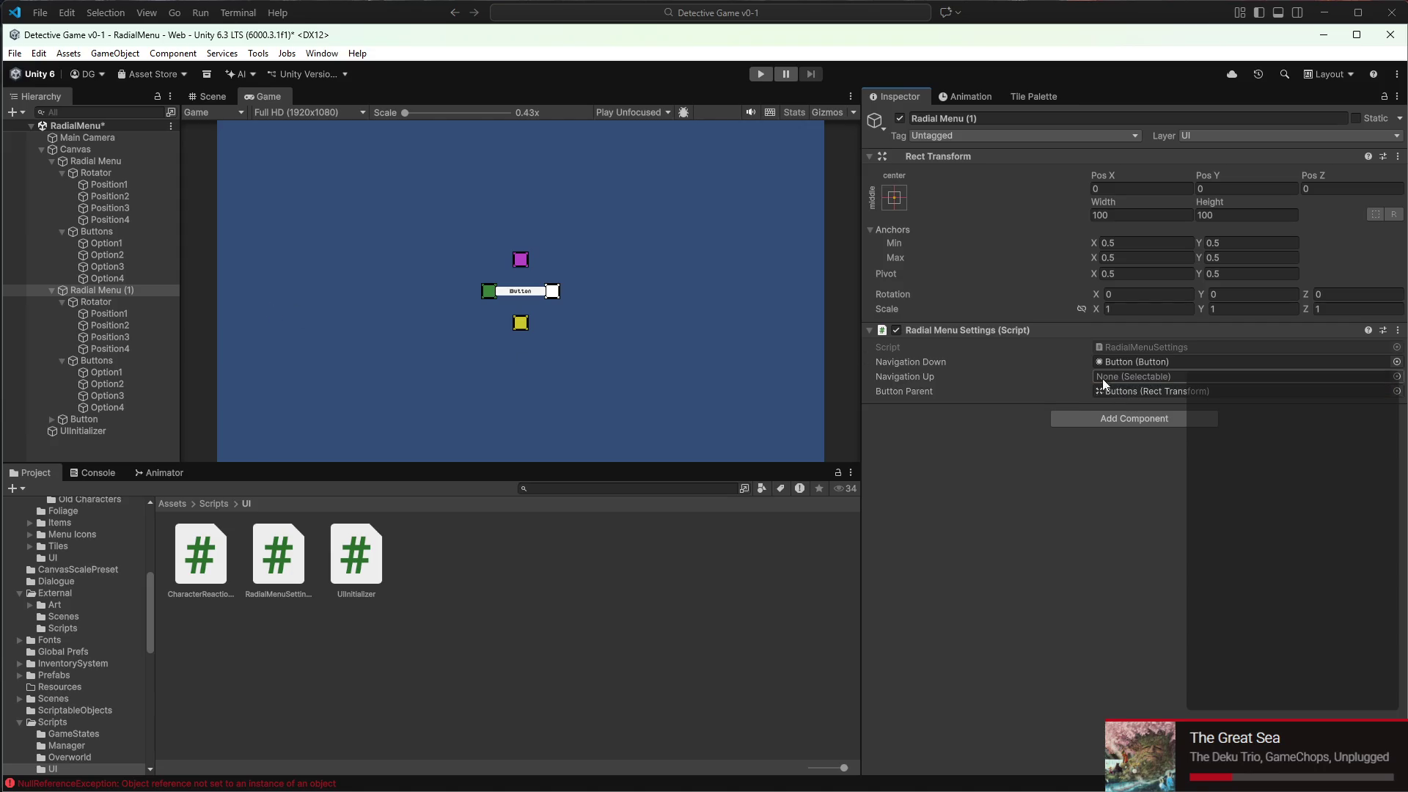
Assign the stray Button as Navigation Down, then move it out of the Canvas to the scene root
click(107, 385)
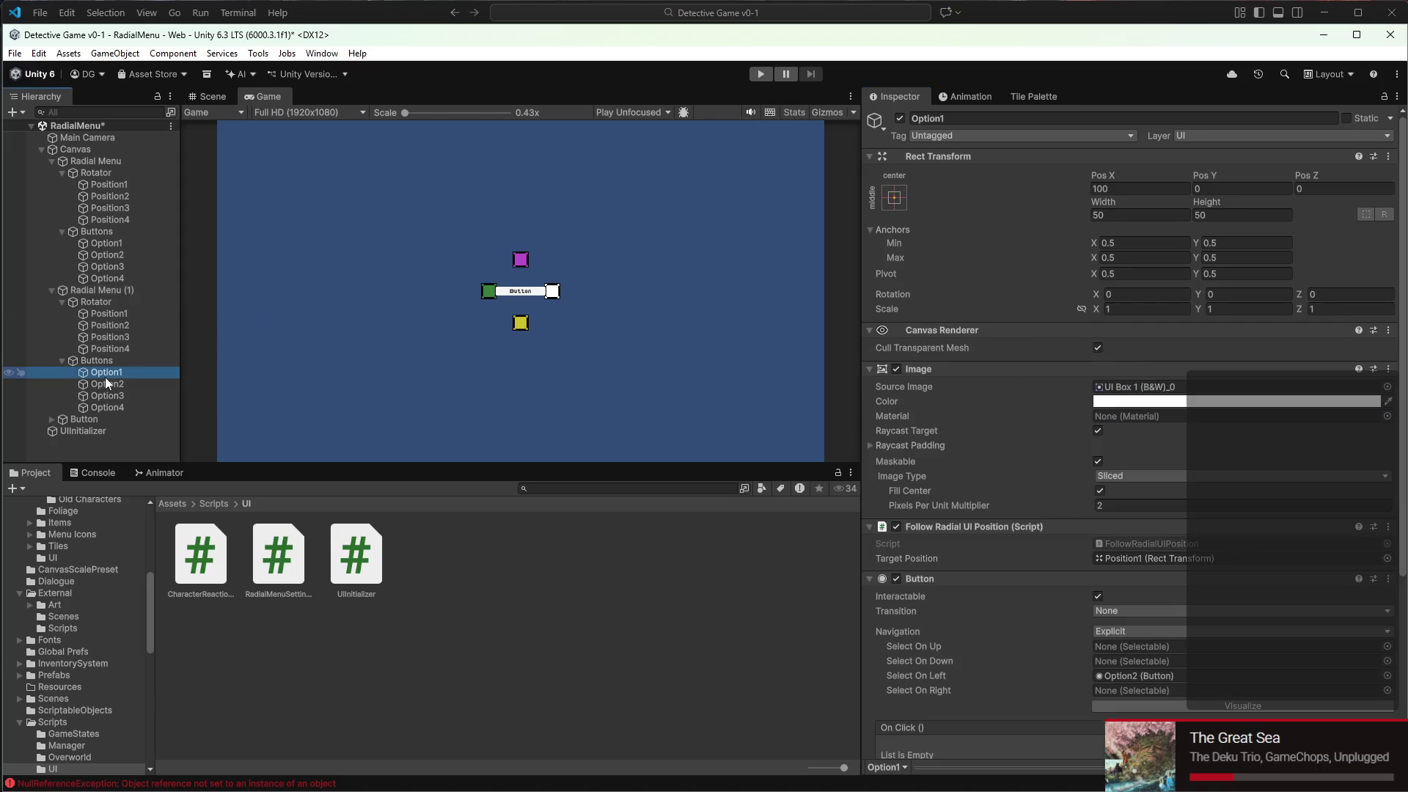
key(Down)
key(Up)
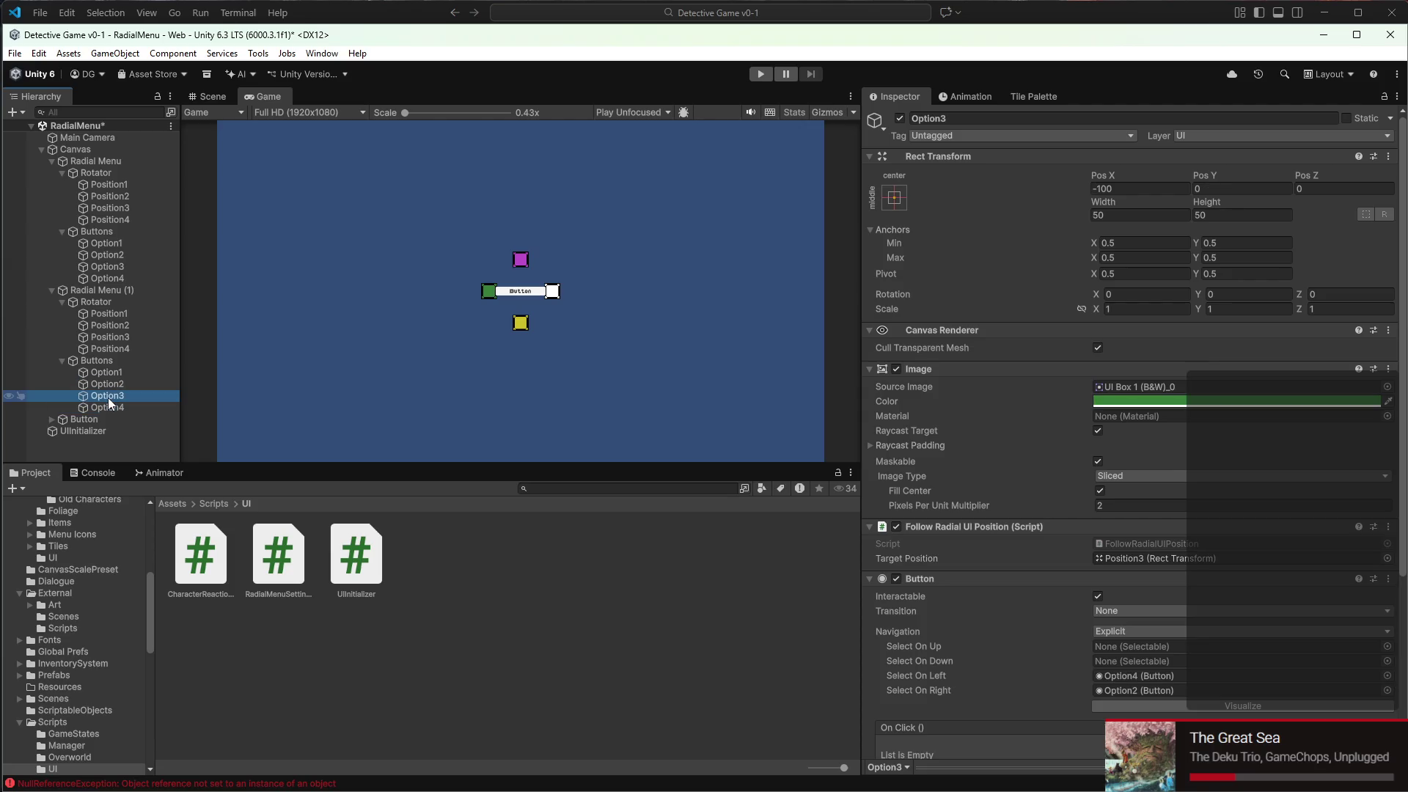
click(107, 293)
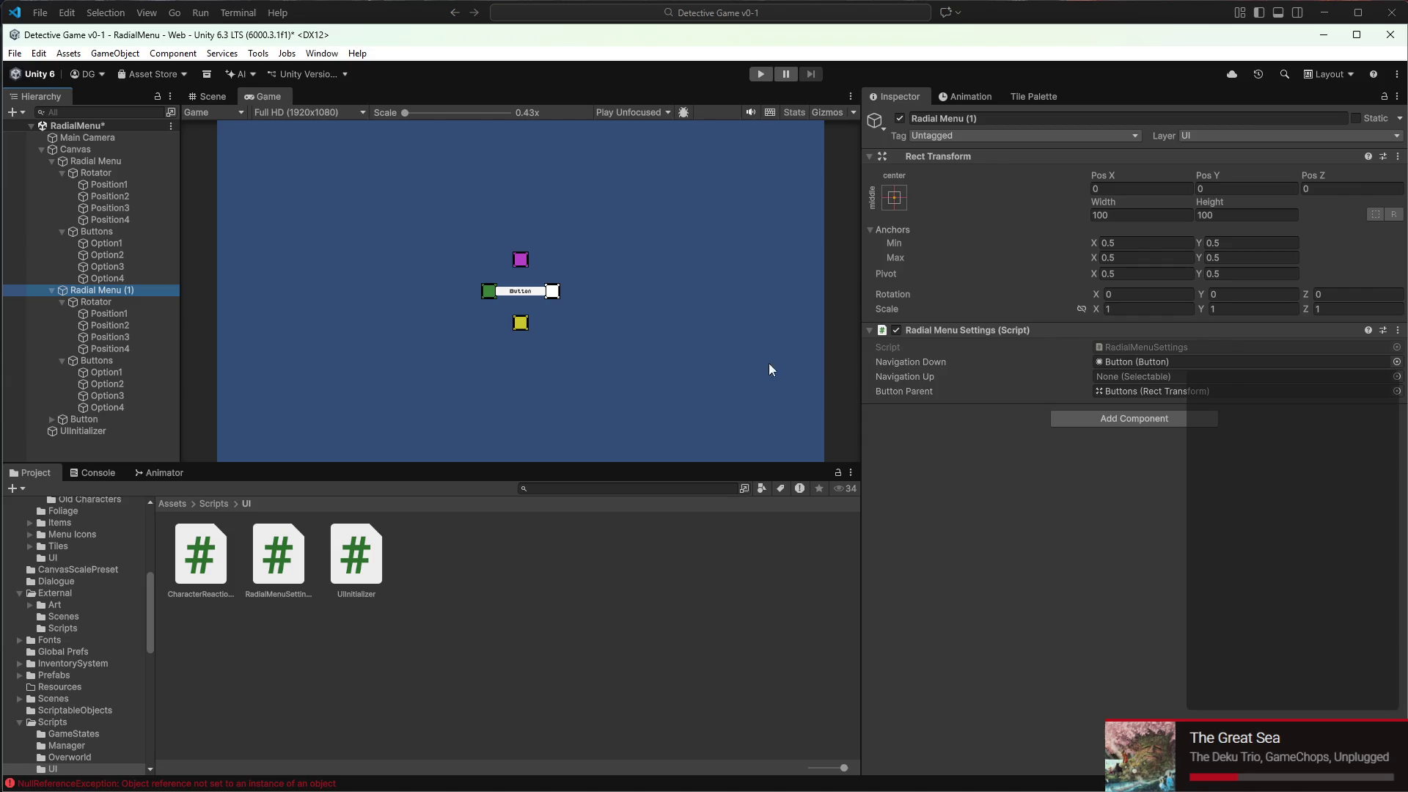
click(102, 421)
drag(105, 430, 1131, 361)
mouse_move(79, 417)
mouse_down()
mouse_move(32, 433)
mouse_move(112, 415)
mouse_move(53, 421)
mouse_up()
Check Option2's navigation under the second radial menu and start renaming it
click(112, 384)
key(Down)
key(Up)
key(F2)
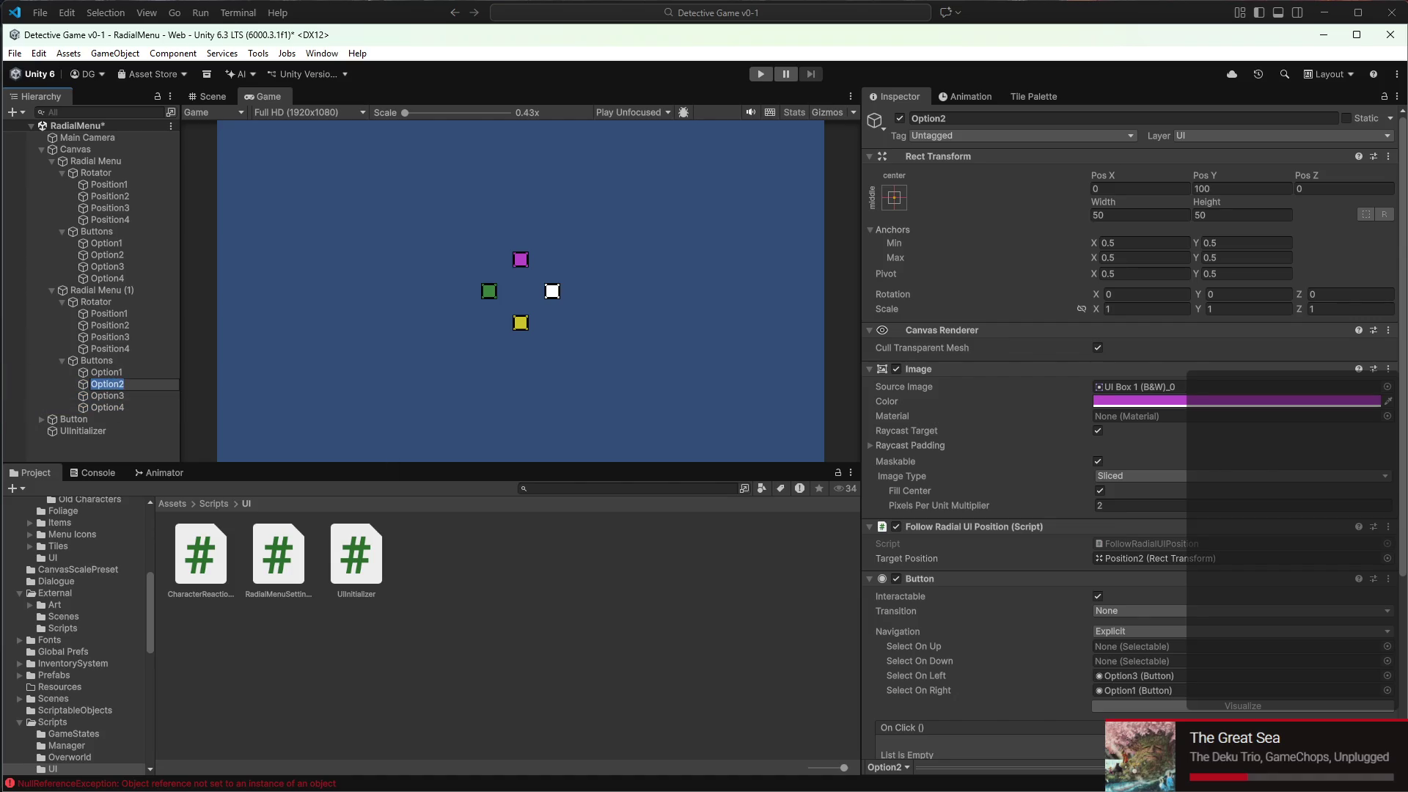
mouse_move(973, 788)
click(836, 774)
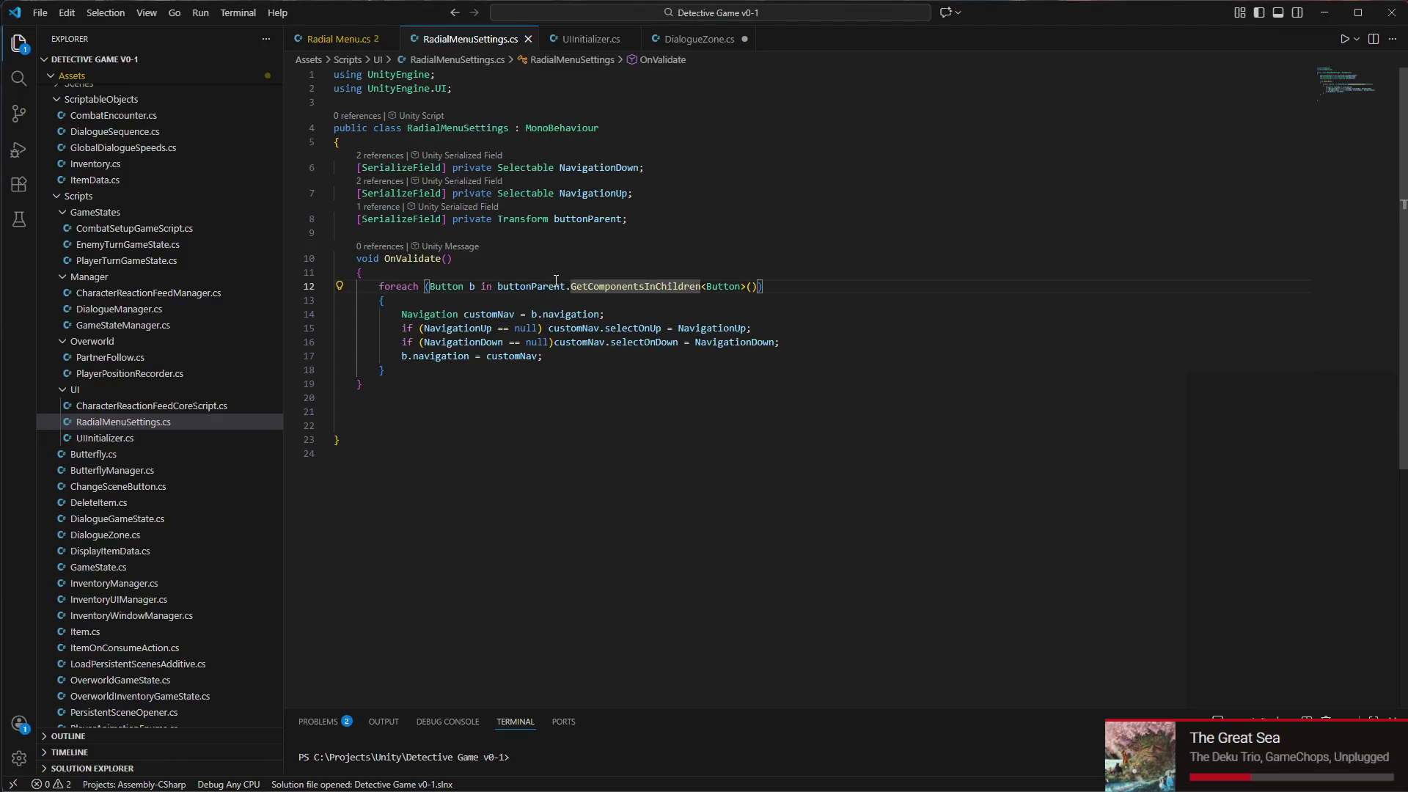
Change the foreach to iterate Navigation items from GetComponentsInChildren<Navigation>()
double_click(455, 289)
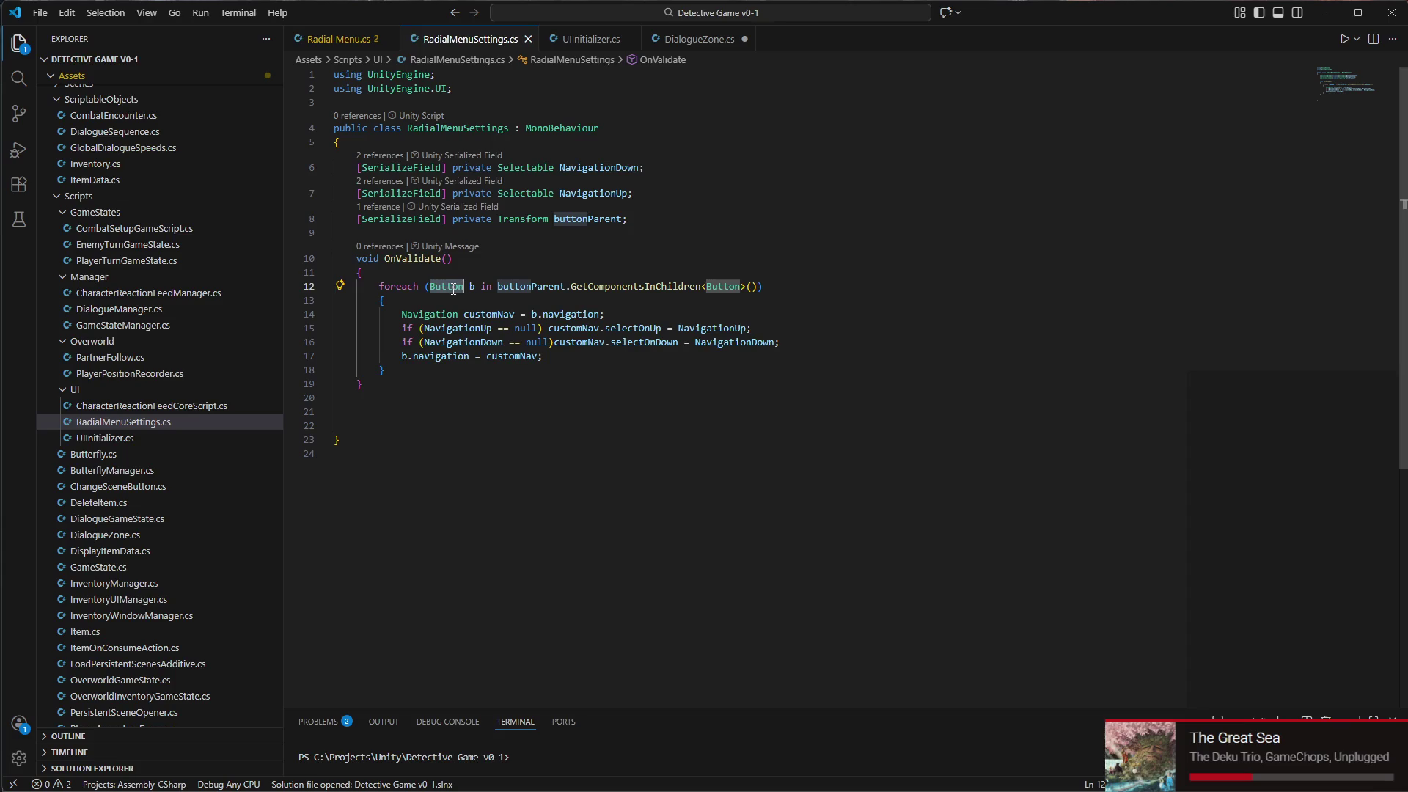
text(Navig)
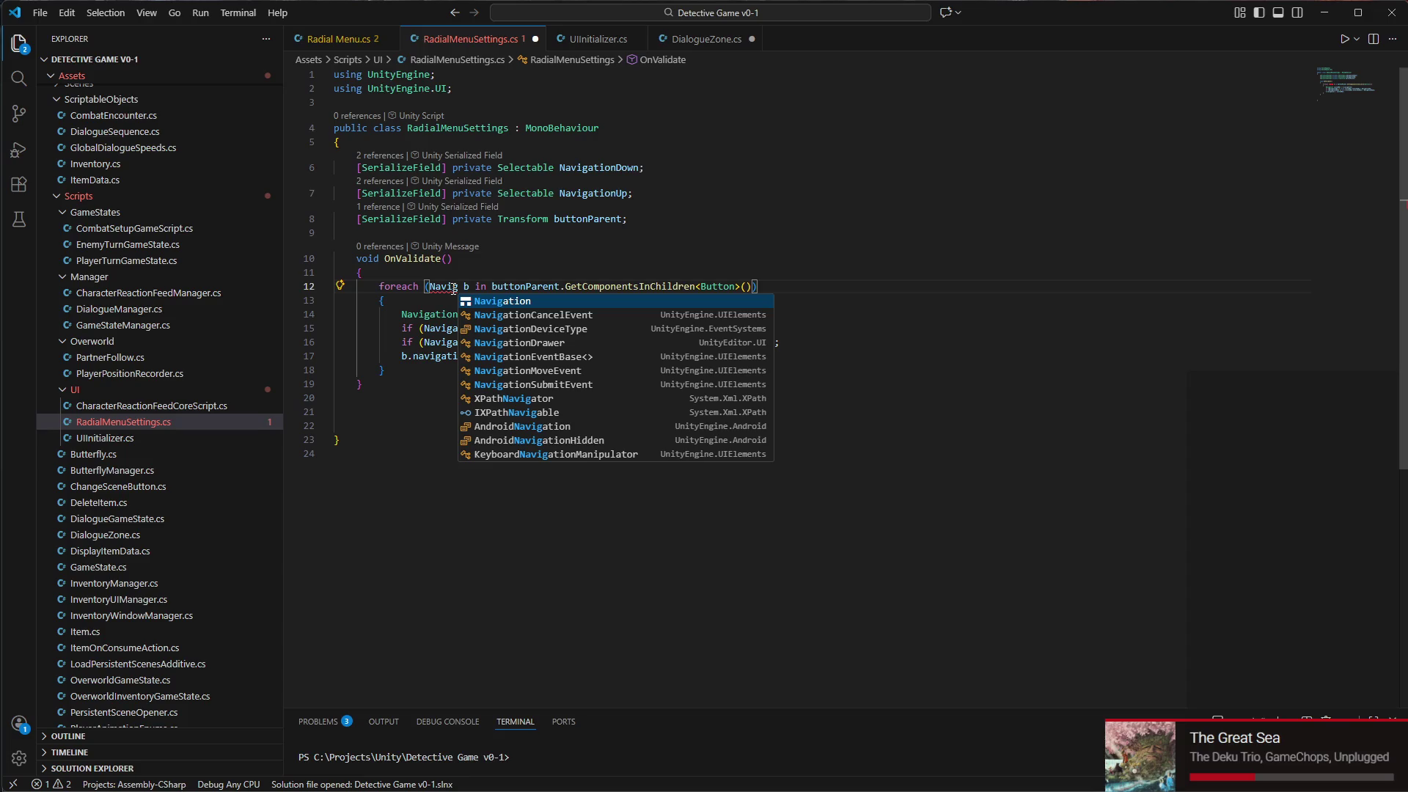
key(Tab)
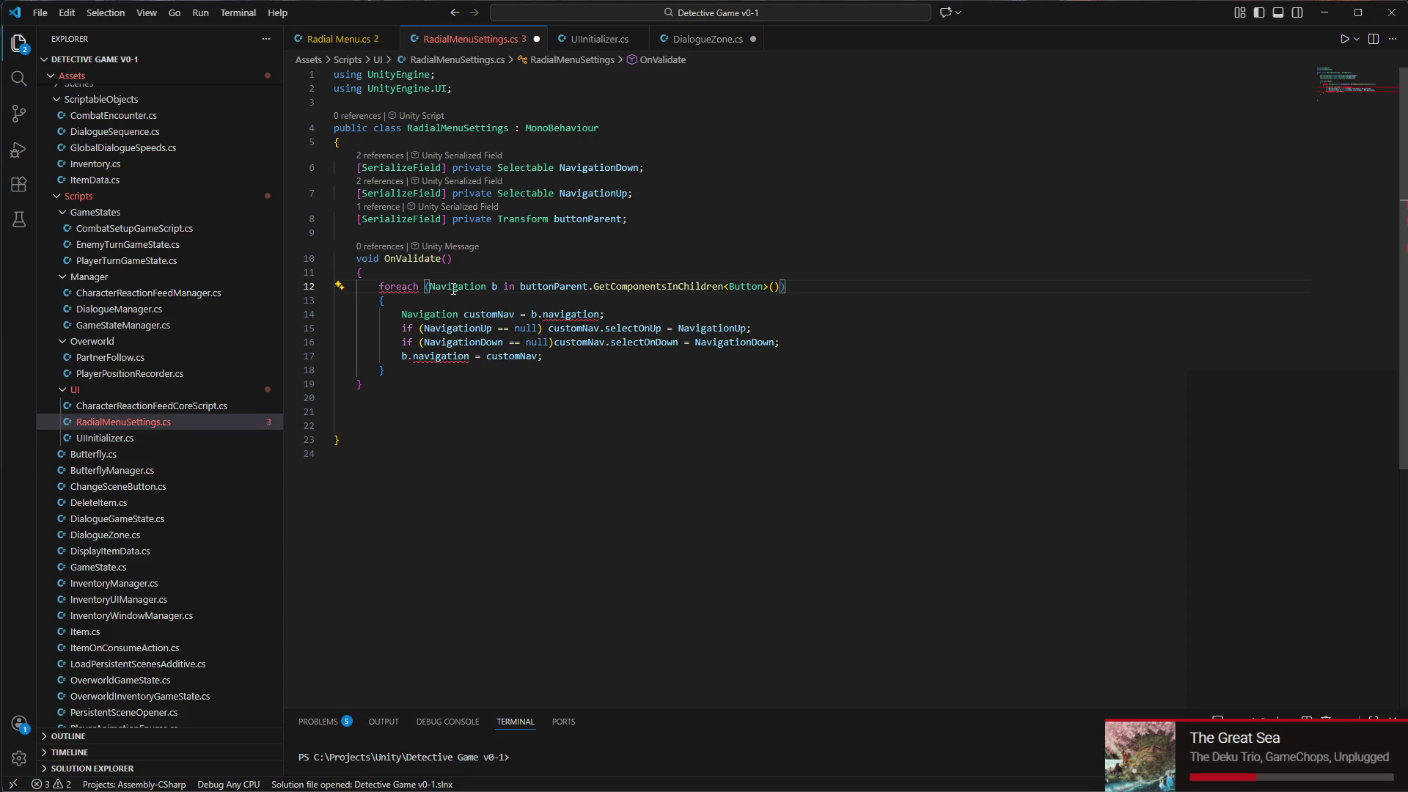
click(496, 286)
mouse_move(400, 285)
double_click(754, 286)
text(Navi)
key(Tab)
Rename the loop variable to n and make line 14 read customNav = n
double_click(495, 286)
text(n)
key(Down)
key(Down)
key(Down)
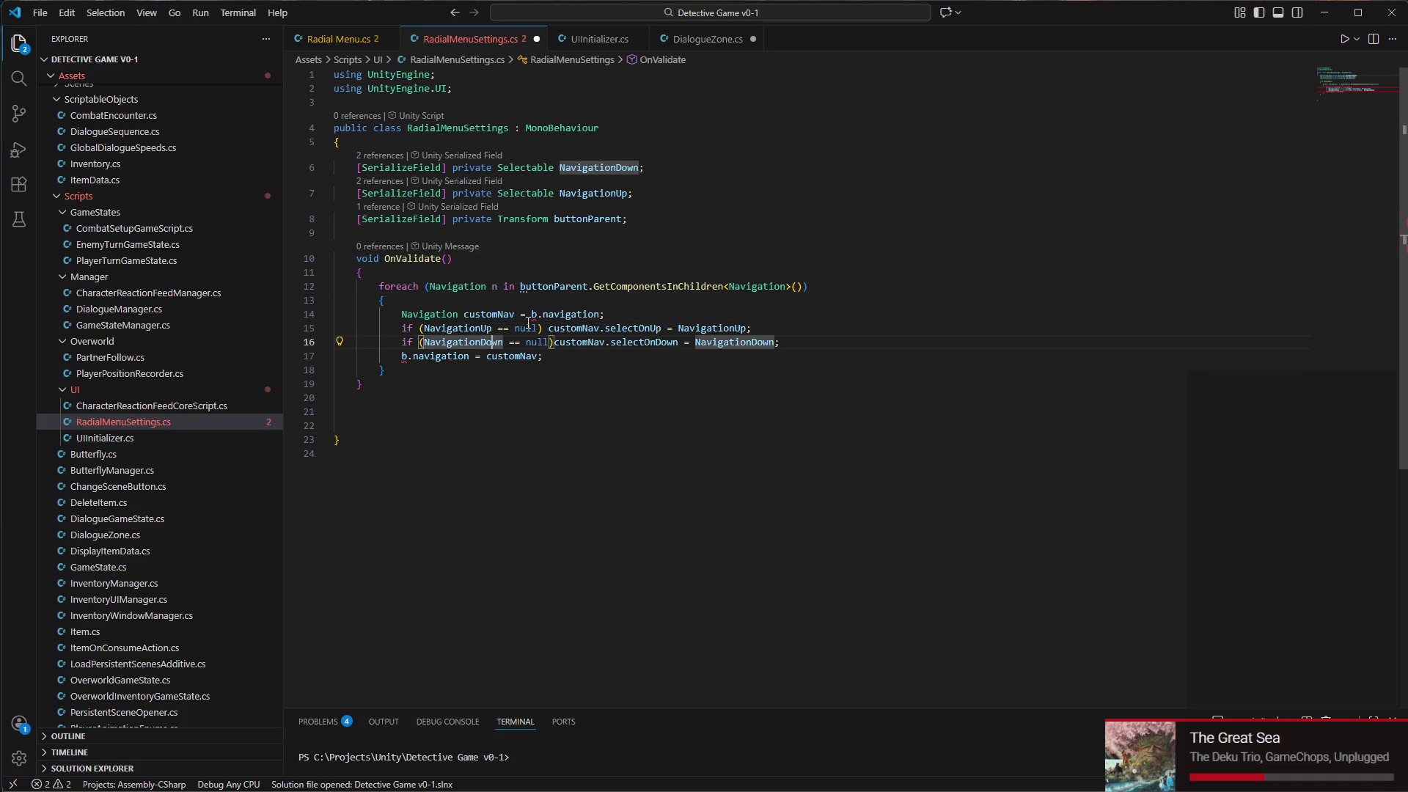
double_click(534, 314)
text(n)
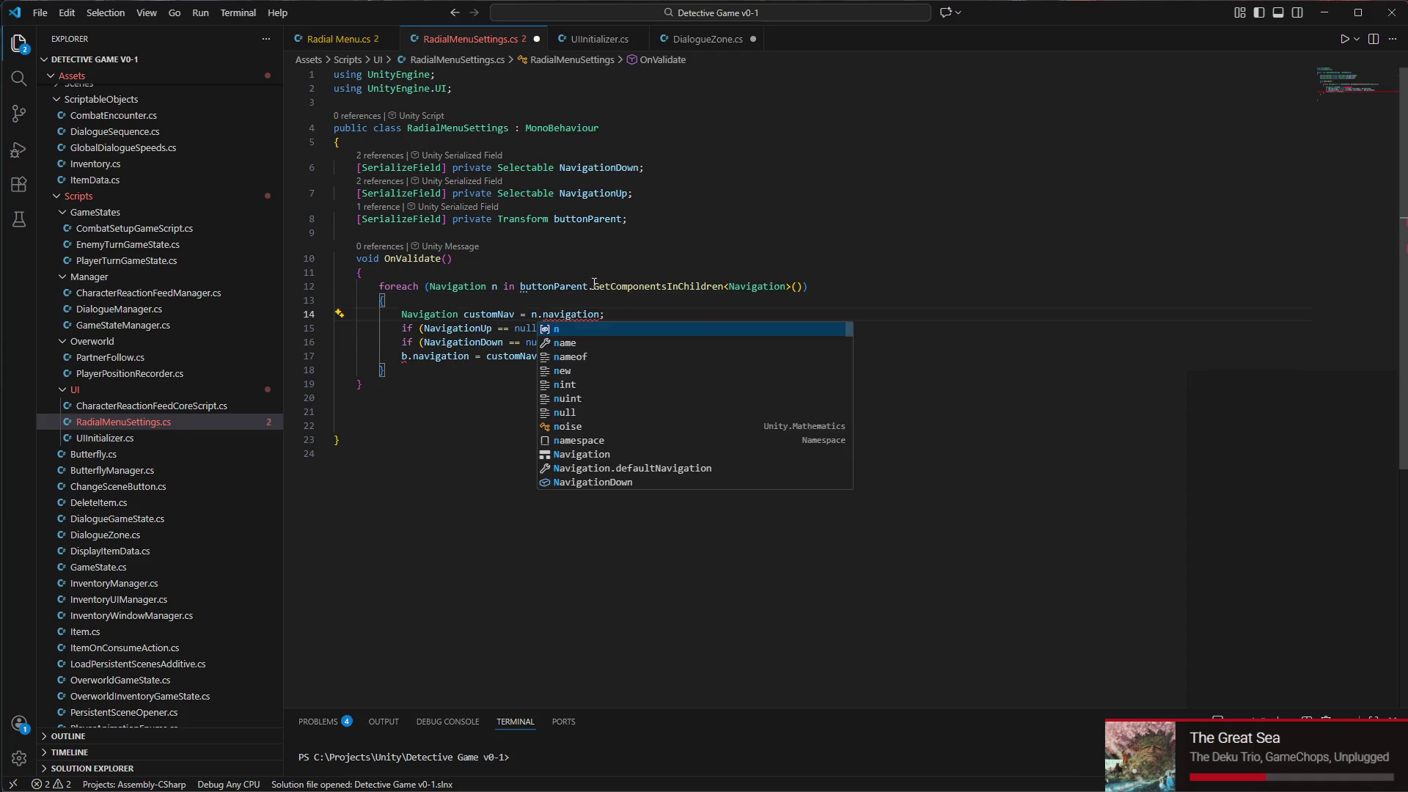
double_click(567, 316)
key(BackSpace)
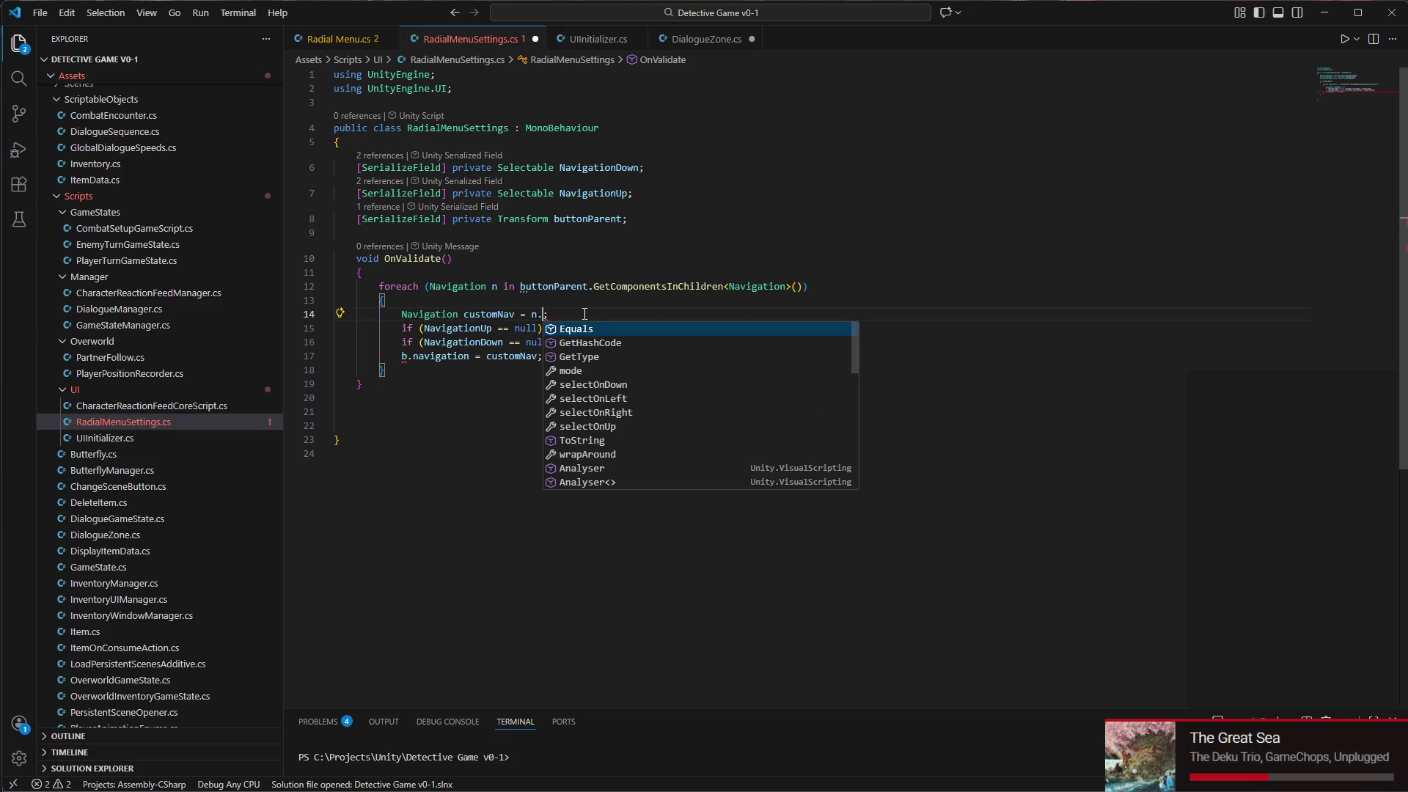
scroll(648, 386, down, 2)
scroll(651, 378, up, 1)
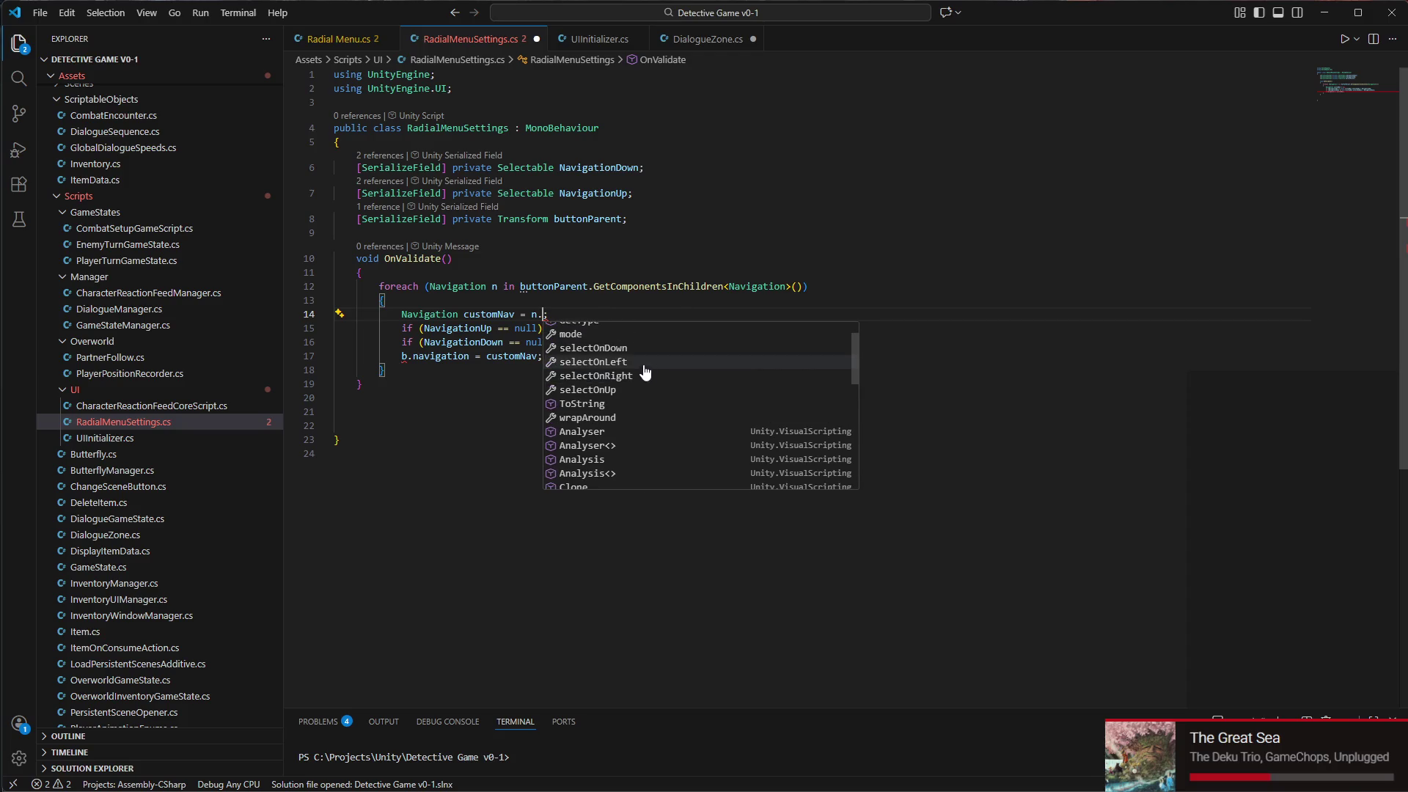
key(BackSpace)
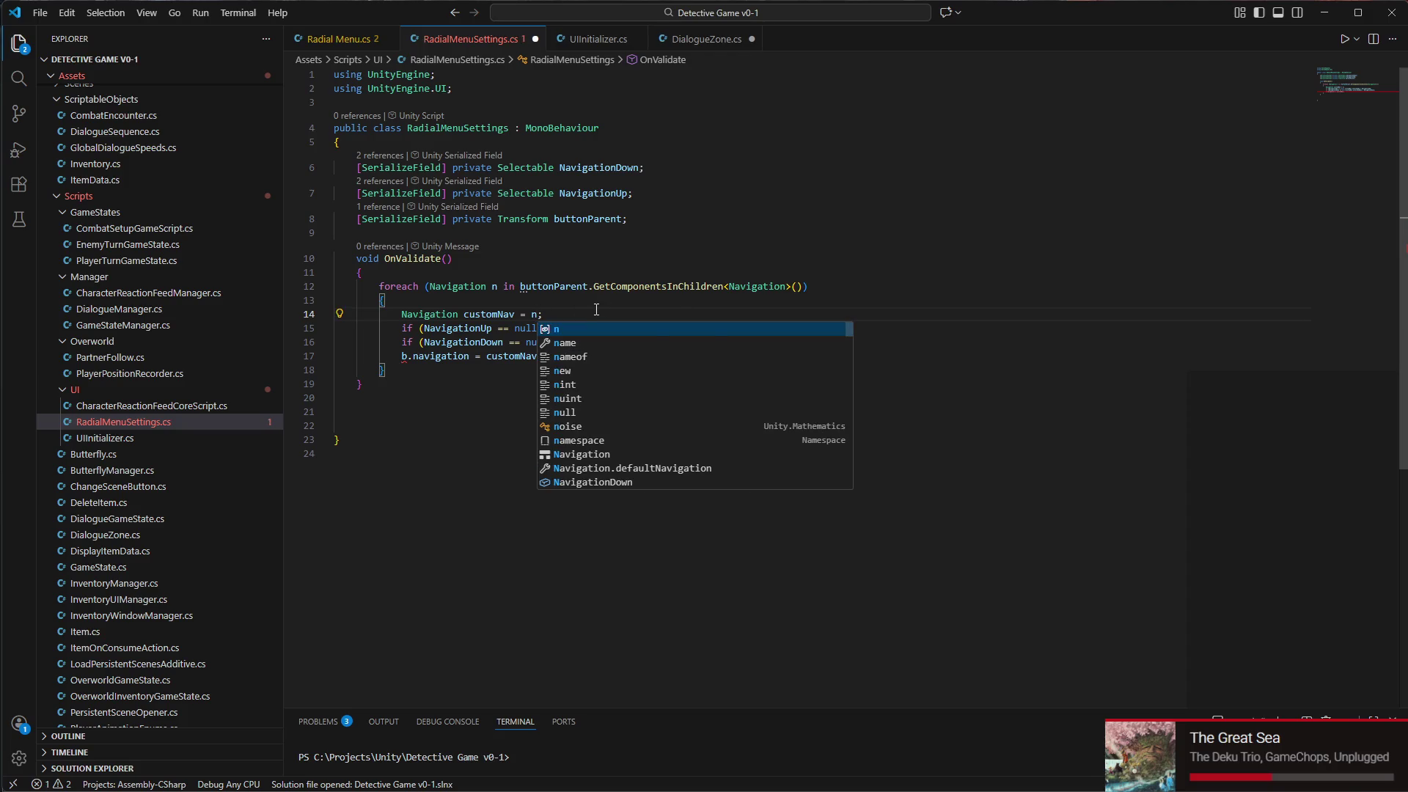
key(End)
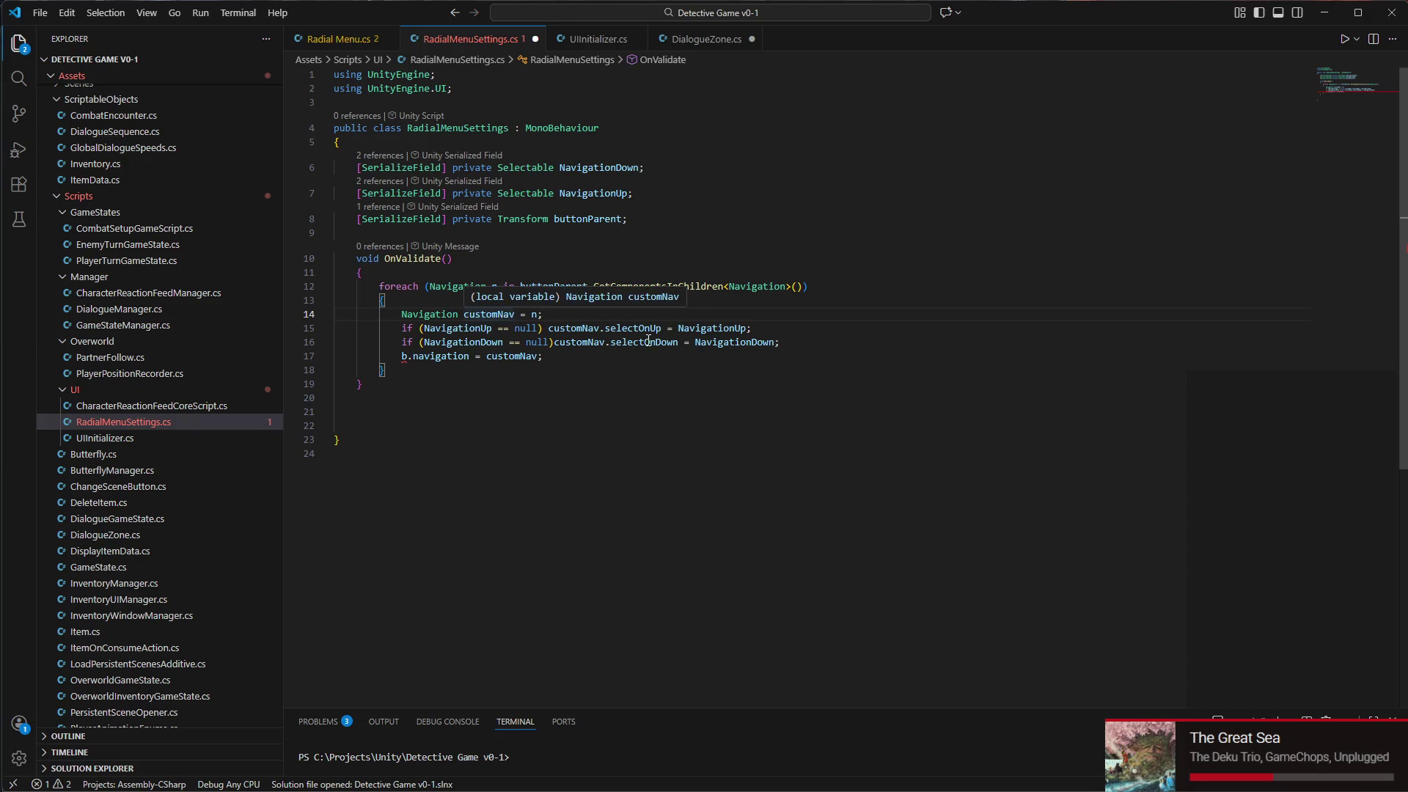
Replace b.navigation on line 17 with n
click(560, 361)
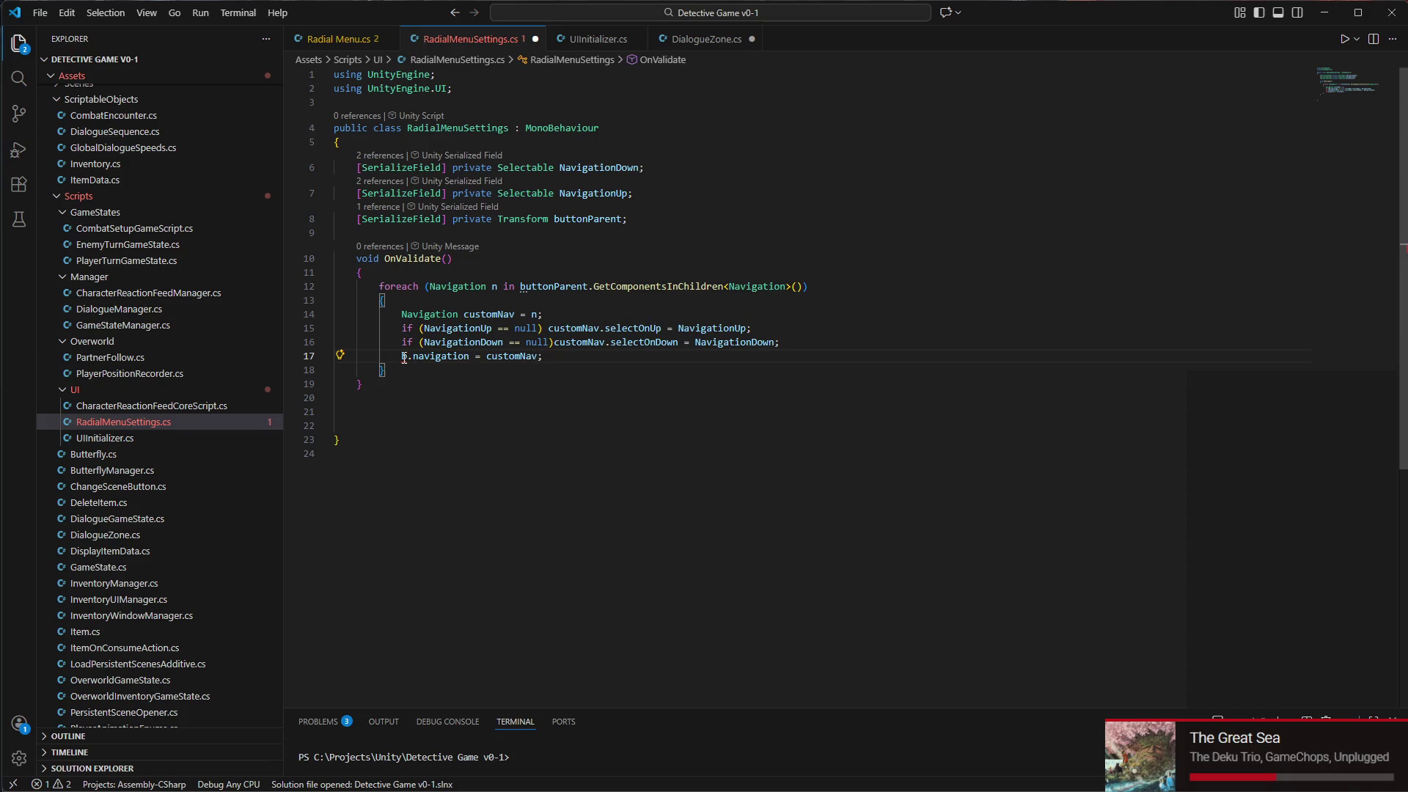
drag(402, 356, 469, 355)
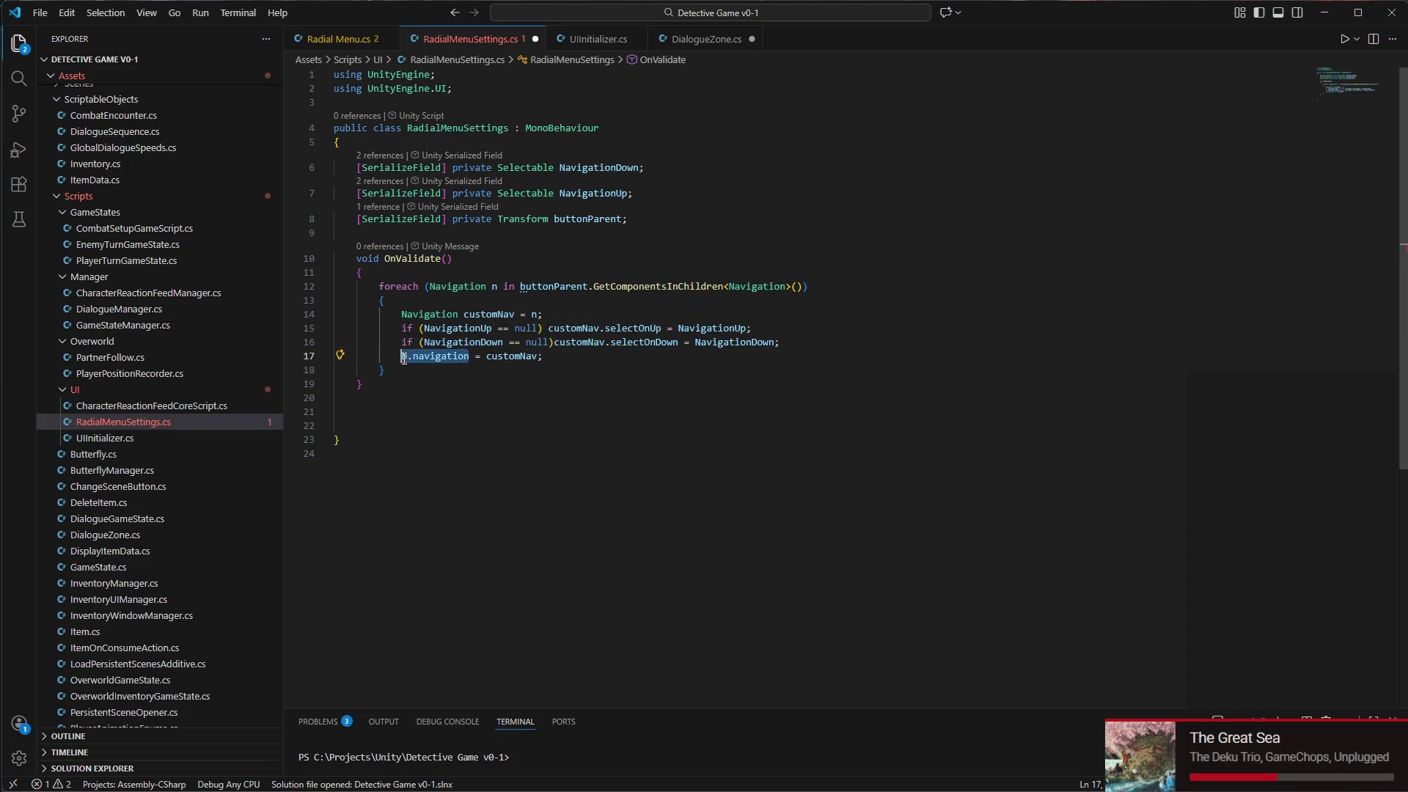
text(n)
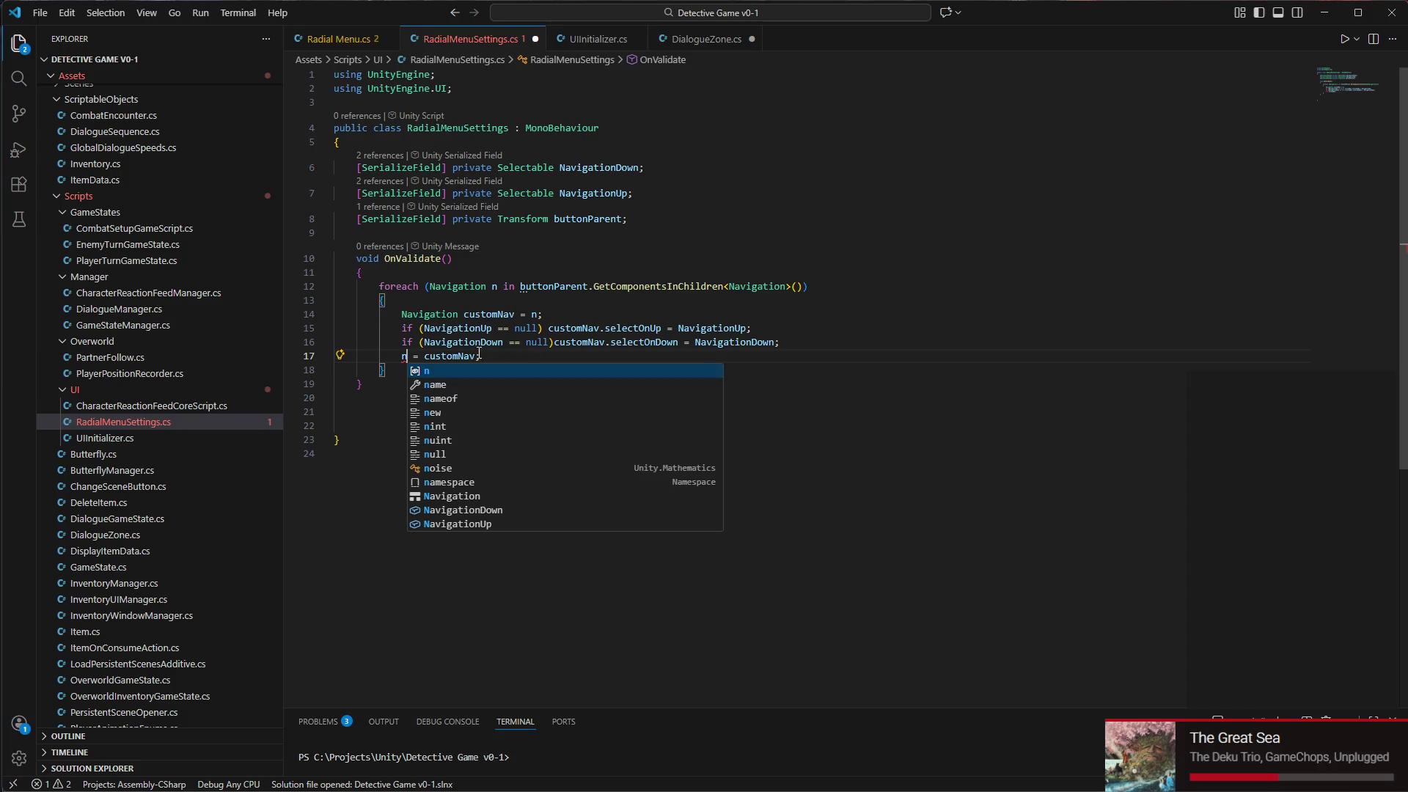
text(.)
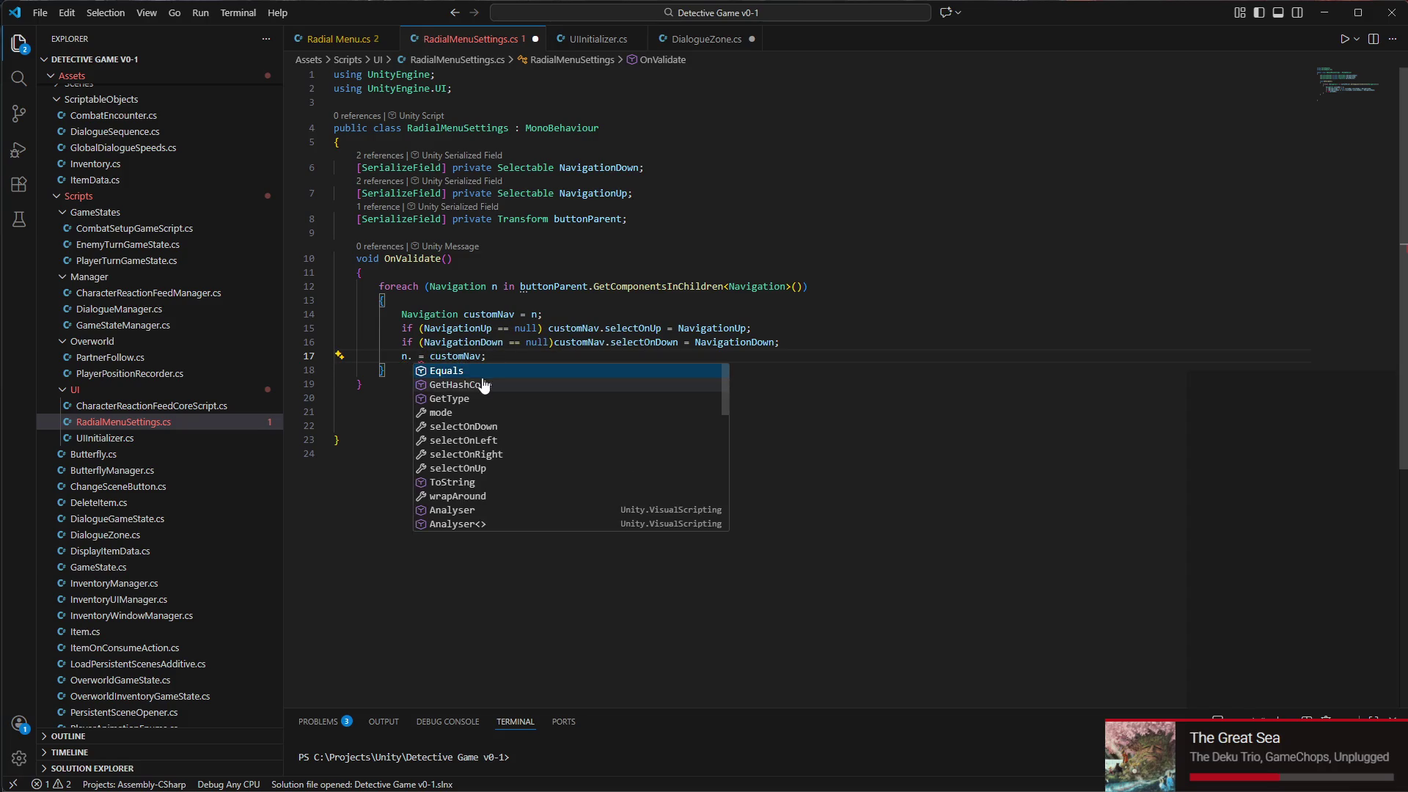
scroll(479, 393, down, 2)
scroll(481, 394, down, 5)
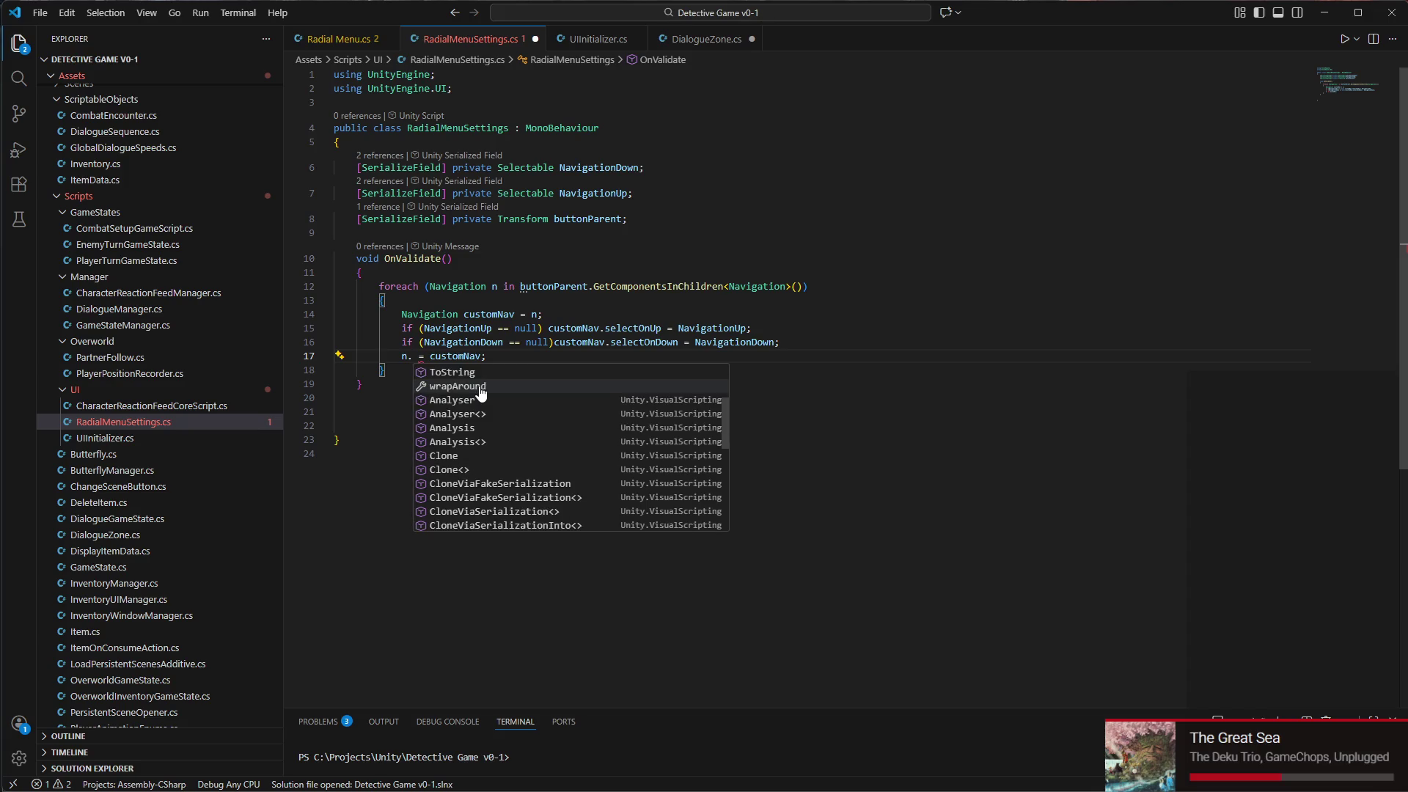
scroll(481, 394, up, 5)
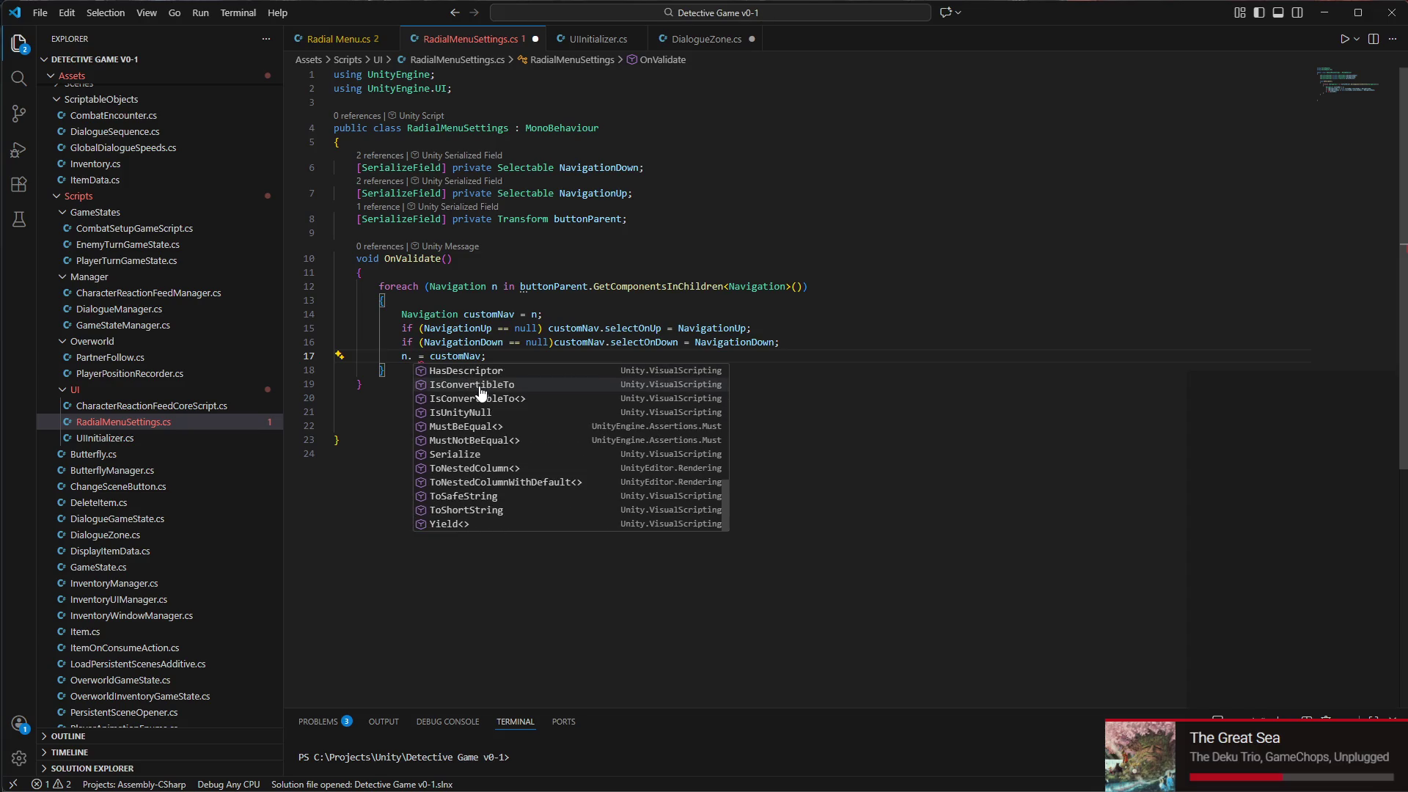
Delete the customNav declaration line and the n. = customNav write-back line
mouse_move(487, 356)
mouse_down()
mouse_move(389, 328)
mouse_move(399, 311)
mouse_up()
click(489, 314)
drag(543, 314, 234, 309)
key(BackSpace)
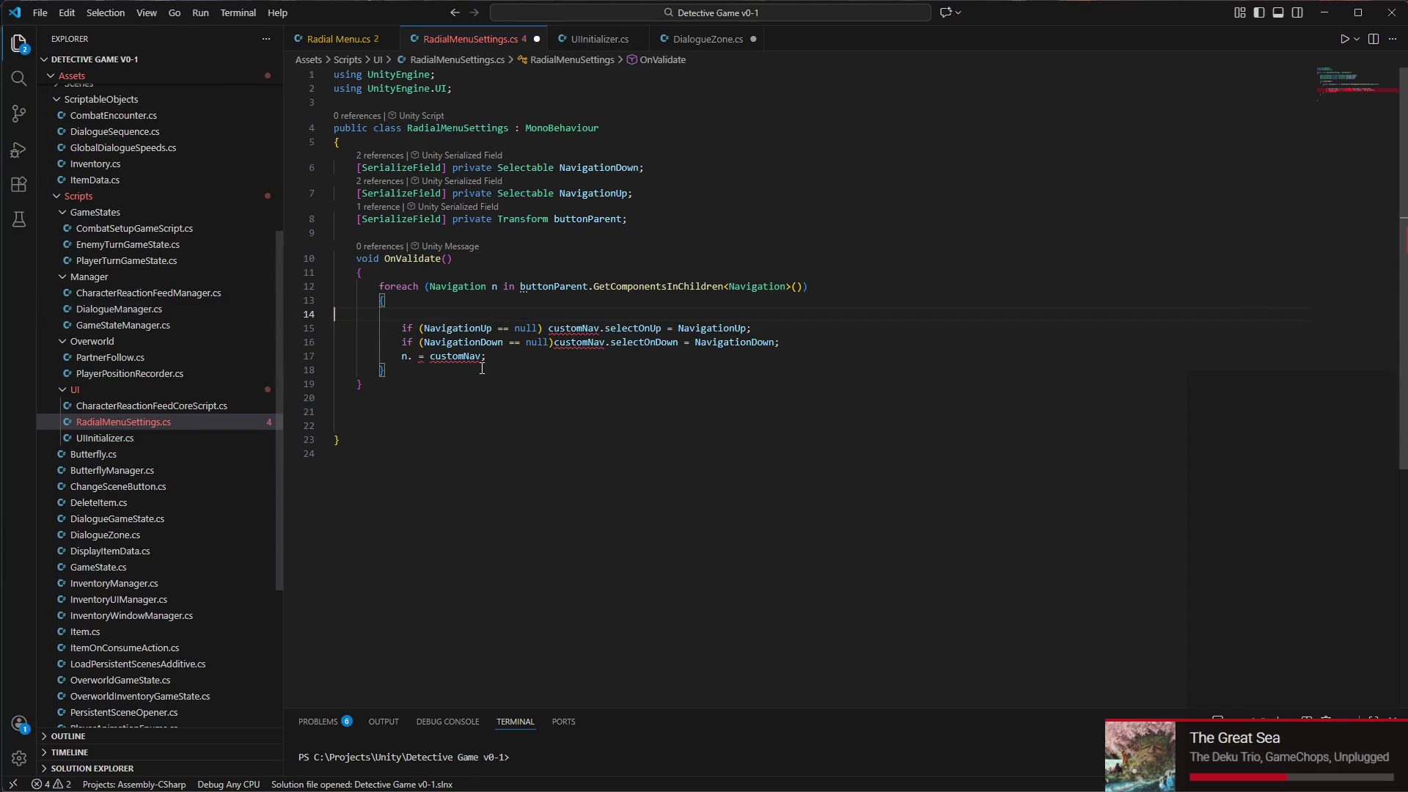
key(Delete)
key(Down)
key(Down)
key(shift+End)
key(BackSpace)
key(BackSpace)
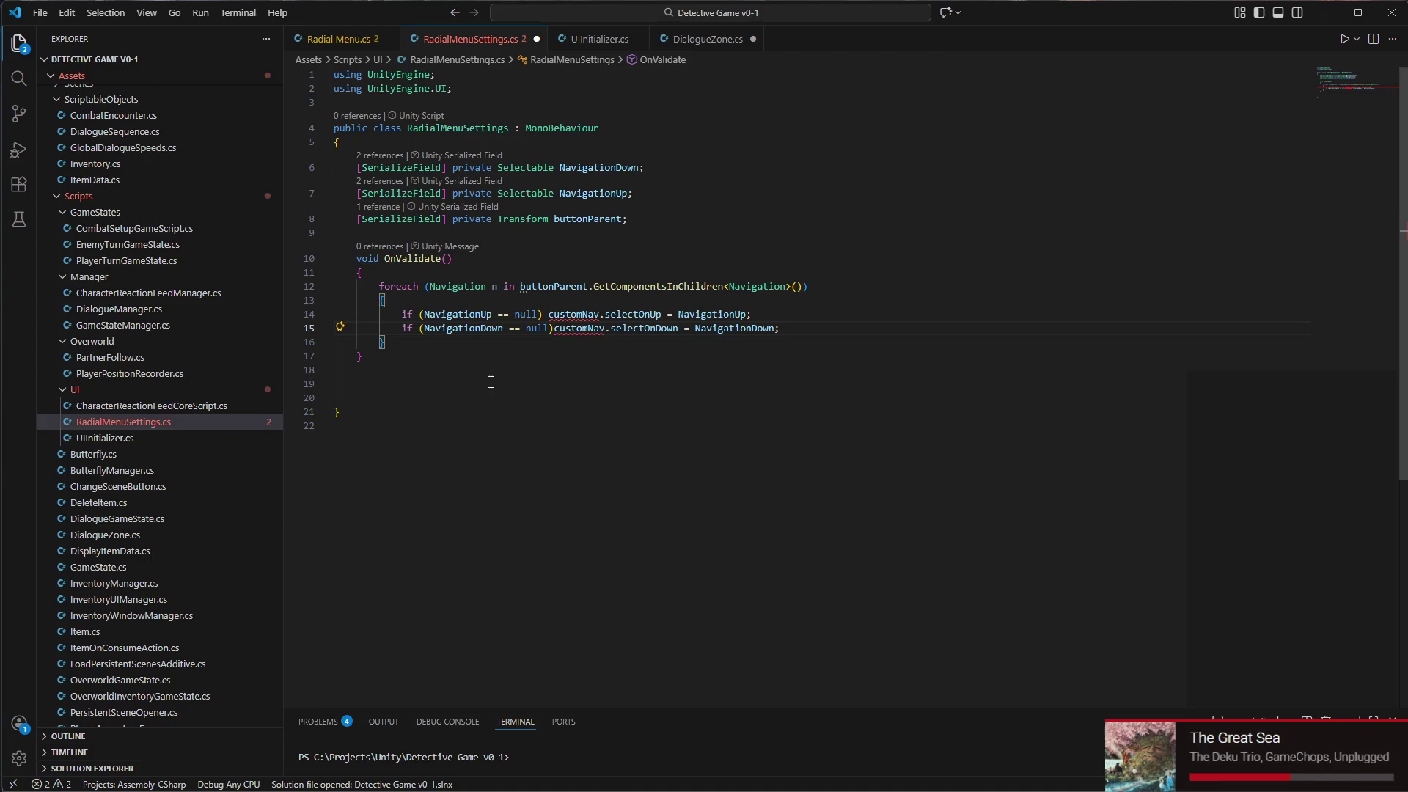
Replace customNav with n in the up and down navigation assignments
double_click(576, 314)
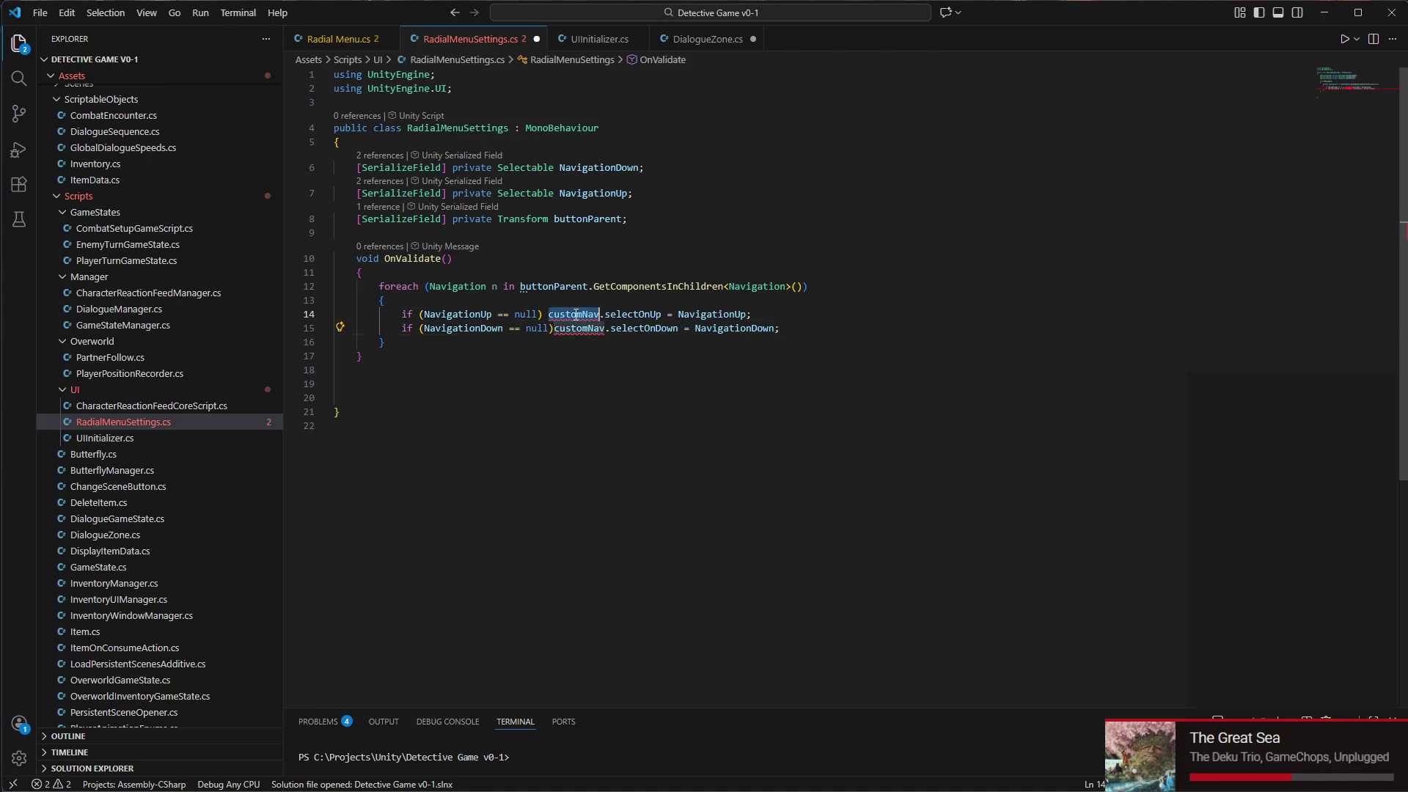
text(n)
key(Escape)
double_click(579, 328)
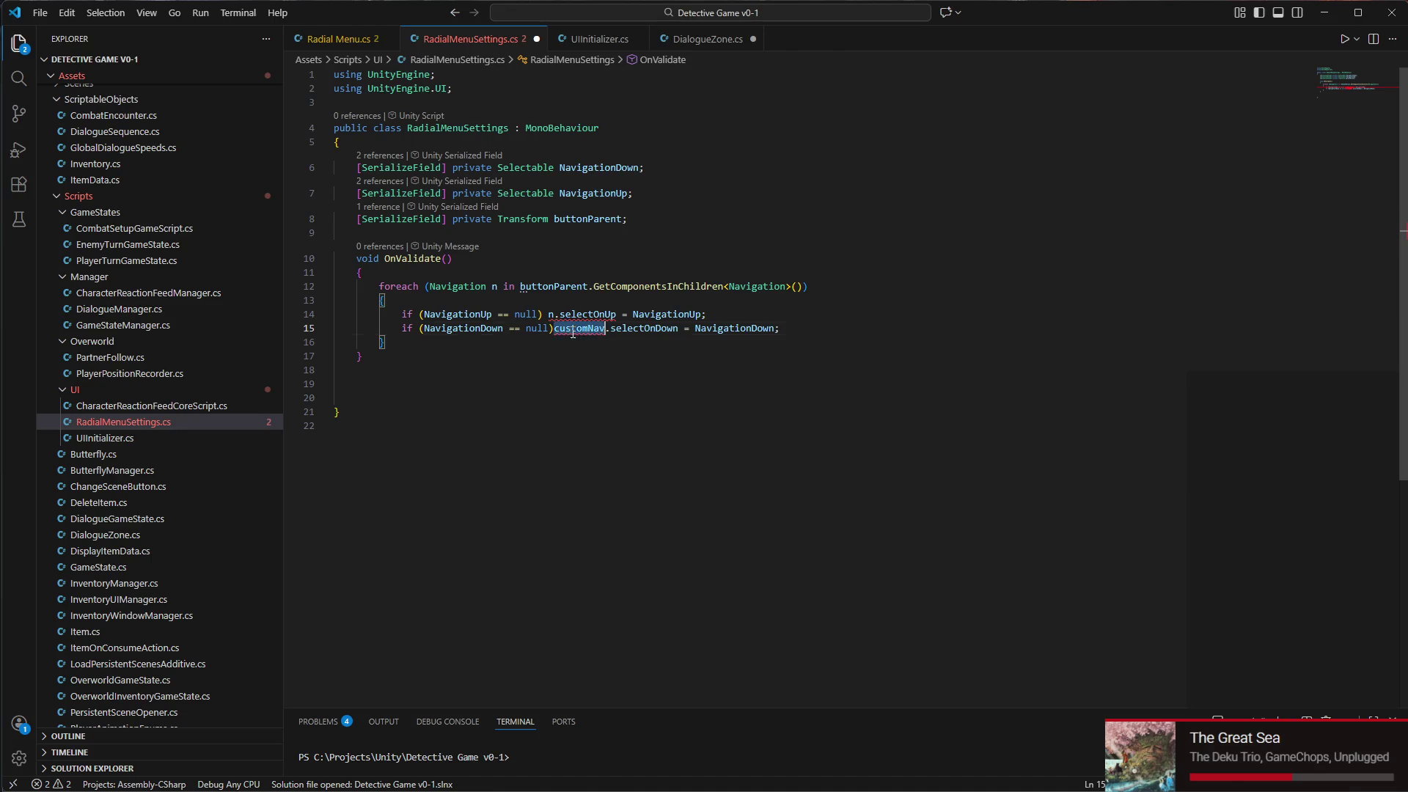